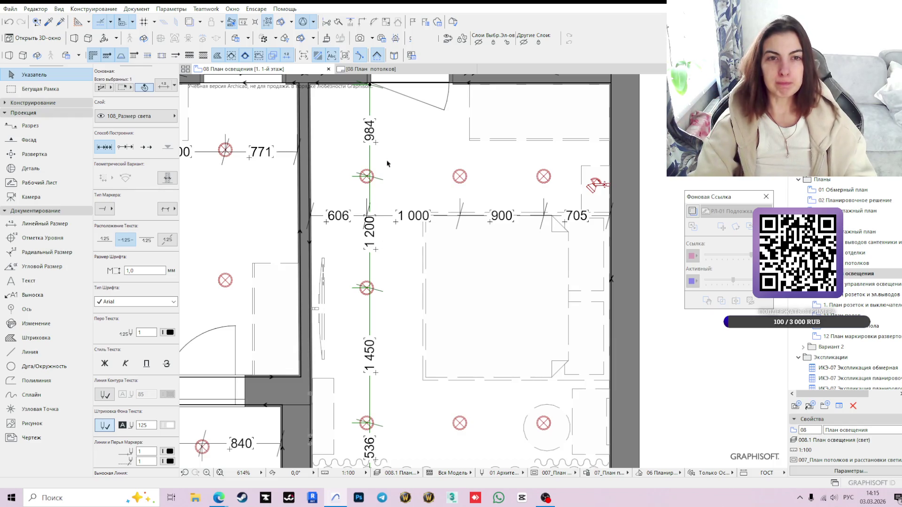
pyautogui.scroll(-1, 447, 306)
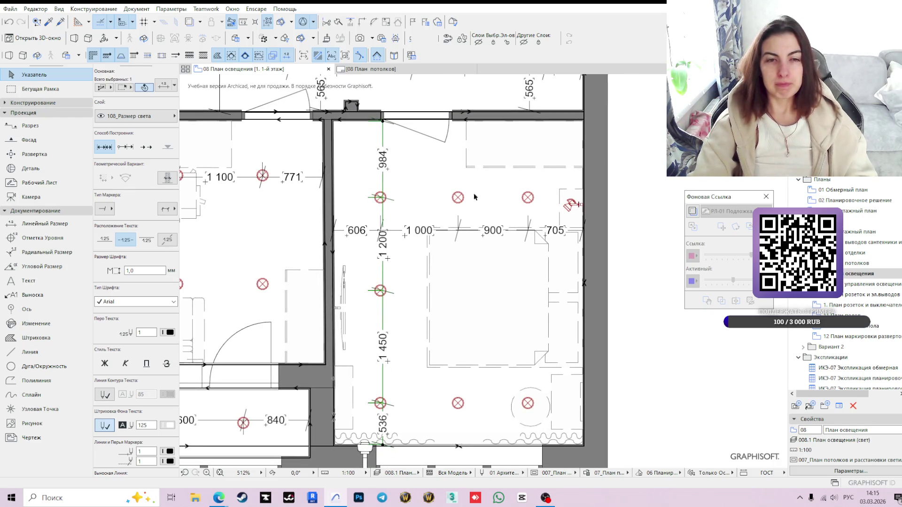
# Check the fixture dimension chains, abandoning an attempt to move one.
pyautogui.press('Escape')
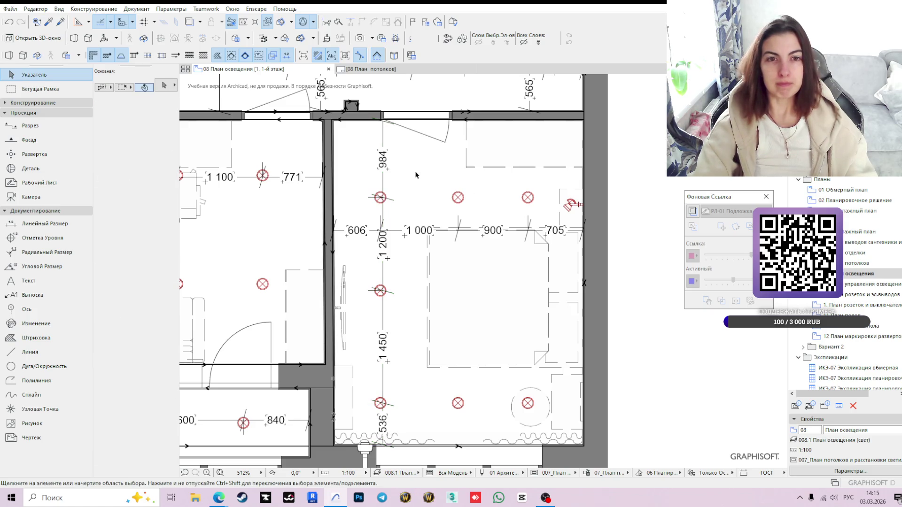
pyautogui.scroll(2, 386, 120)
pyautogui.scroll(1, 386, 120)
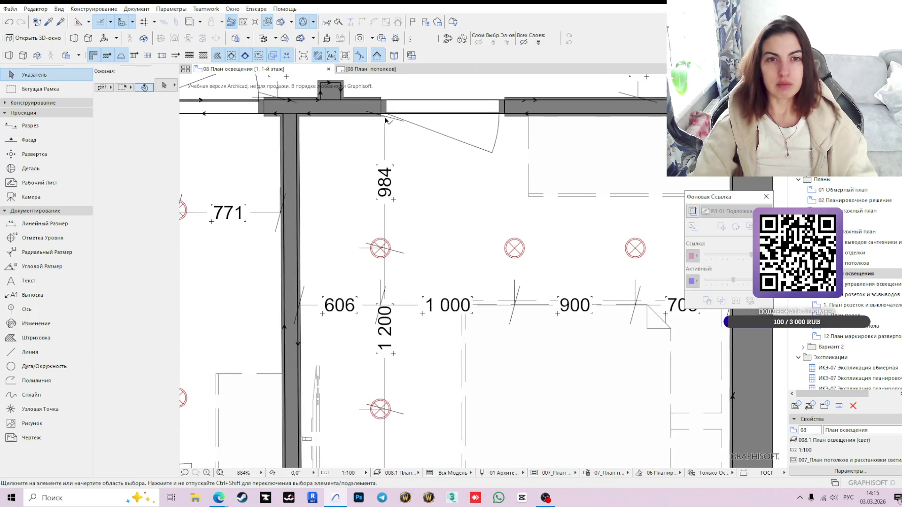
pyautogui.click(387, 120)
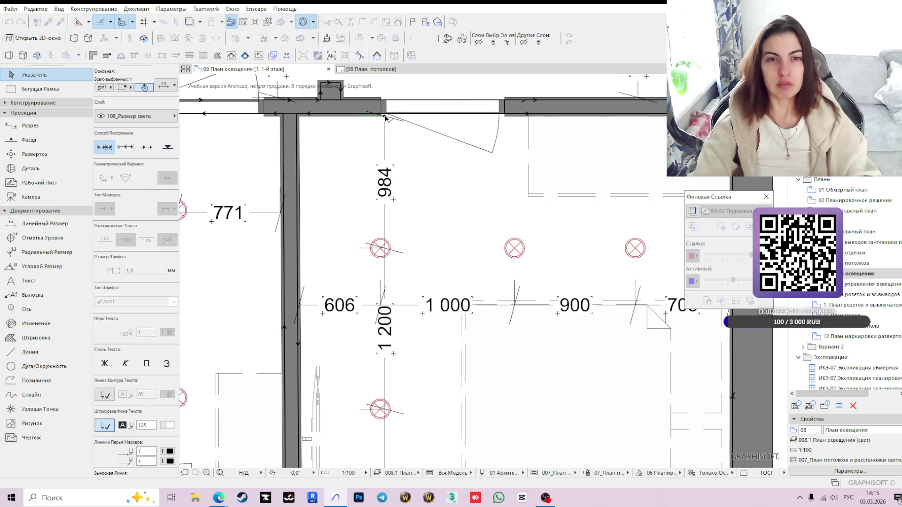
pyautogui.scroll(-2, 413, 232)
pyautogui.click(372, 260)
pyautogui.click(368, 258)
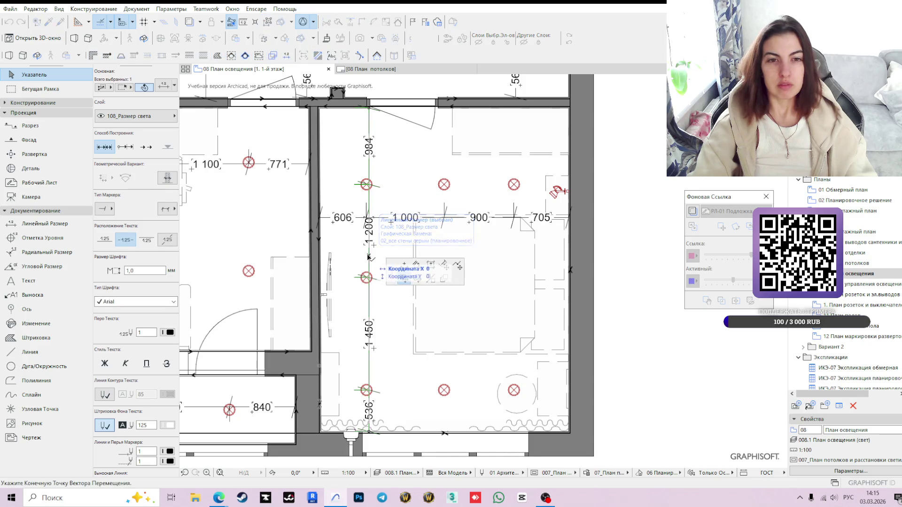
pyautogui.press('Escape')
pyautogui.press('Escape')
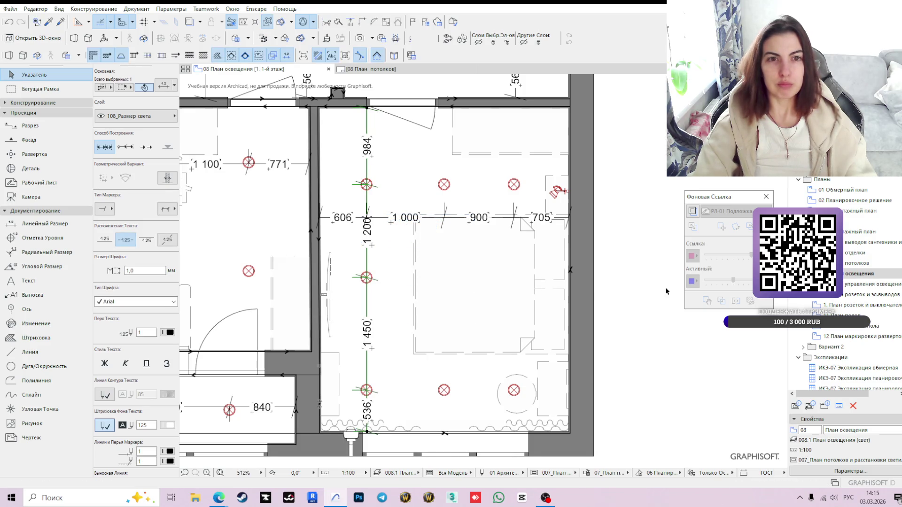
# Drag three ceiling lights by a small tracker offset so spacings read 985 and 535.
pyautogui.click(514, 184)
pyautogui.keyDown('shift'); pyautogui.click(369, 187); pyautogui.keyUp('shift')
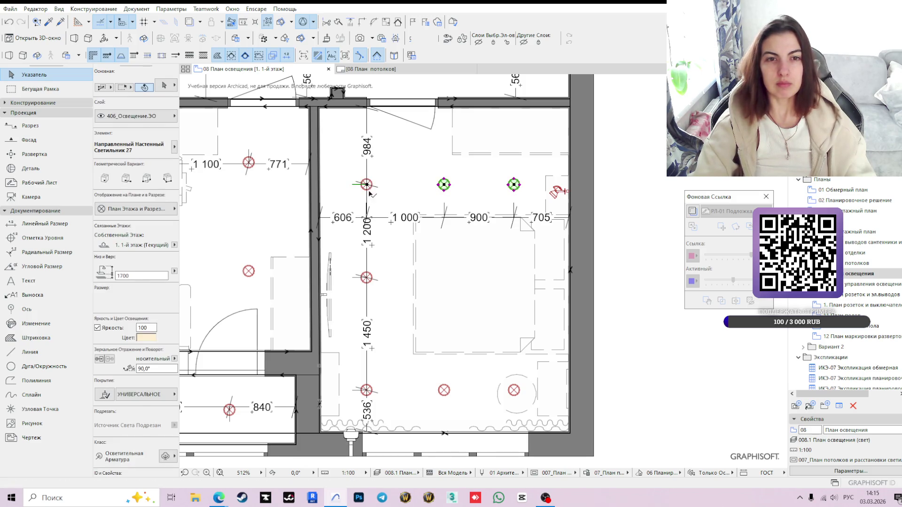
pyautogui.keyDown('shift'); pyautogui.click(374, 279); pyautogui.keyUp('shift')
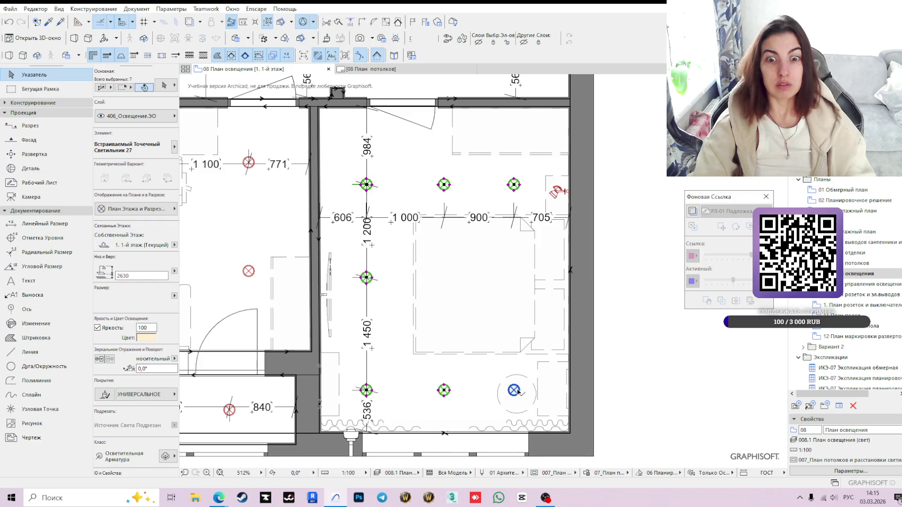
pyautogui.scroll(2, 372, 191)
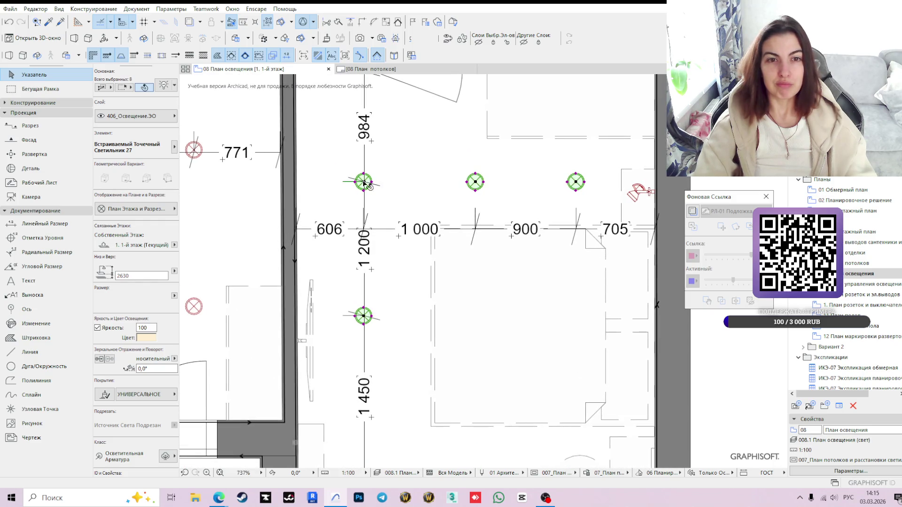
pyautogui.click(364, 182)
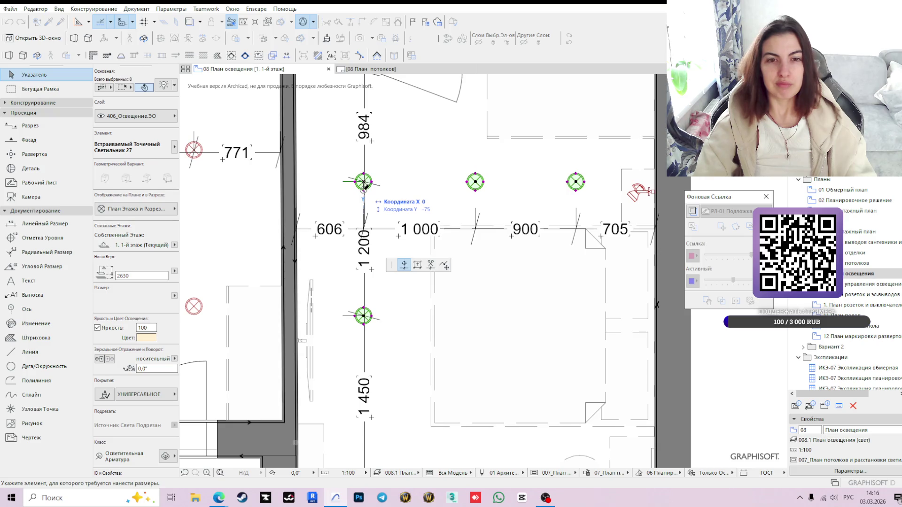
pyautogui.press('Escape')
pyautogui.click(366, 181)
pyautogui.press('Escape')
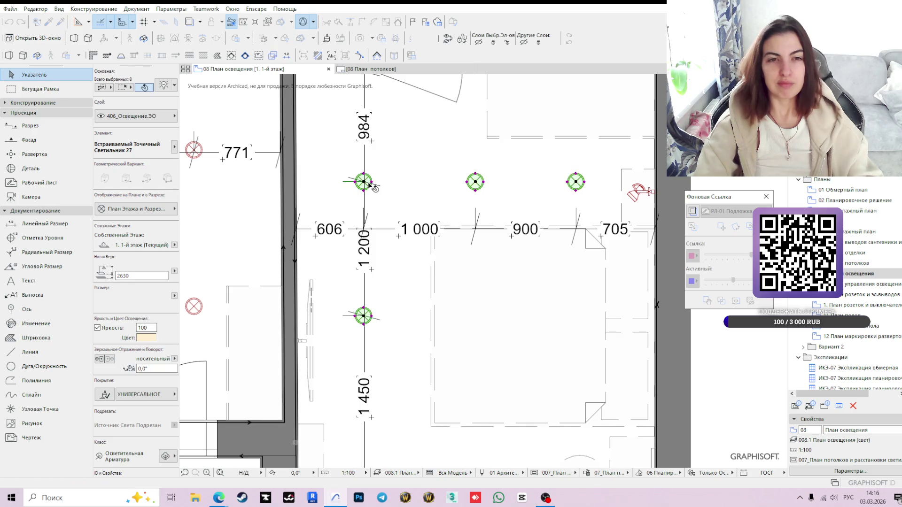
pyautogui.scroll(3, 371, 186)
pyautogui.scroll(3, 363, 185)
pyautogui.scroll(2, 345, 187)
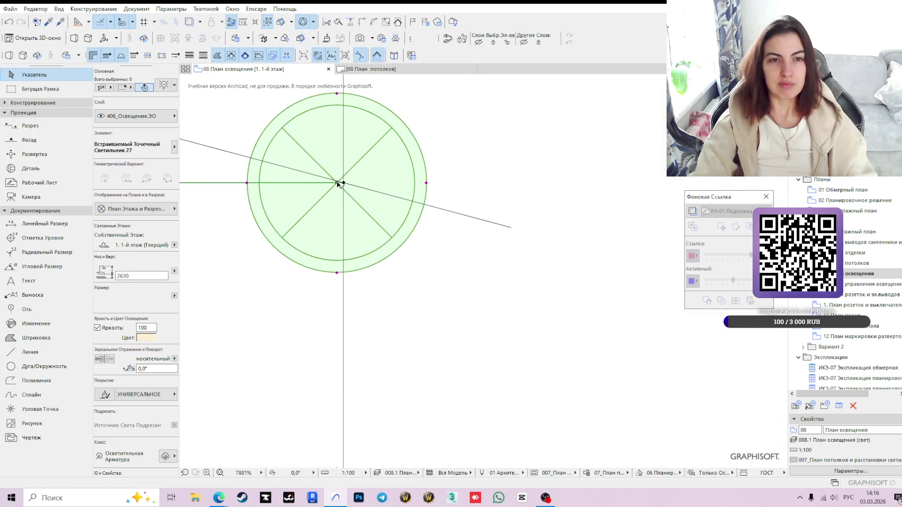
pyautogui.click(339, 184)
pyautogui.press('Tab')
pyautogui.press('Tab')
pyautogui.press('Return')
pyautogui.scroll(-5, 352, 198)
pyautogui.scroll(-4, 376, 231)
pyautogui.scroll(-2, 379, 234)
pyautogui.scroll(-3, 379, 235)
pyautogui.scroll(2, 575, 256)
pyautogui.click(607, 249)
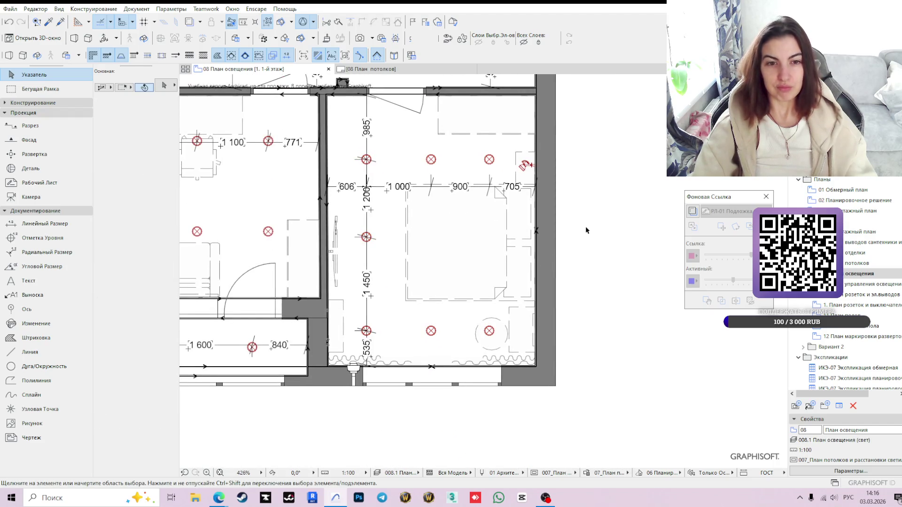
# Place a 1 074 linear dimension from the top wall to the right-side wall light.
pyautogui.click(45, 223)
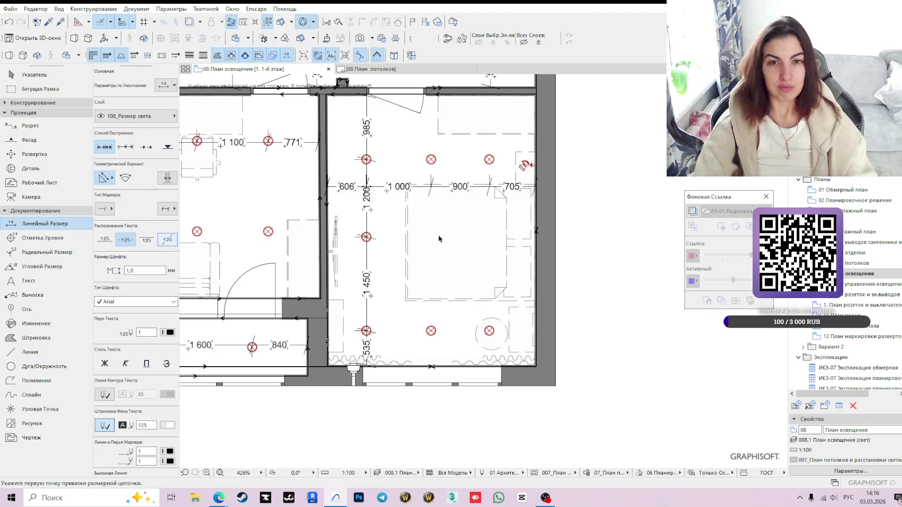
pyautogui.moveTo(526, 227); pyautogui.dragTo(473, 357, button='middle')
pyautogui.scroll(3, 450, 185)
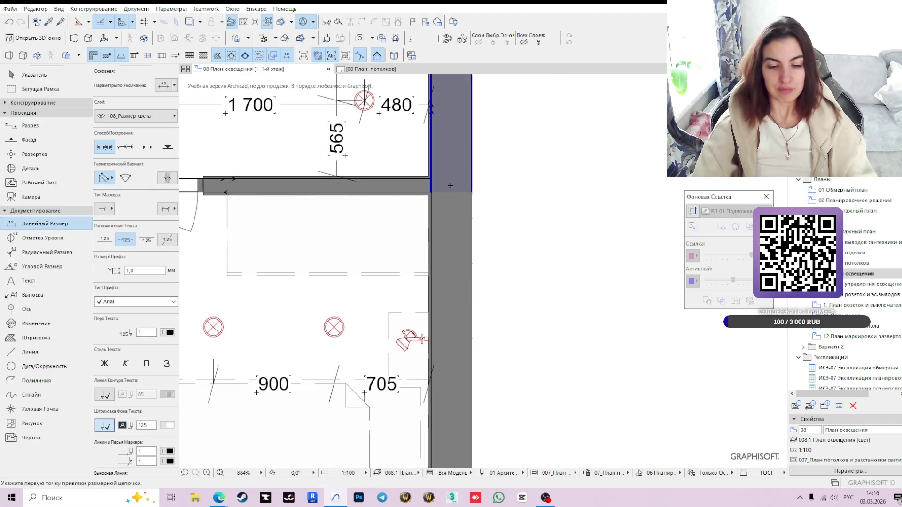
pyautogui.moveTo(450, 185)
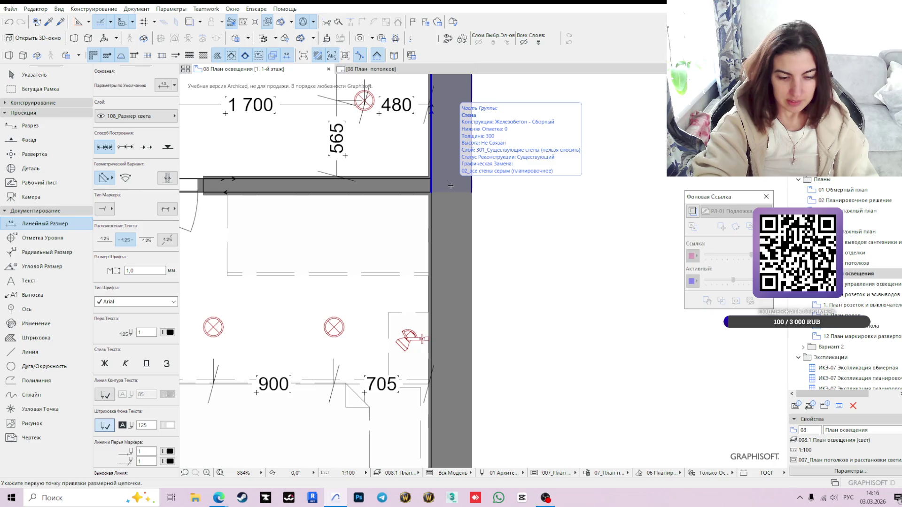
pyautogui.press('XF86AudioLowerVolume')
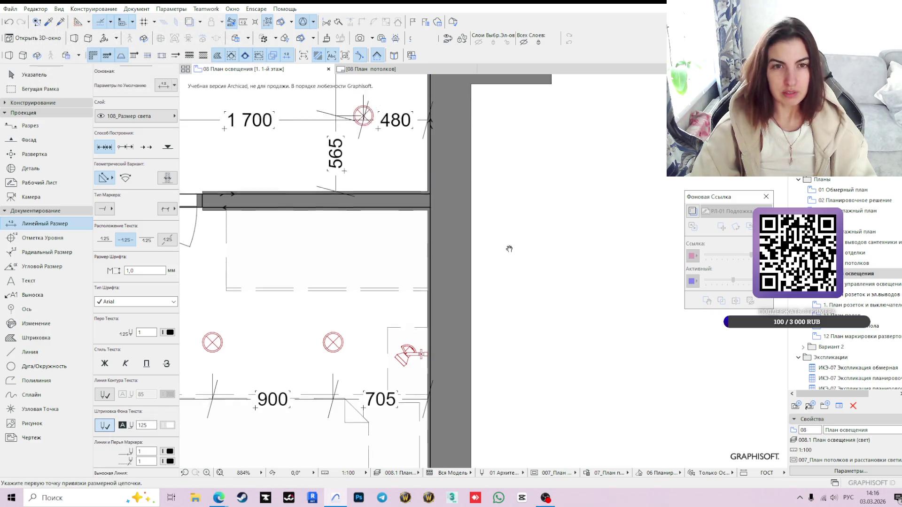
pyautogui.scroll(2, 524, 161)
pyautogui.scroll(2, 447, 136)
pyautogui.click(446, 136)
pyautogui.scroll(-2, 450, 268)
pyautogui.scroll(1, 453, 269)
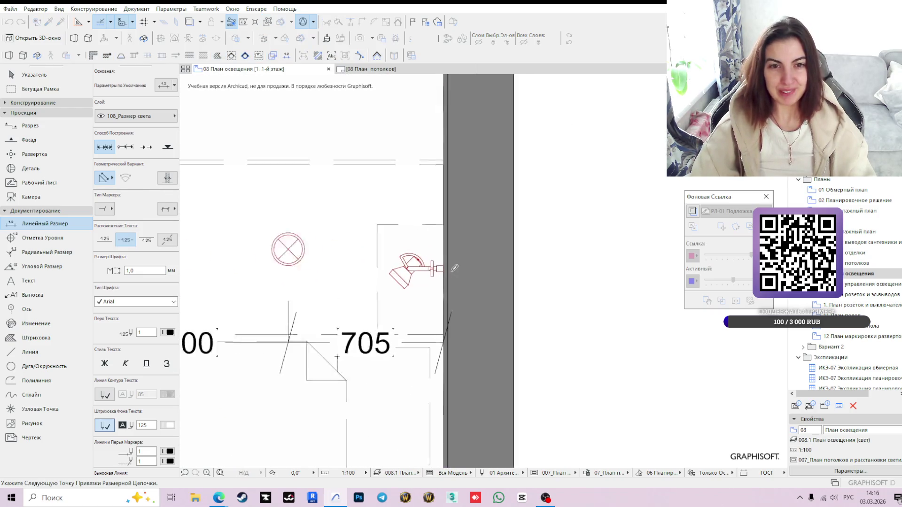
pyautogui.scroll(-1, 494, 260)
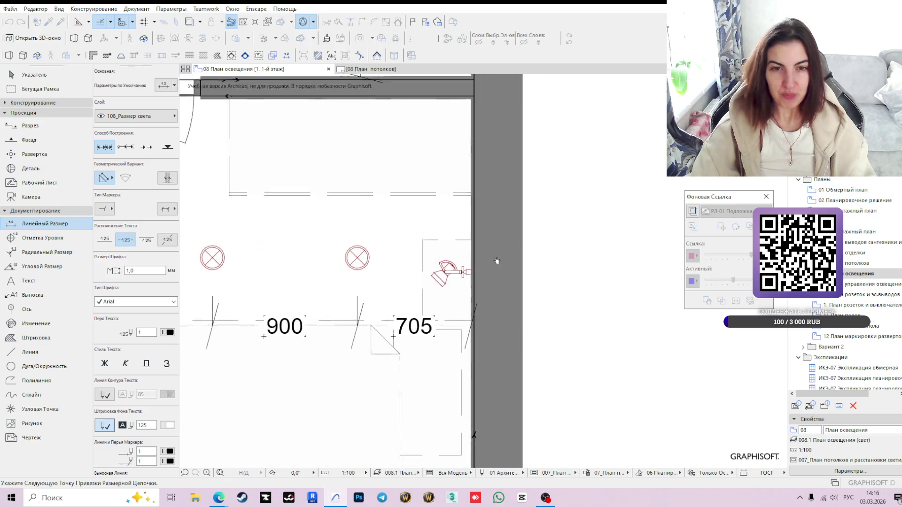
pyautogui.doubleClick(394, 215)
pyautogui.click(434, 221)
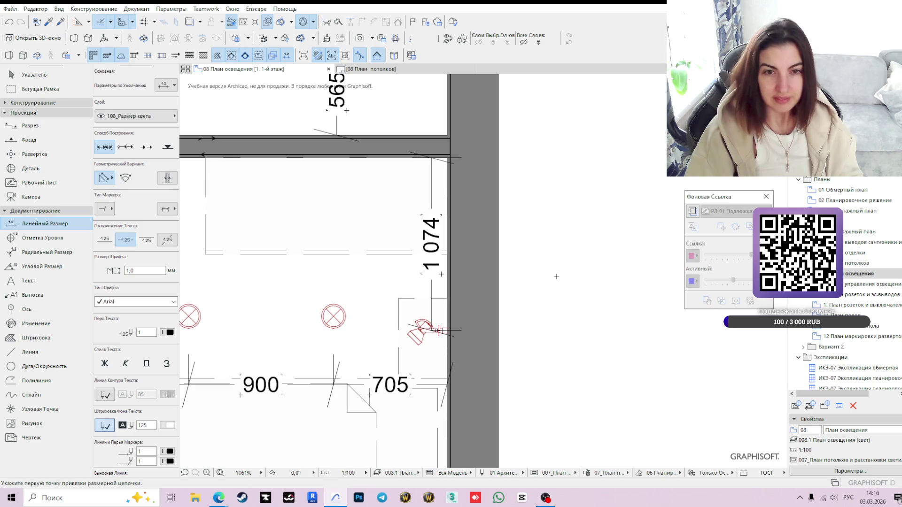
pyautogui.scroll(-2, 514, 219)
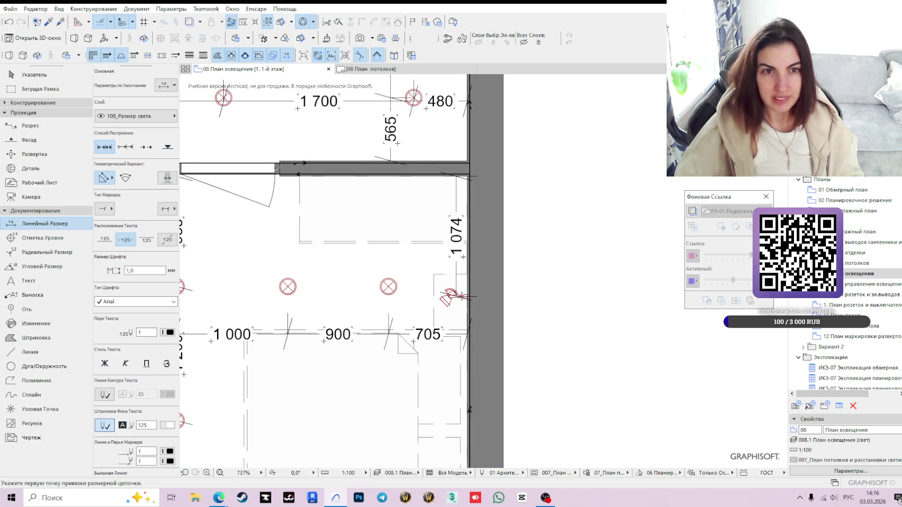
pyautogui.scroll(-2, 349, 268)
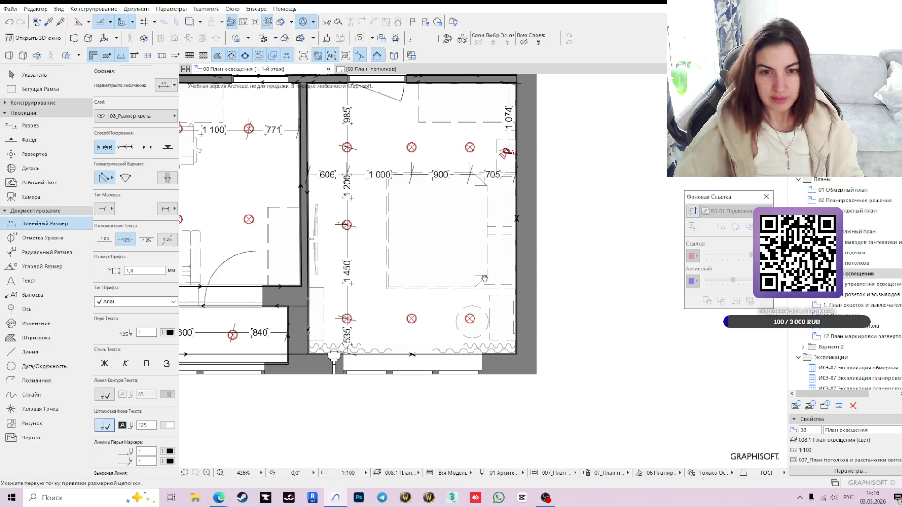
pyautogui.moveTo(348, 212); pyautogui.dragTo(325, 234, button='middle')
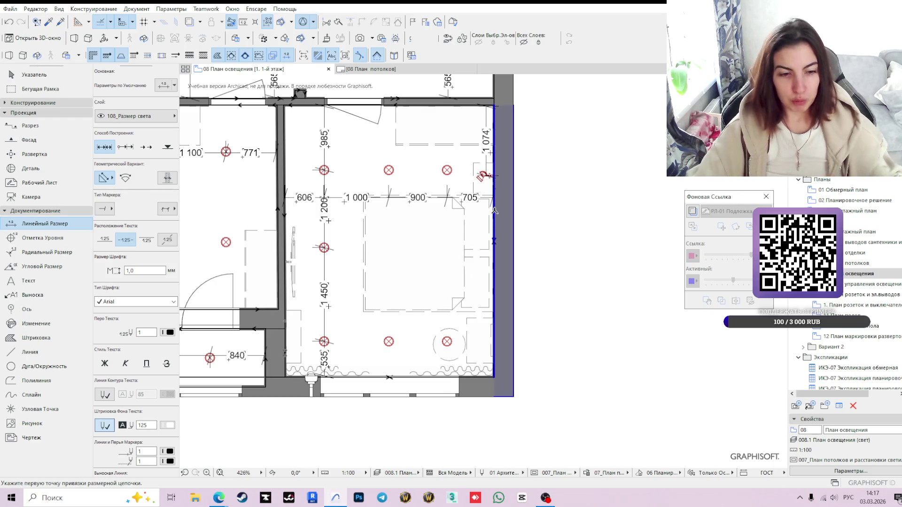
pyautogui.scroll(2, 490, 176)
pyautogui.scroll(2, 491, 176)
pyautogui.press('Escape')
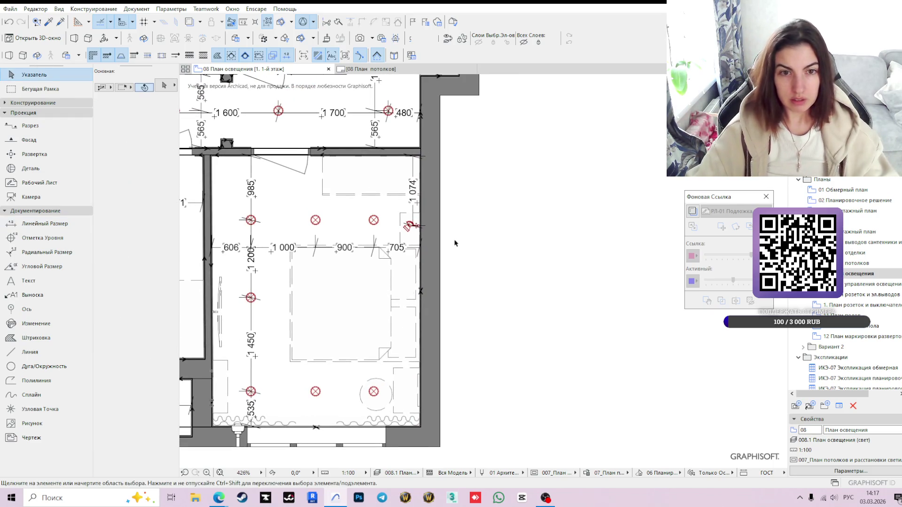
pyautogui.scroll(2, 421, 226)
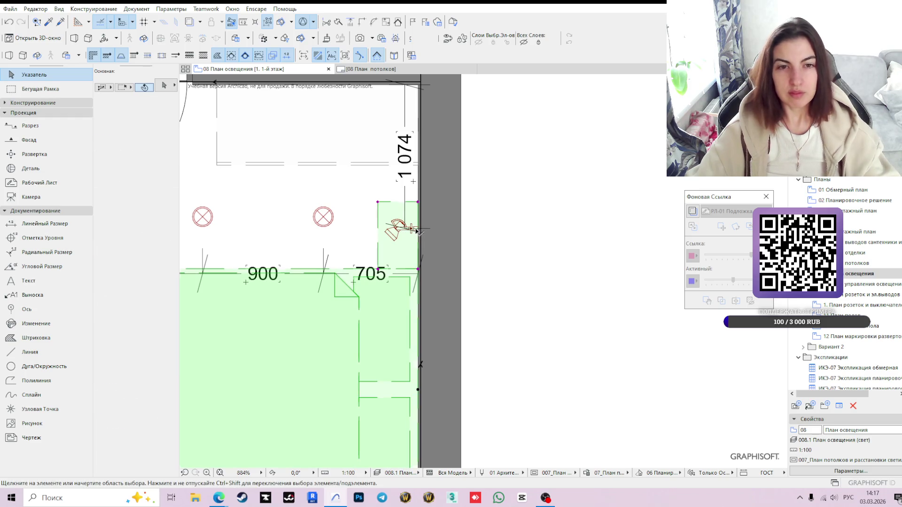
# Drag the wall light down via the tracker so its top-wall dimension reads 1 100.
pyautogui.click(404, 234)
pyautogui.scroll(3, 415, 233)
pyautogui.scroll(1, 422, 233)
pyautogui.click(428, 231)
pyautogui.write('5')
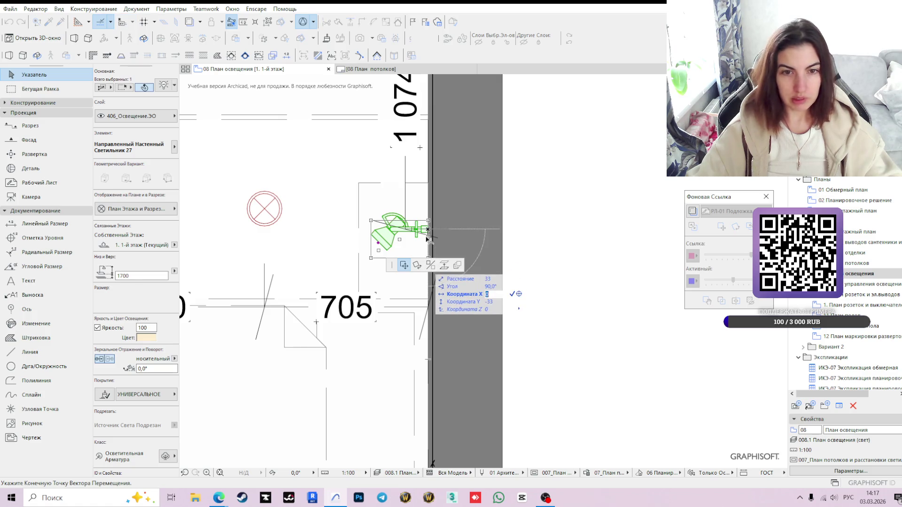
pyautogui.press('Tab')
pyautogui.press('Tab')
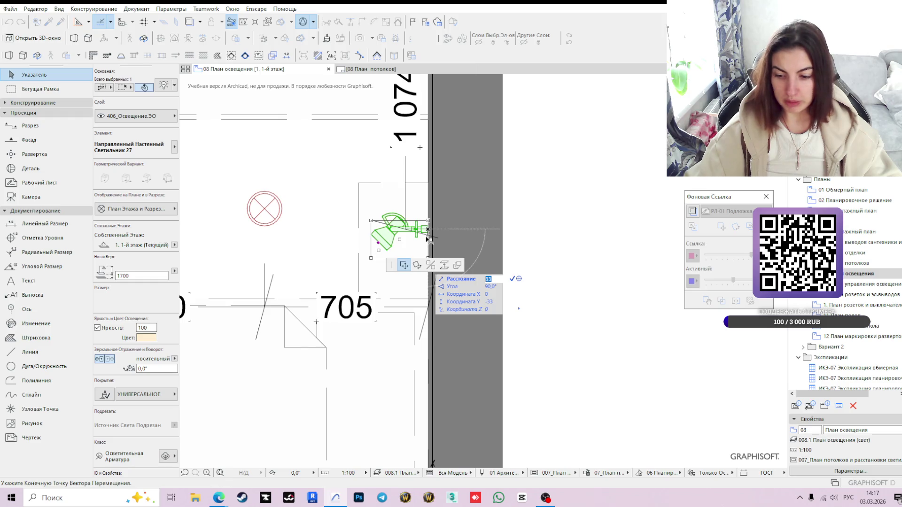
pyautogui.write('26')
pyautogui.press('Return')
pyautogui.scroll(-2, 427, 230)
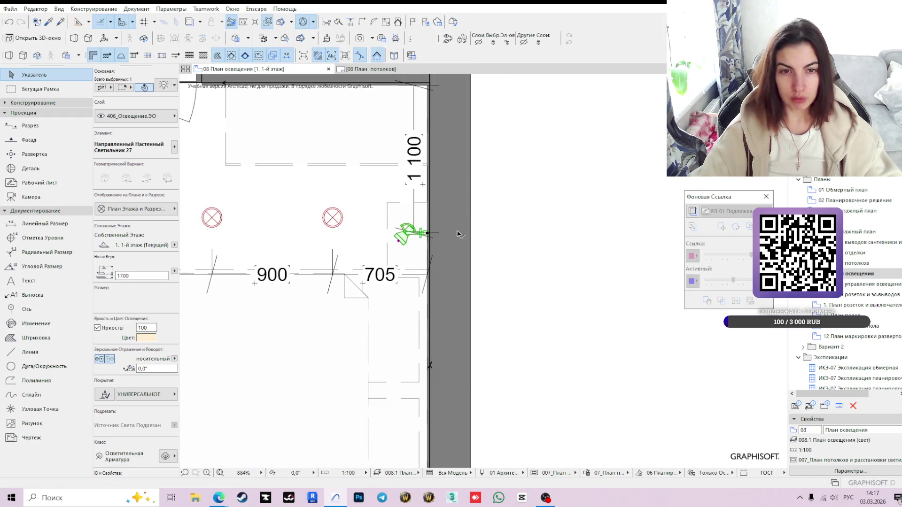
pyautogui.click(529, 178)
pyautogui.scroll(-2, 528, 178)
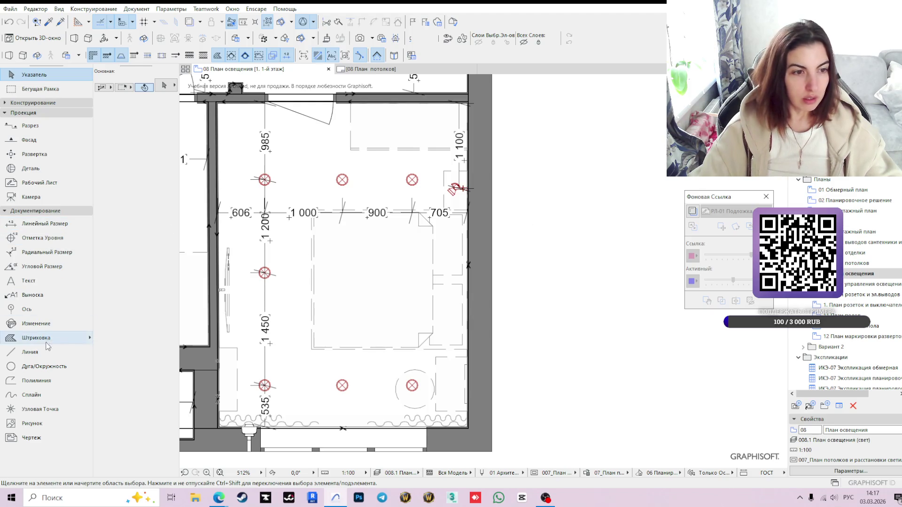
pyautogui.click(34, 294)
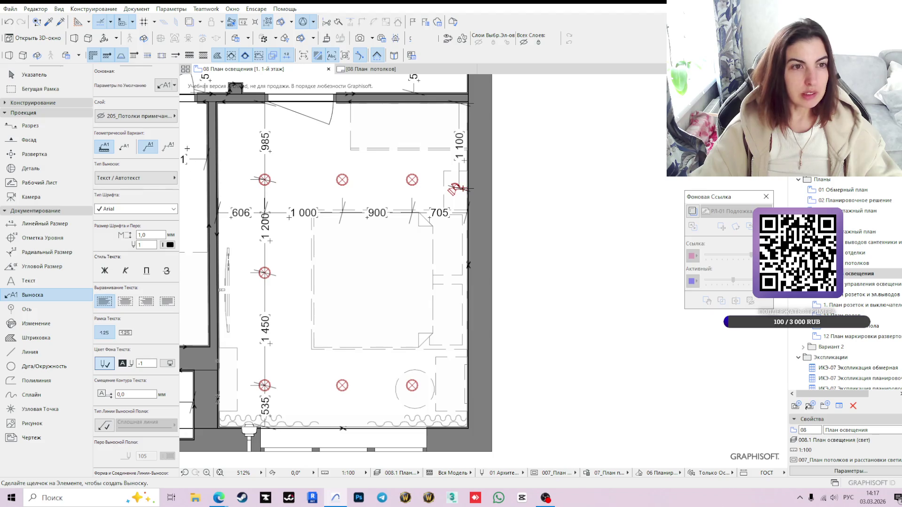
# Place a label on the wall fixture on layer 204_Освещение примечания.
pyautogui.click(161, 115)
pyautogui.write('освещ')
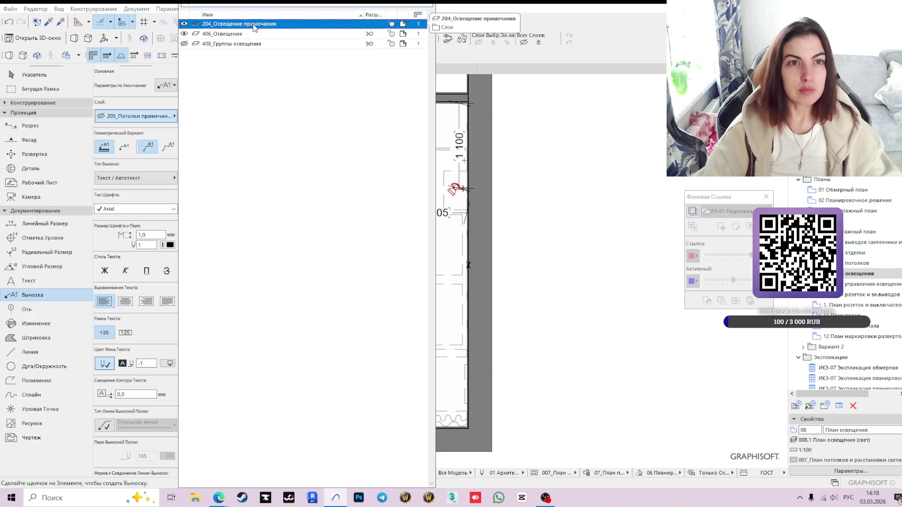
pyautogui.click(254, 24)
pyautogui.scroll(2, 465, 198)
pyautogui.click(452, 181)
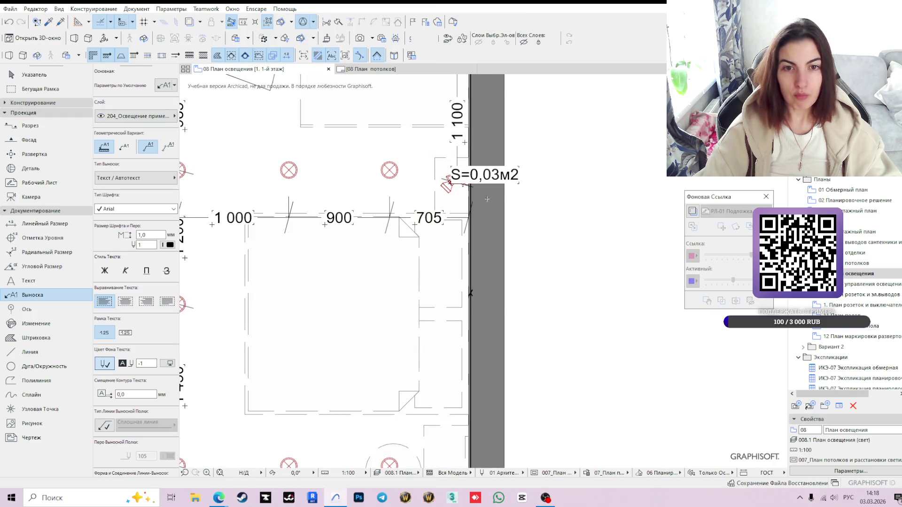
pyautogui.press('Escape')
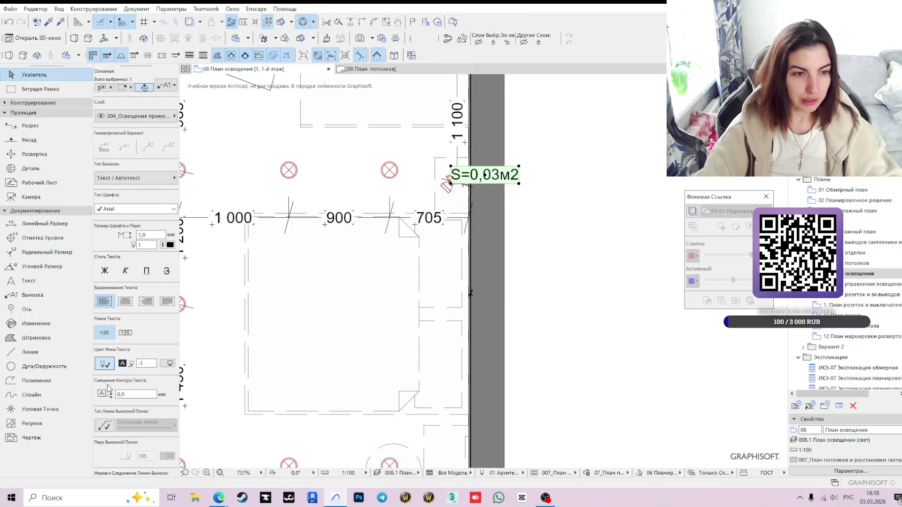
# Straighten the label's leader horizontally to the wall edge and move the label beside the wall.
pyautogui.click(104, 424)
pyautogui.scroll(-2, 467, 359)
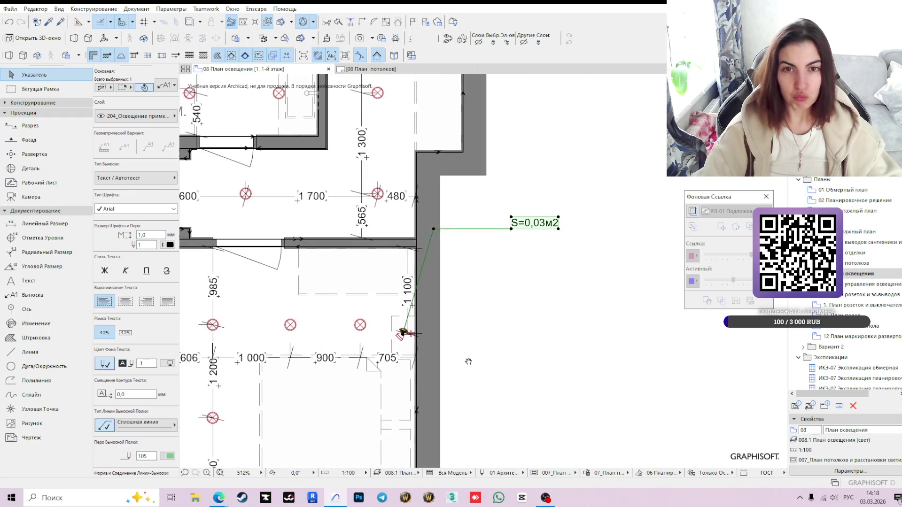
pyautogui.click(433, 229)
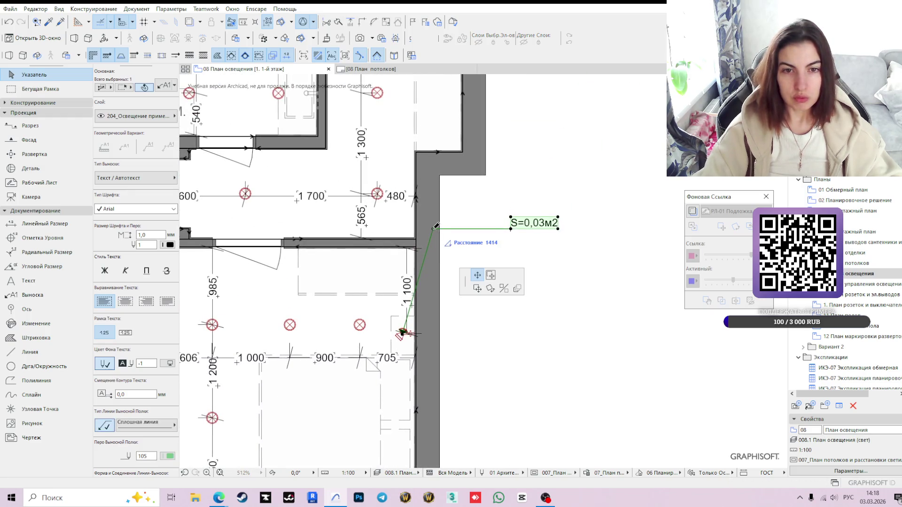
pyautogui.click(401, 332)
pyautogui.scroll(3, 395, 333)
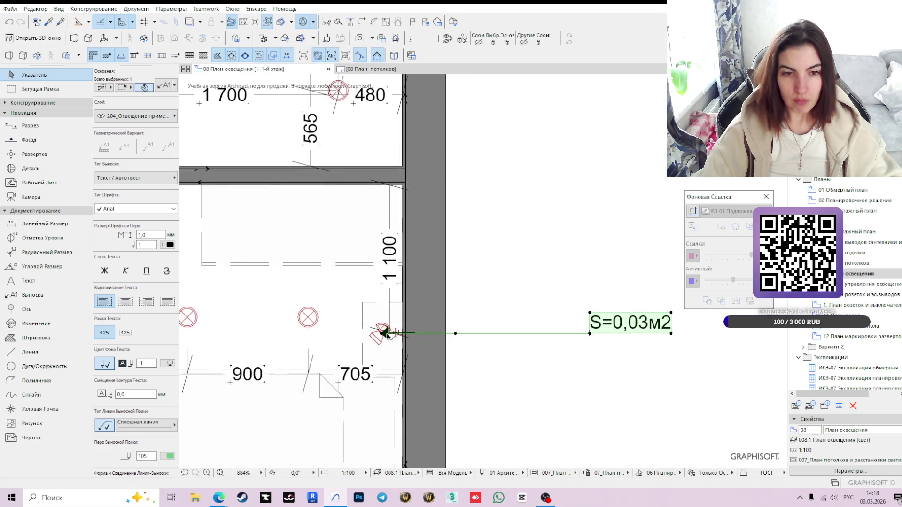
pyautogui.click(384, 332)
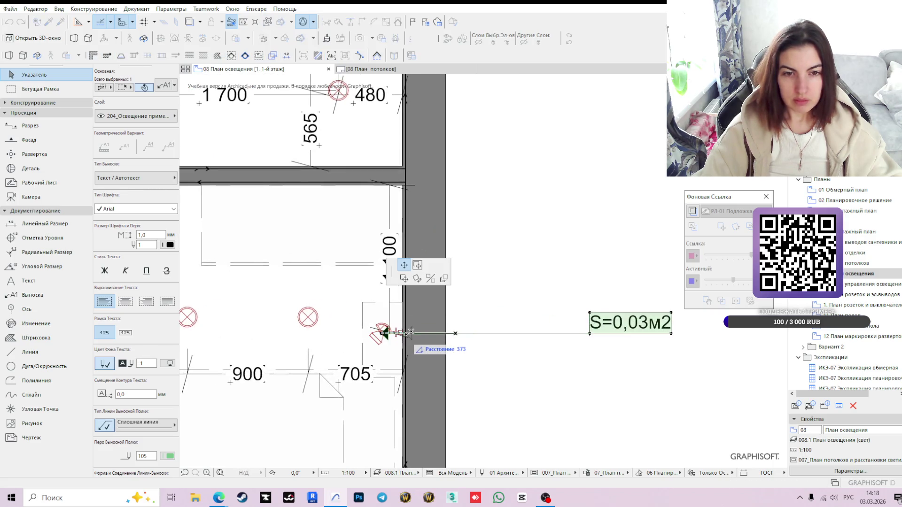
pyautogui.click(414, 332)
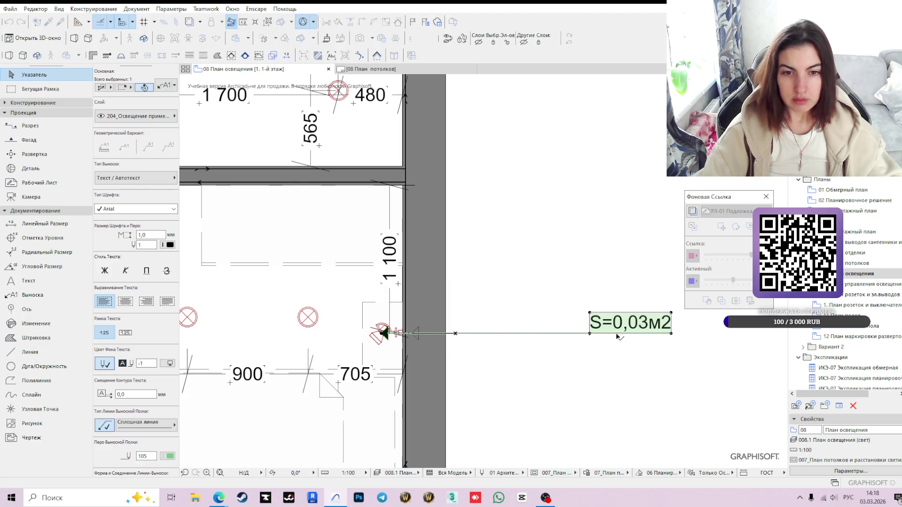
pyautogui.click(590, 334)
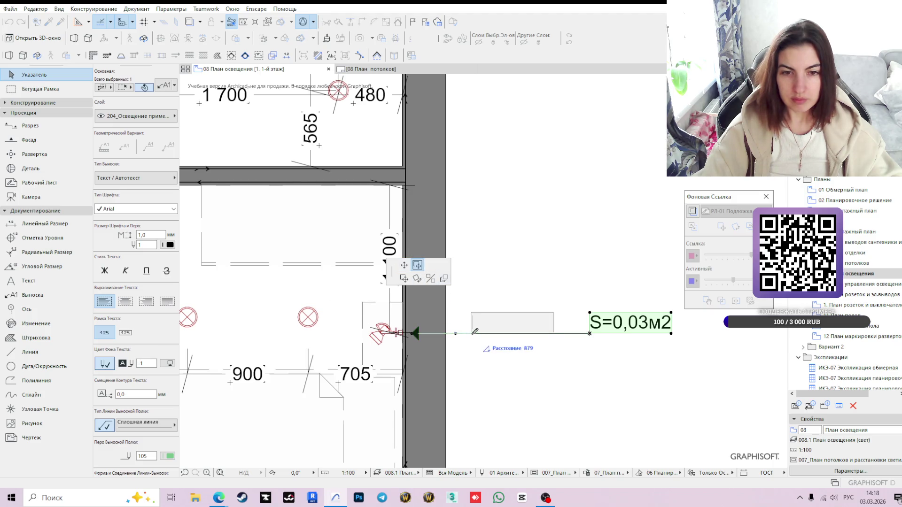
pyautogui.press('Escape')
pyautogui.click(489, 343)
pyautogui.scroll(-1, 234, 307)
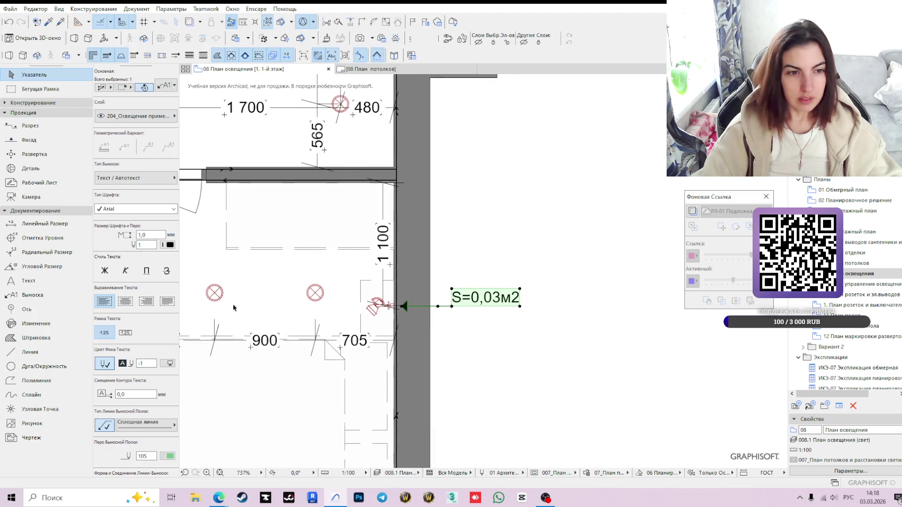
# Change the label text to «Бра настенное (включение на корпусе)».
pyautogui.doubleClick(486, 304)
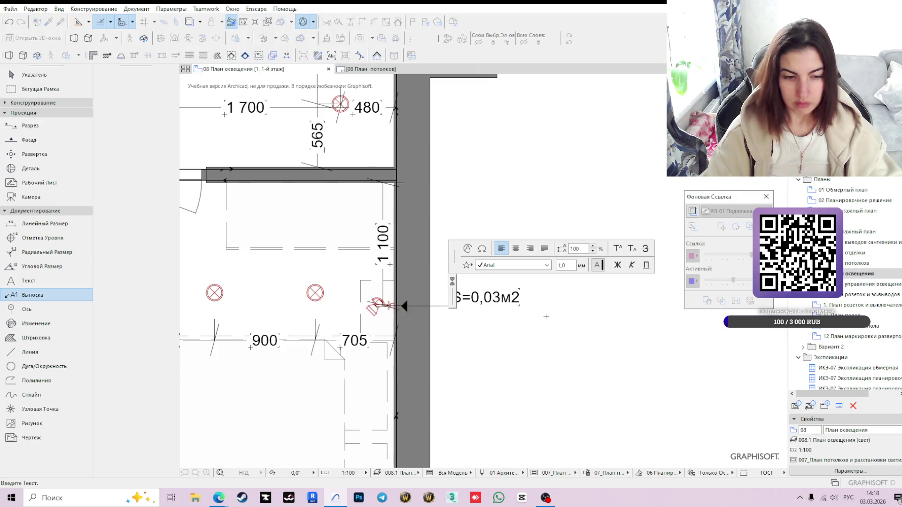
pyautogui.write('Вы')
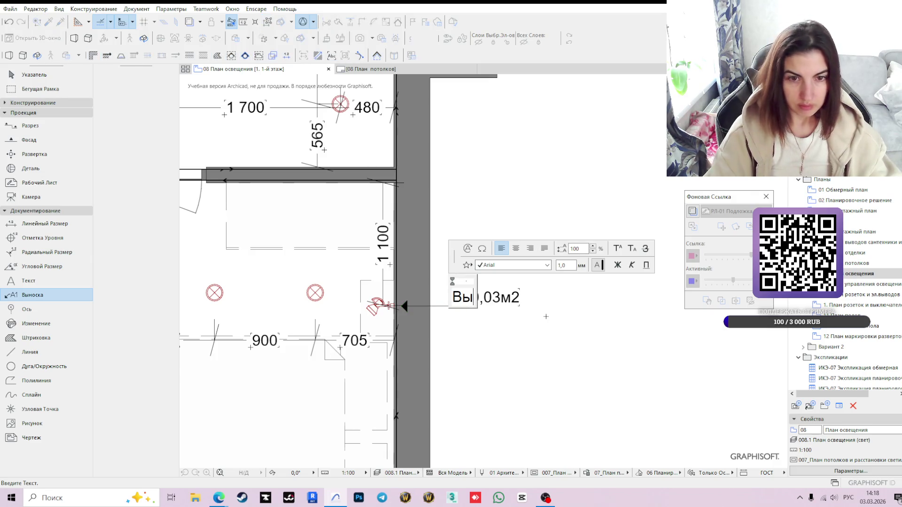
pyautogui.hotkey('ctrl', 'z')
pyautogui.write('Бра')
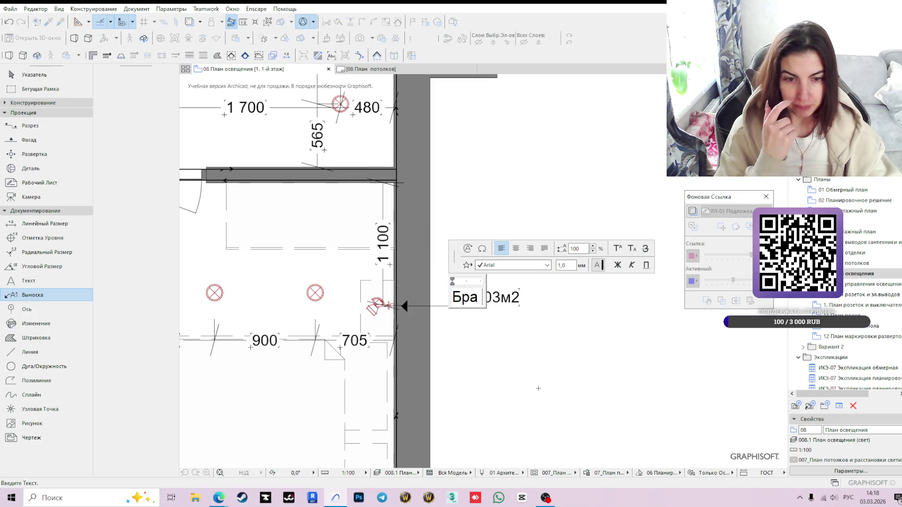
pyautogui.write(' настенное')
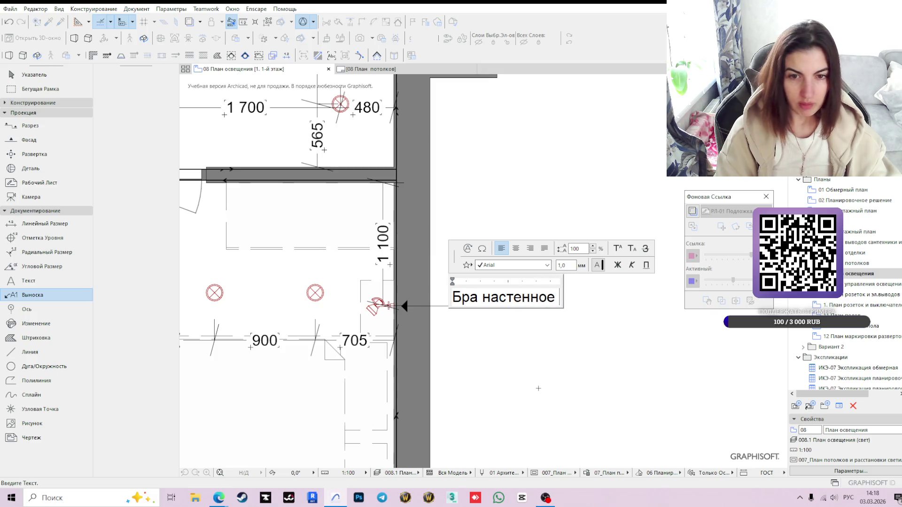
pyautogui.write(' (')
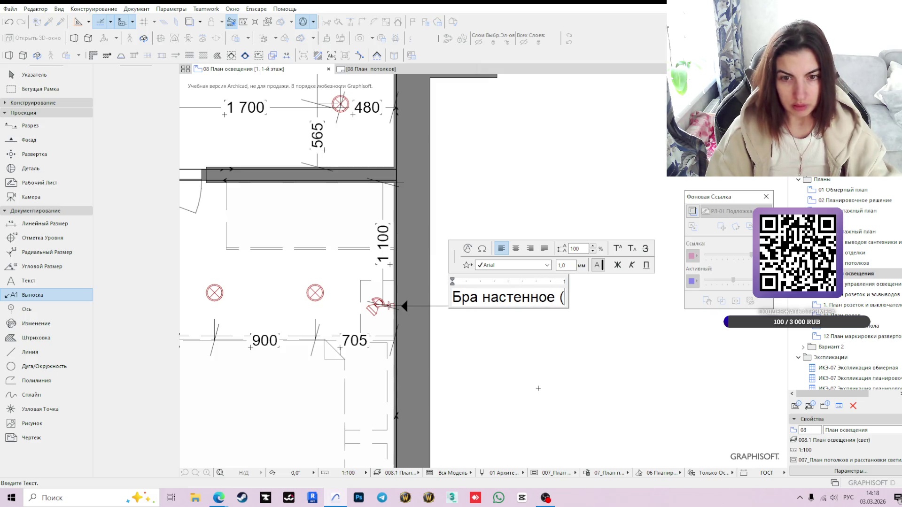
pyautogui.write('включение на ко')
pyautogui.write('усе)')
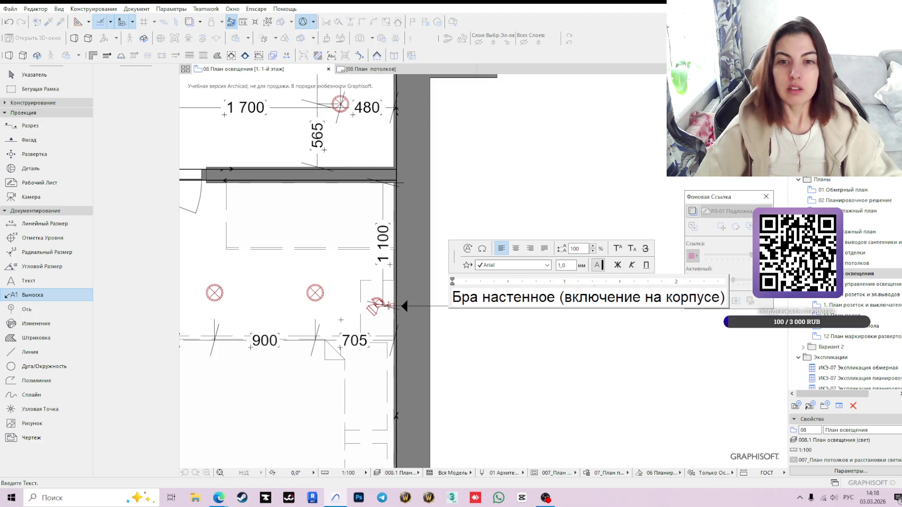
pyautogui.click(580, 360)
pyautogui.scroll(-3, 549, 353)
pyautogui.scroll(1, 527, 347)
# Resize the label's text box so the text wraps onto three lines.
pyautogui.click(613, 331)
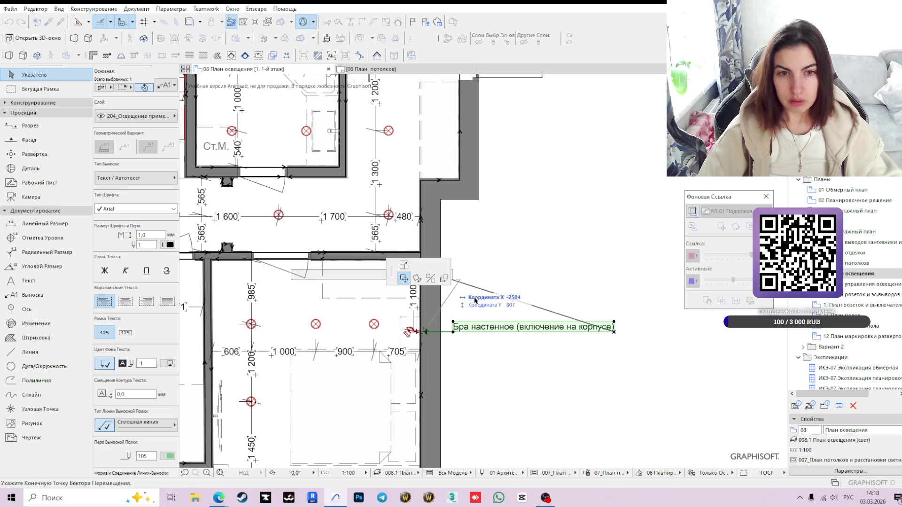
pyautogui.click(403, 265)
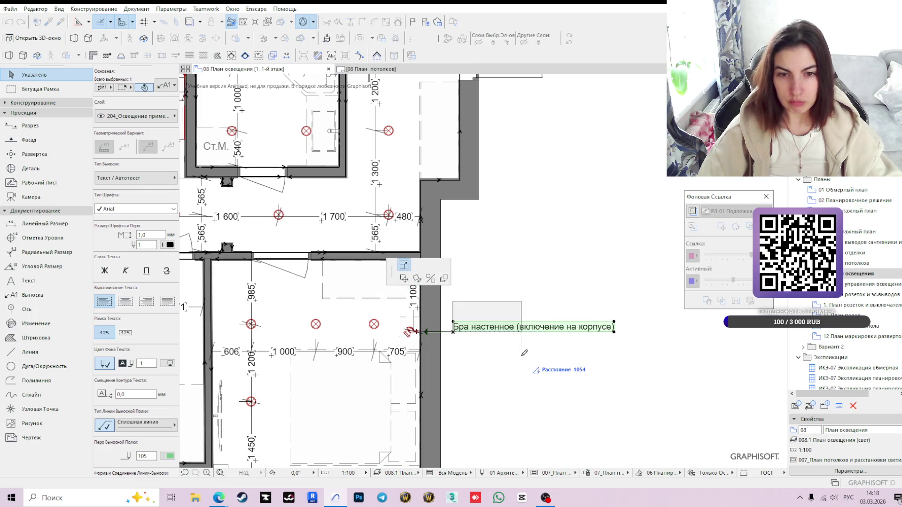
pyautogui.click(522, 333)
pyautogui.click(524, 334)
pyautogui.click(529, 332)
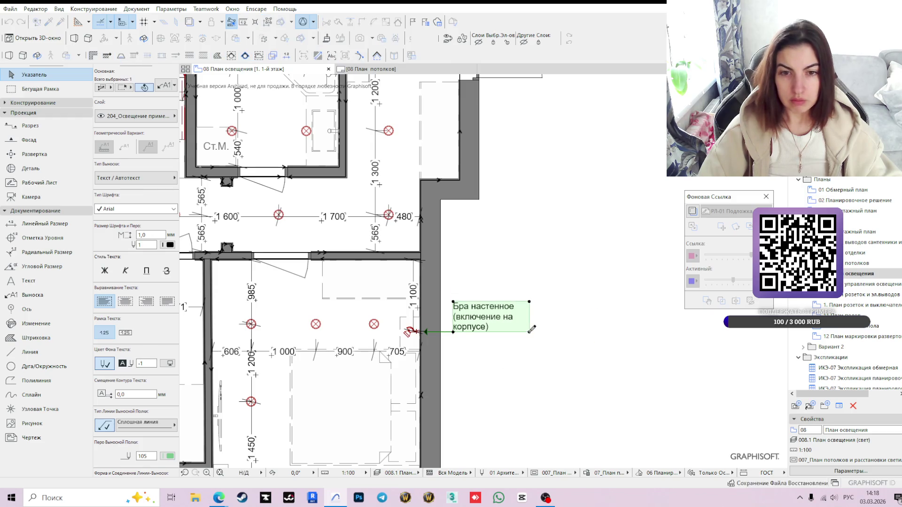
pyautogui.click(529, 333)
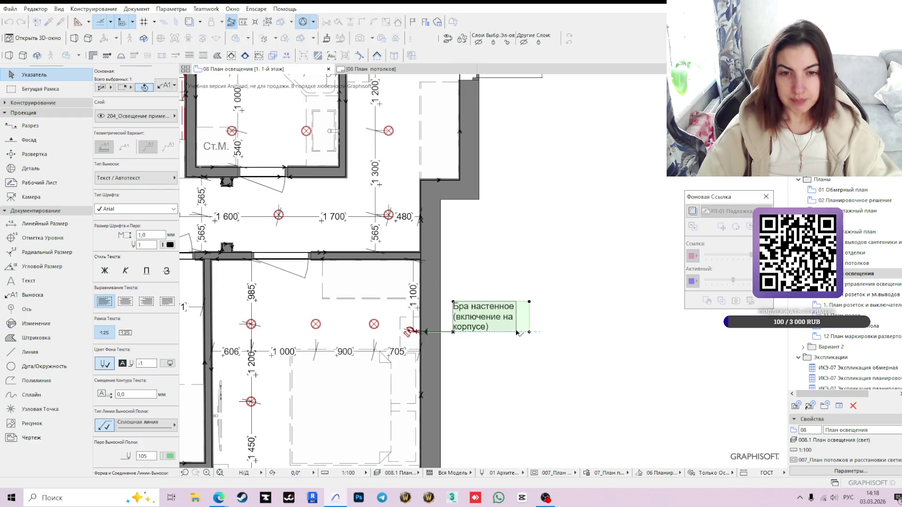
pyautogui.click(529, 333)
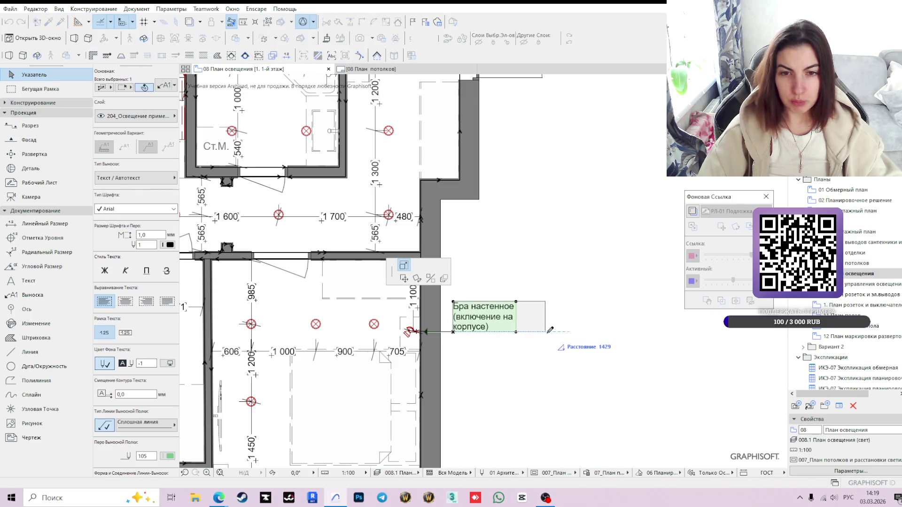
pyautogui.click(547, 331)
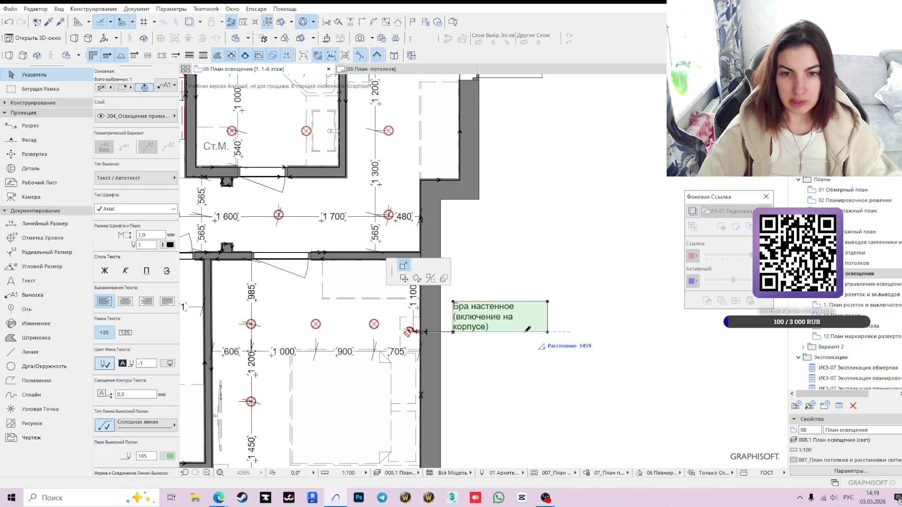
pyautogui.press('Escape')
pyautogui.scroll(2, 487, 354)
pyautogui.scroll(2, 472, 352)
pyautogui.press('Escape')
pyautogui.scroll(-2, 461, 354)
pyautogui.scroll(-2, 463, 310)
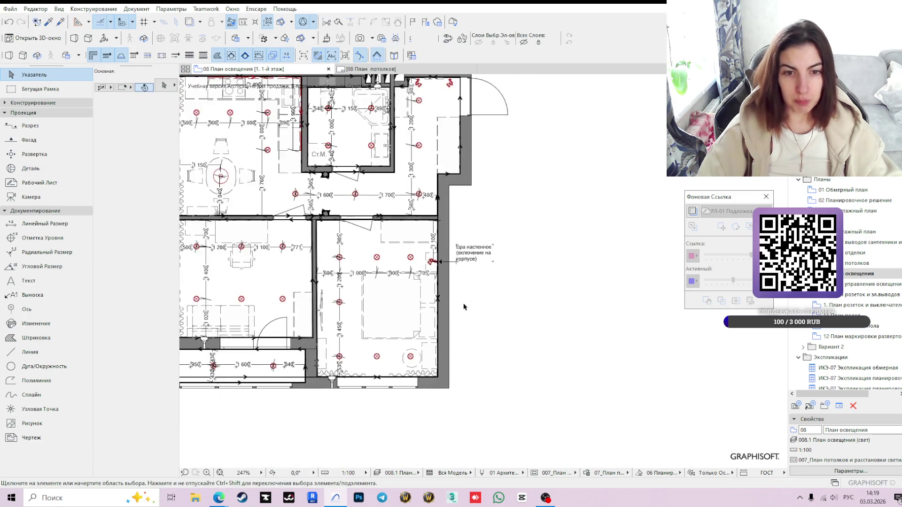
pyautogui.scroll(-1, 519, 343)
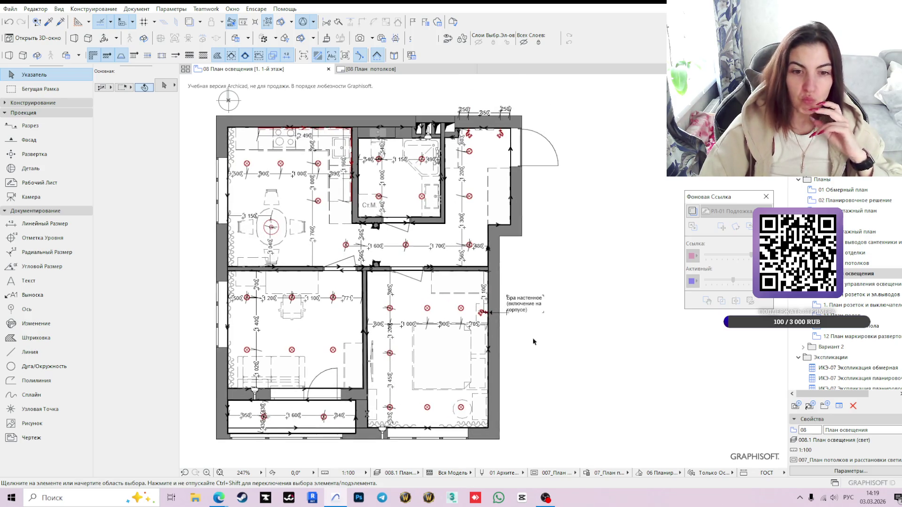
# Delete the outdated lighting-plan drawing from layout 09 План освещения, leaving the План потолков drawing.
pyautogui.click(366, 69)
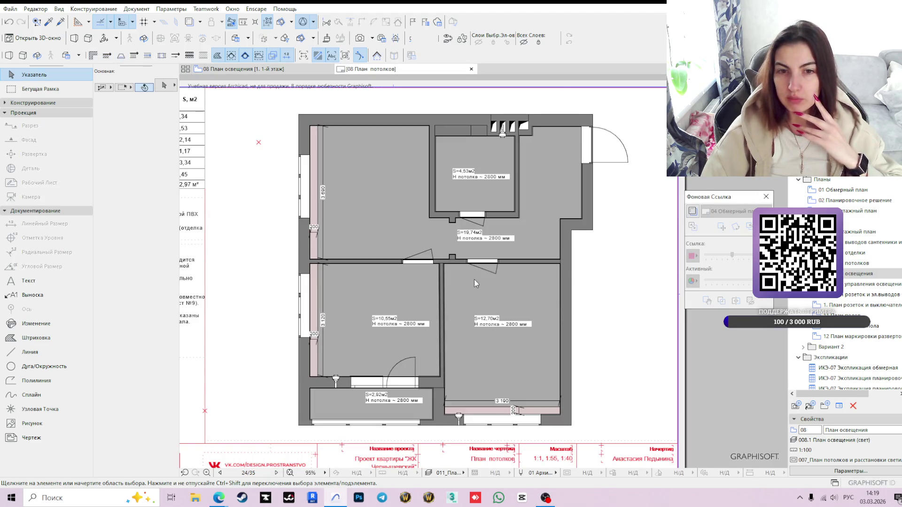
pyautogui.click(493, 291)
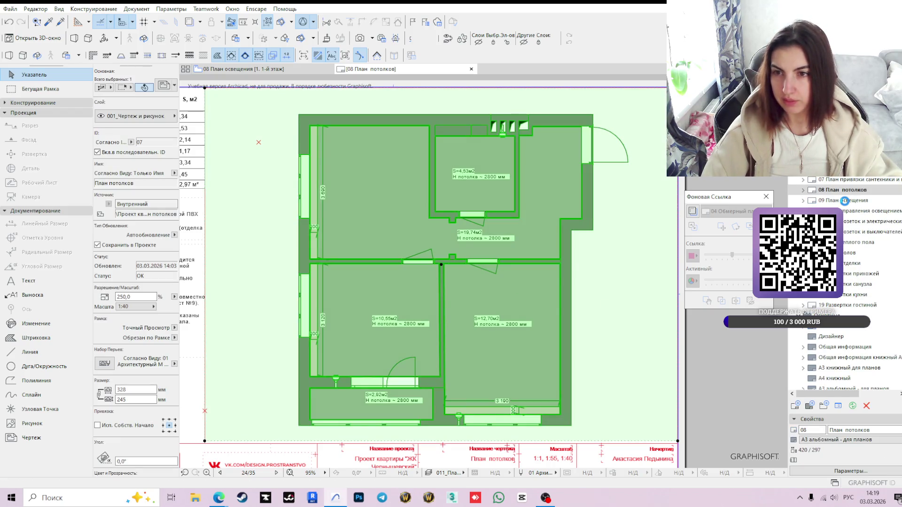
pyautogui.click(846, 201)
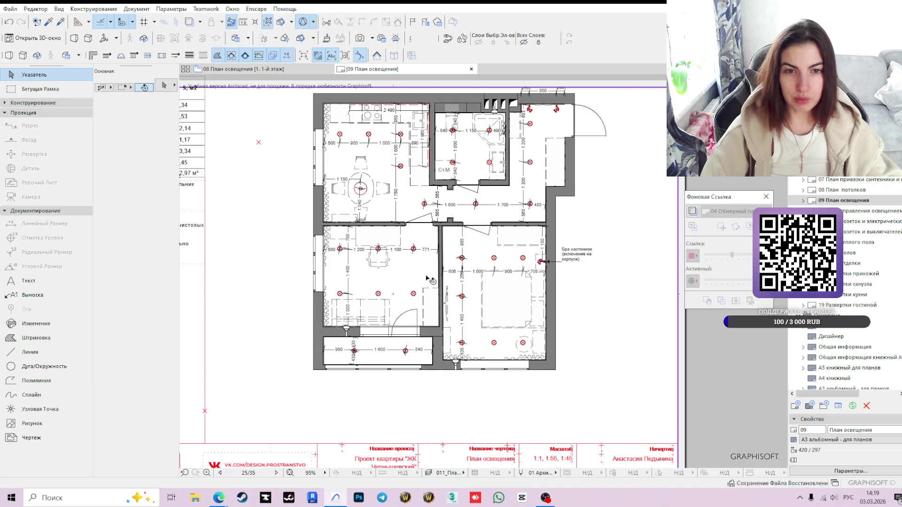
pyautogui.click(465, 270)
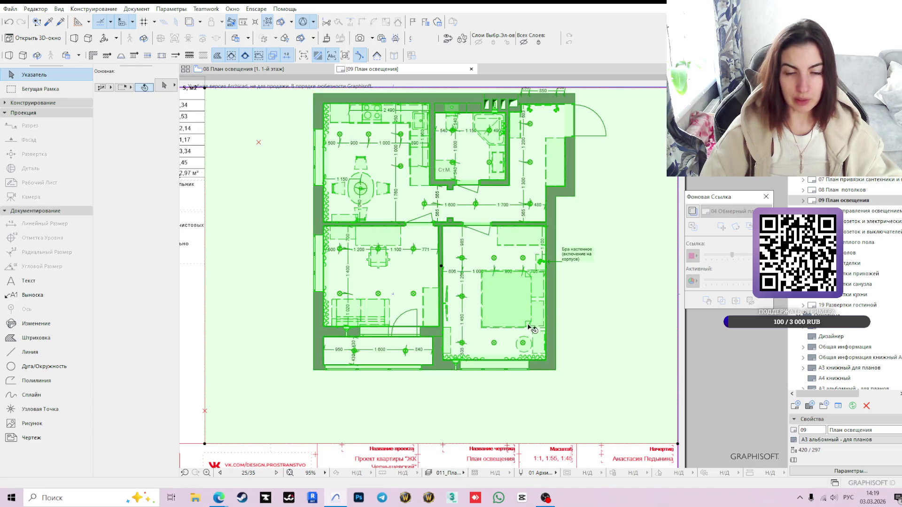
pyautogui.scroll(-5, 514, 308)
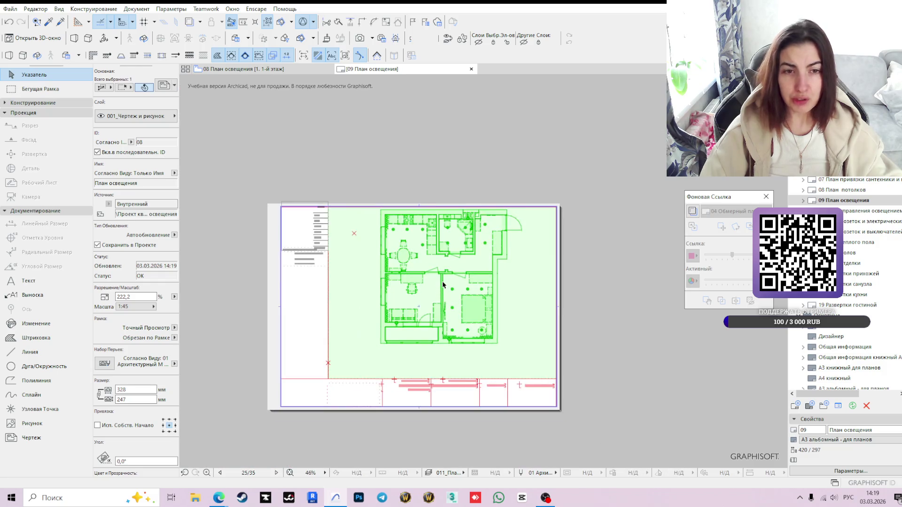
pyautogui.scroll(2, 548, 309)
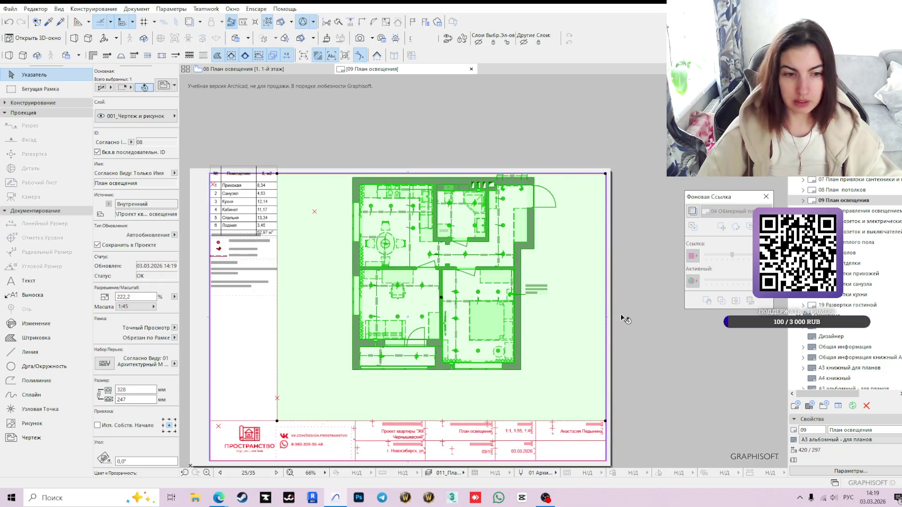
pyautogui.press('Delete')
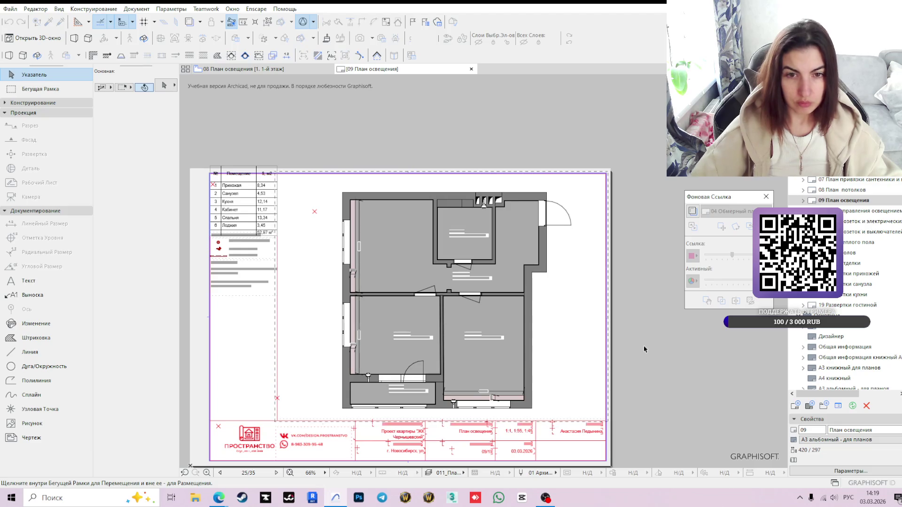
pyautogui.click(444, 283)
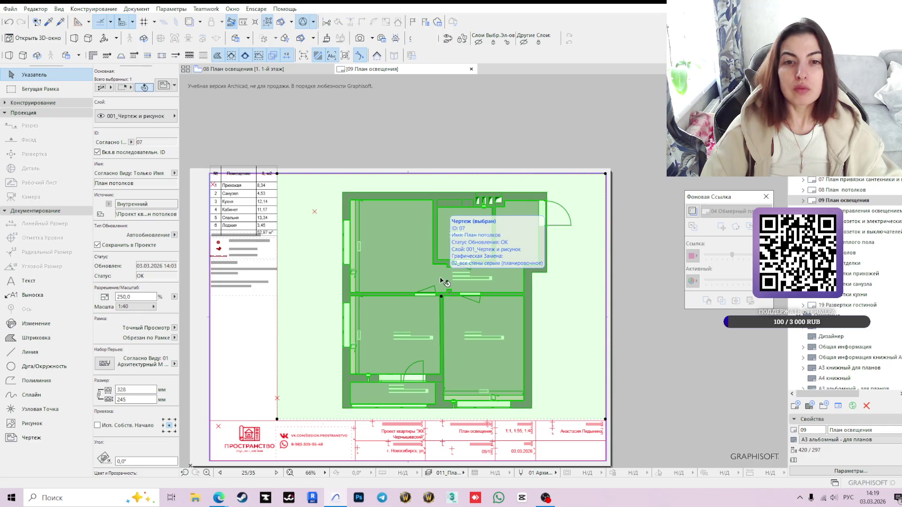
# Relink the placed drawing to the 08 План освещения view via Link Drawing To….
pyautogui.rightClick(441, 278)
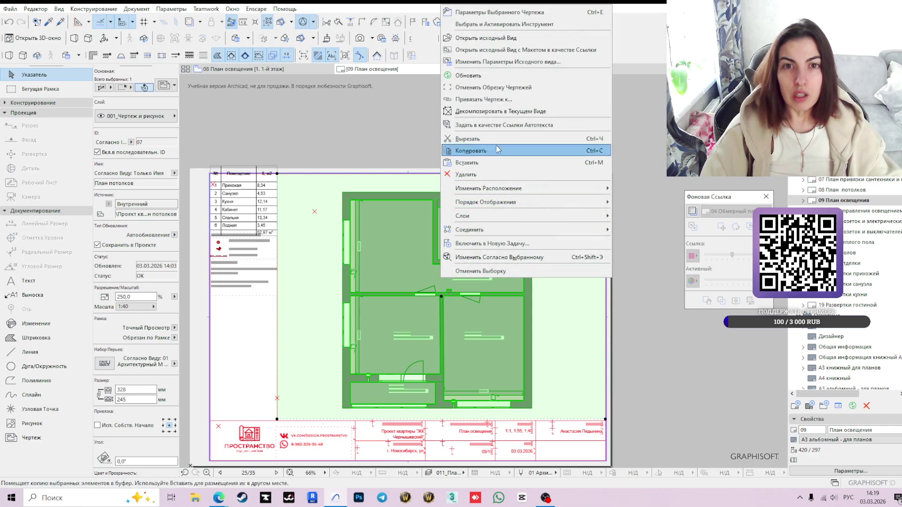
pyautogui.click(486, 98)
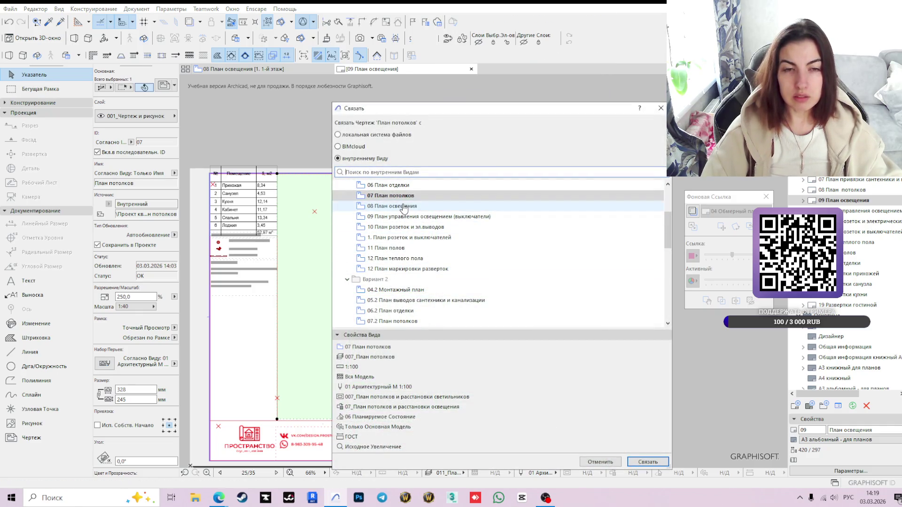
pyautogui.doubleClick(404, 206)
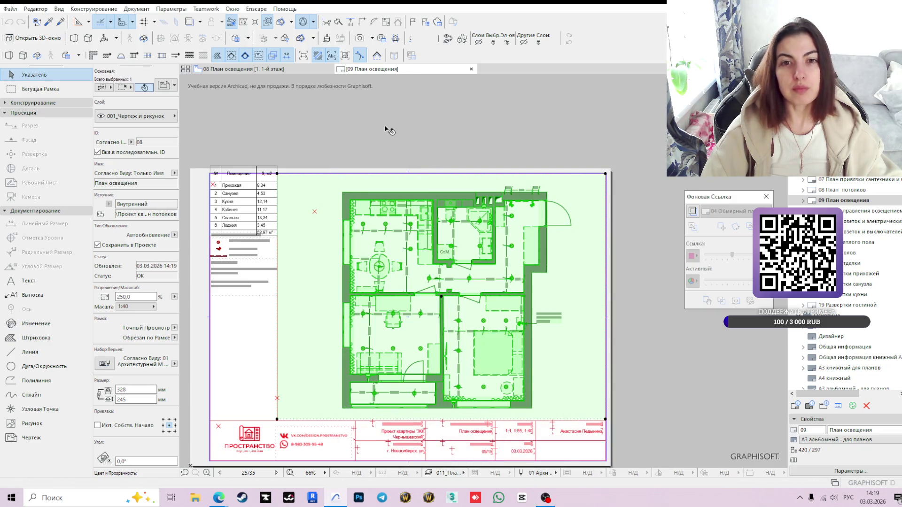
pyautogui.press('Escape')
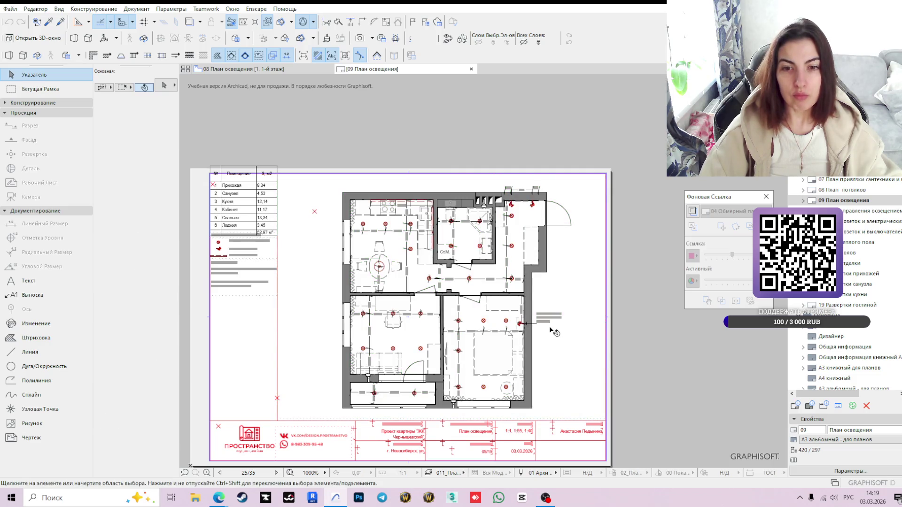
pyautogui.scroll(2, 550, 331)
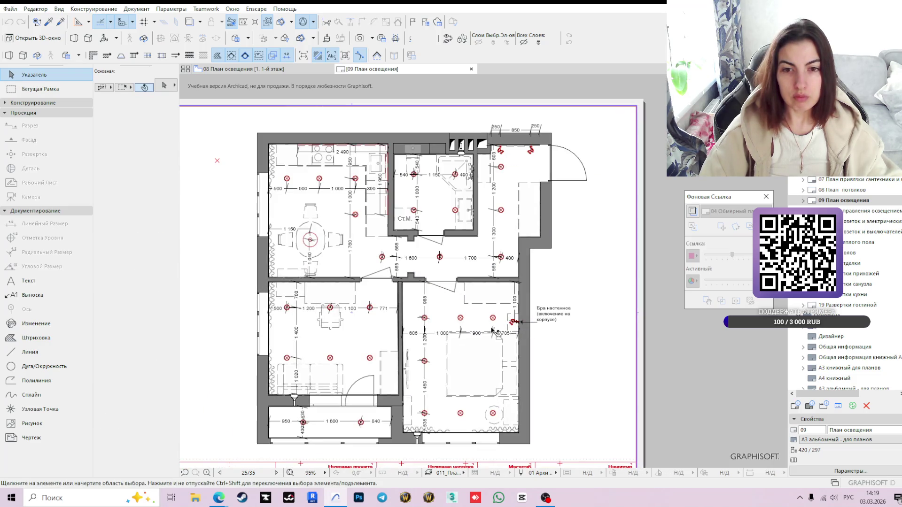
pyautogui.scroll(-2, 310, 205)
# Drag the room table, legend and notes drawings down to the sheet's top frame line.
pyautogui.moveTo(275, 183); pyautogui.dragTo(312, 201, button='middle')
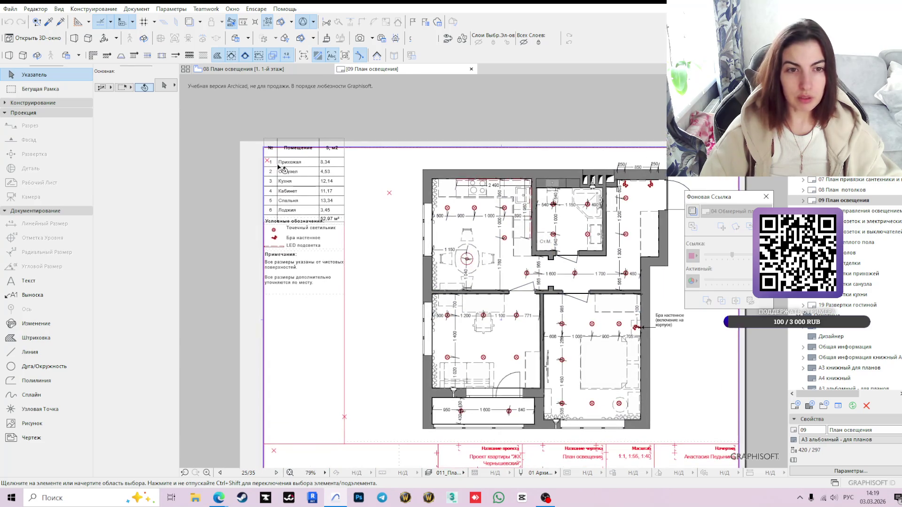
pyautogui.click(297, 238)
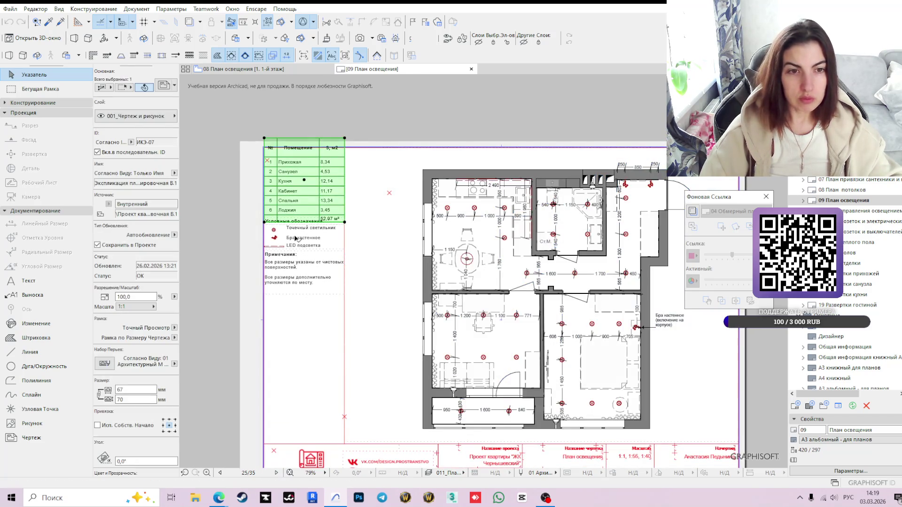
pyautogui.keyDown('shift'); pyautogui.click(296, 238); pyautogui.keyUp('shift')
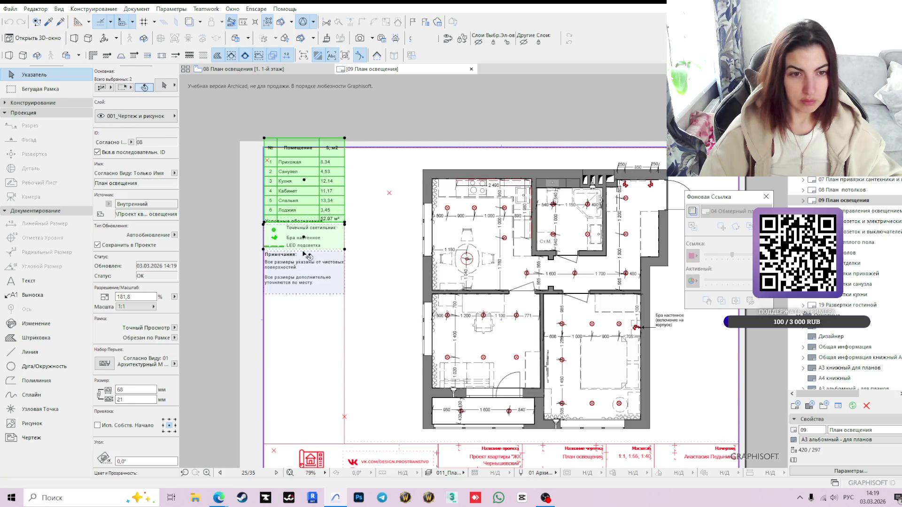
pyautogui.keyDown('shift'); pyautogui.click(294, 270); pyautogui.keyUp('shift')
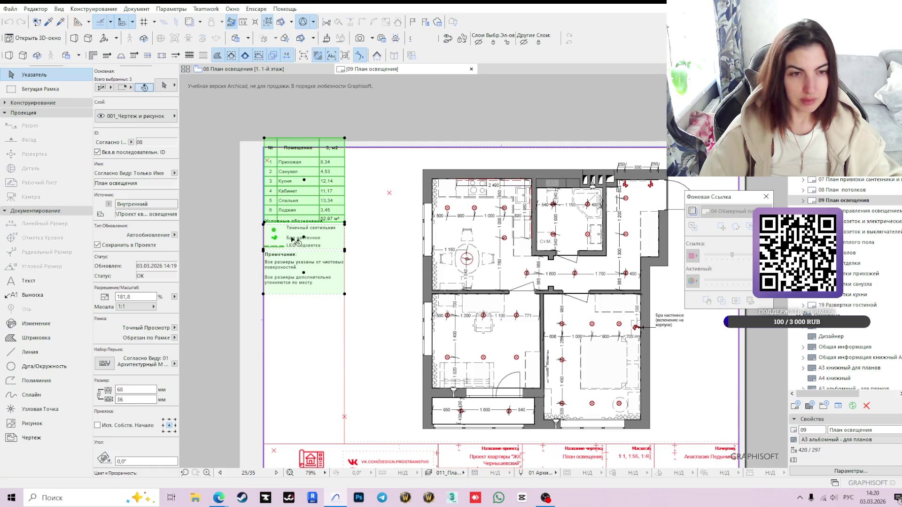
pyautogui.click(265, 141)
pyautogui.click(404, 278)
pyautogui.click(265, 149)
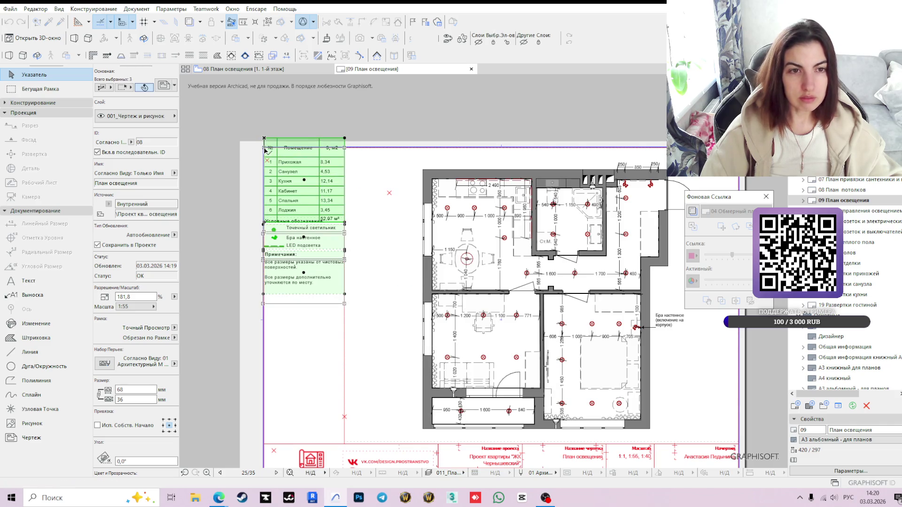
pyautogui.press('Escape')
# Select the legend drawing and begin moving it below the room table.
pyautogui.click(309, 261)
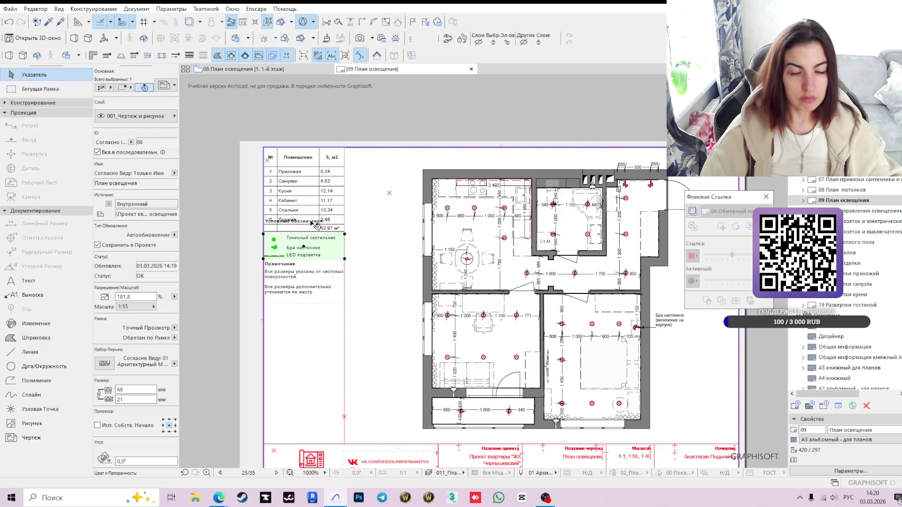
pyautogui.scroll(2, 315, 224)
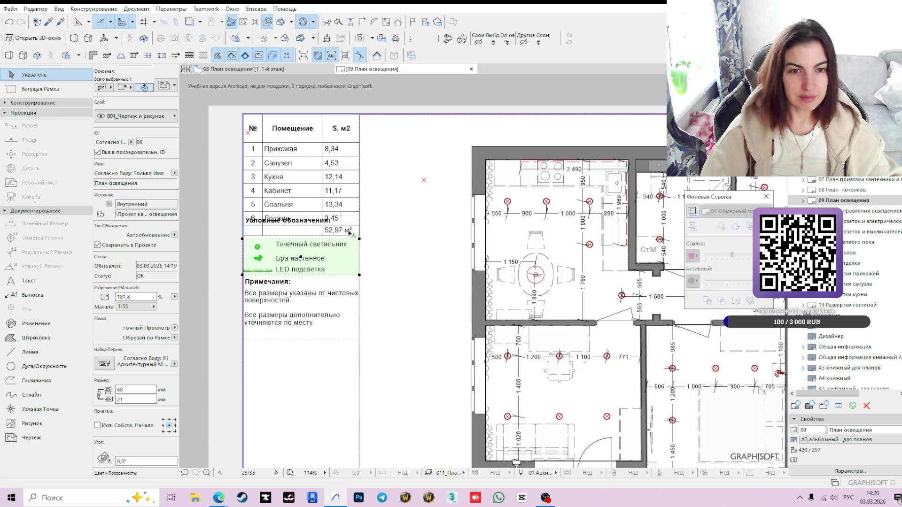
pyautogui.click(328, 223)
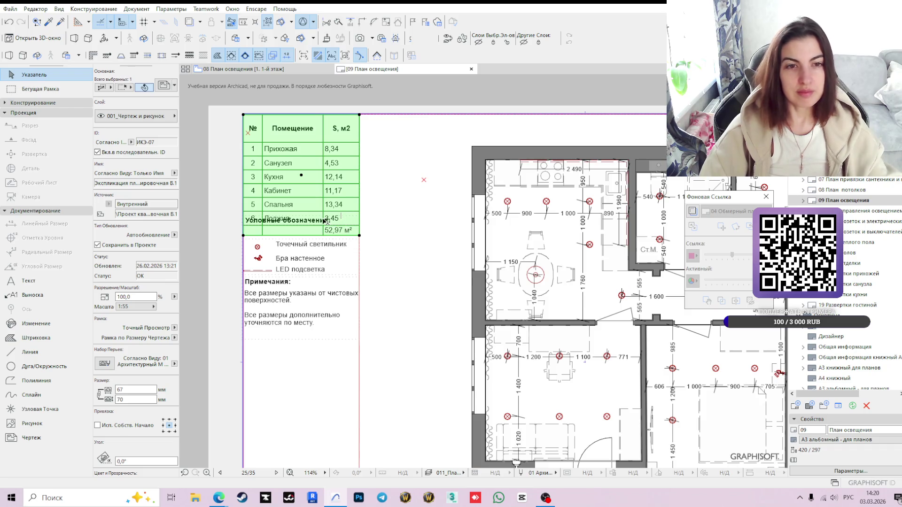
pyautogui.press('Escape')
pyautogui.click(301, 226)
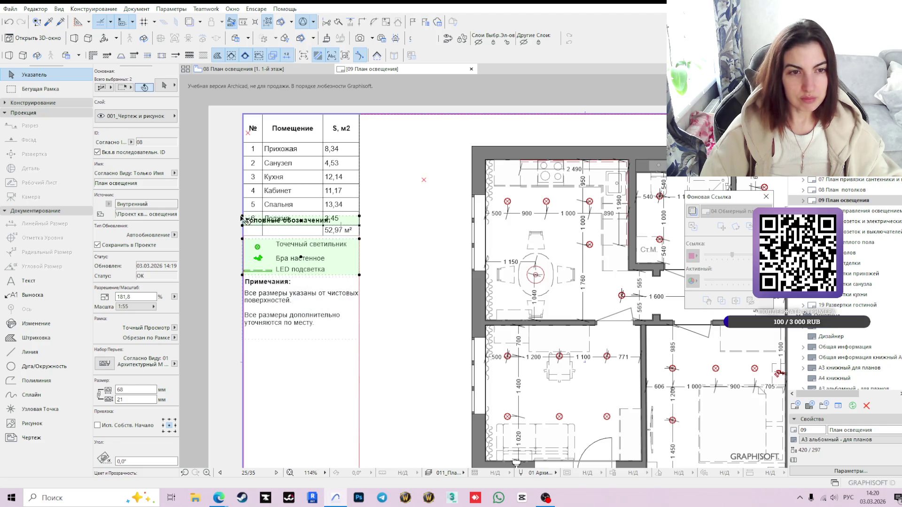
pyautogui.click(247, 243)
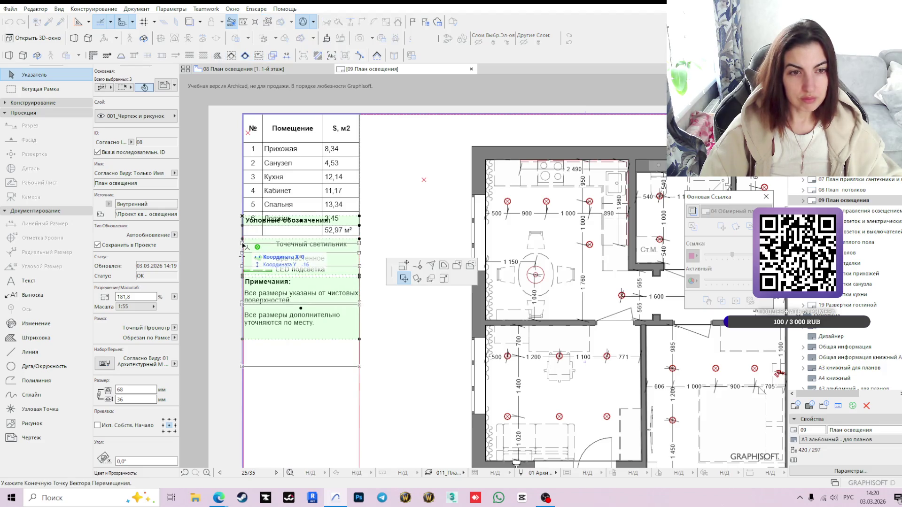
# Place the legend below the table, raise its frame's top edge and Update by Frame to show Люстра подвесной светильник.
pyautogui.click(246, 272)
pyautogui.scroll(-2, 371, 261)
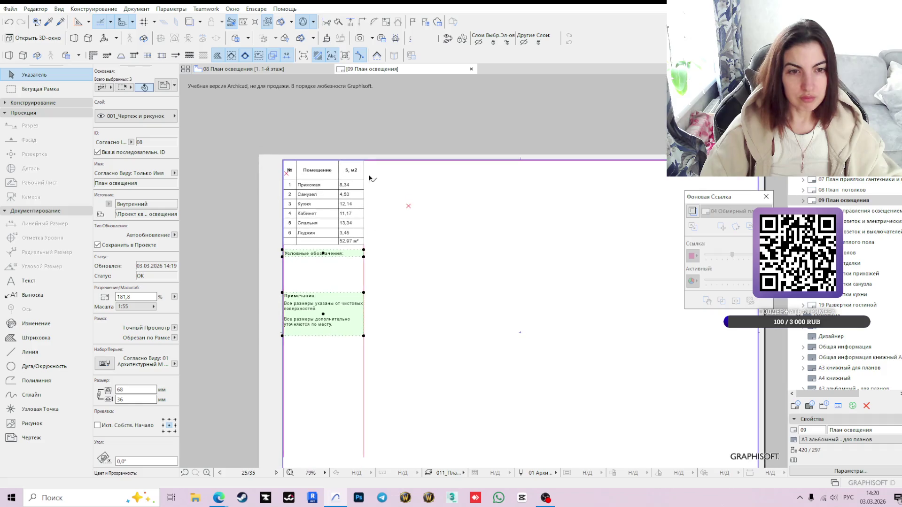
pyautogui.click(397, 175)
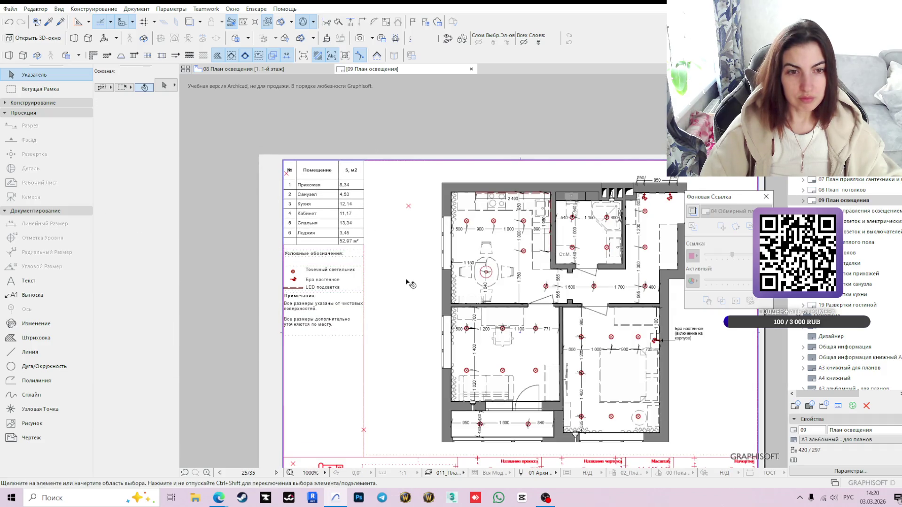
pyautogui.click(330, 271)
pyautogui.click(330, 271)
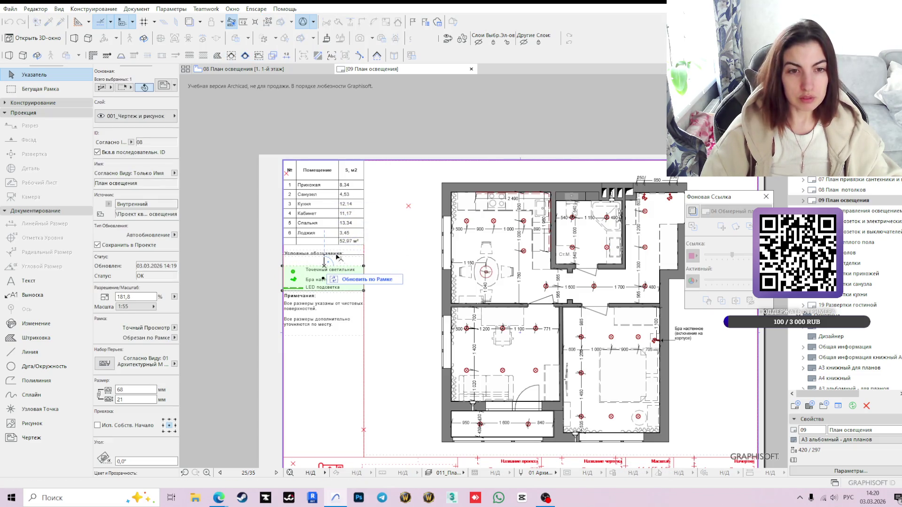
pyautogui.click(338, 254)
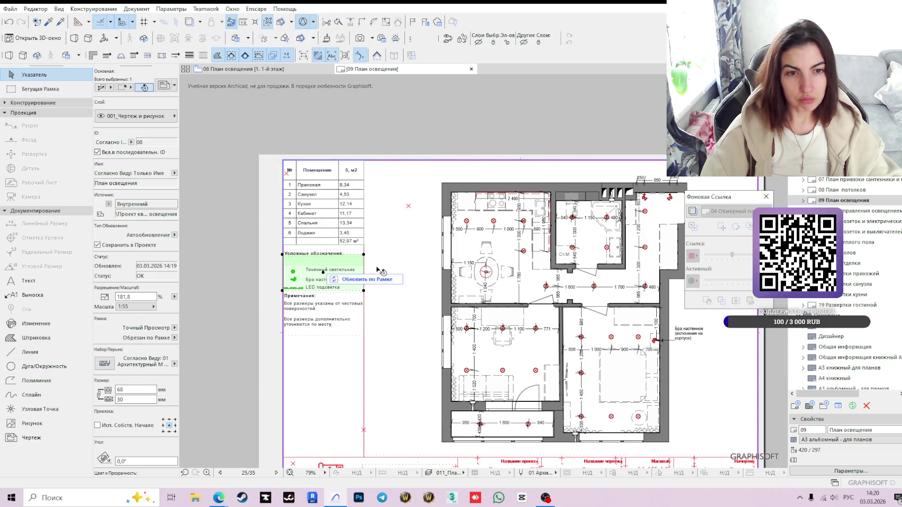
pyautogui.click(359, 281)
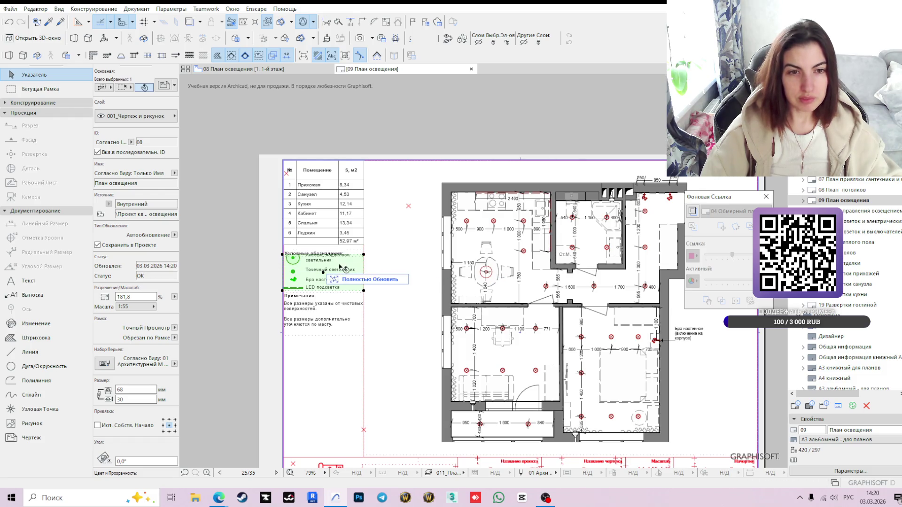
pyautogui.scroll(3, 339, 261)
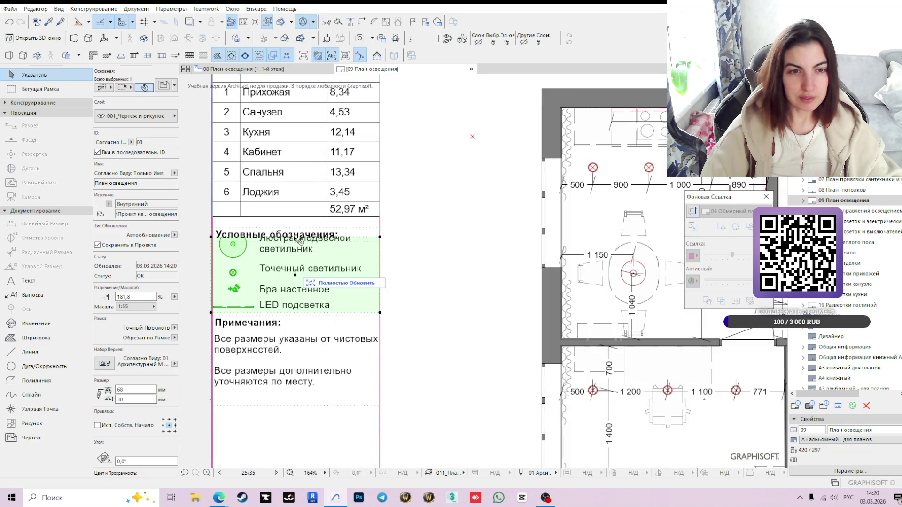
# Select the legend items and notes drawings and begin moving them together.
pyautogui.click(296, 235)
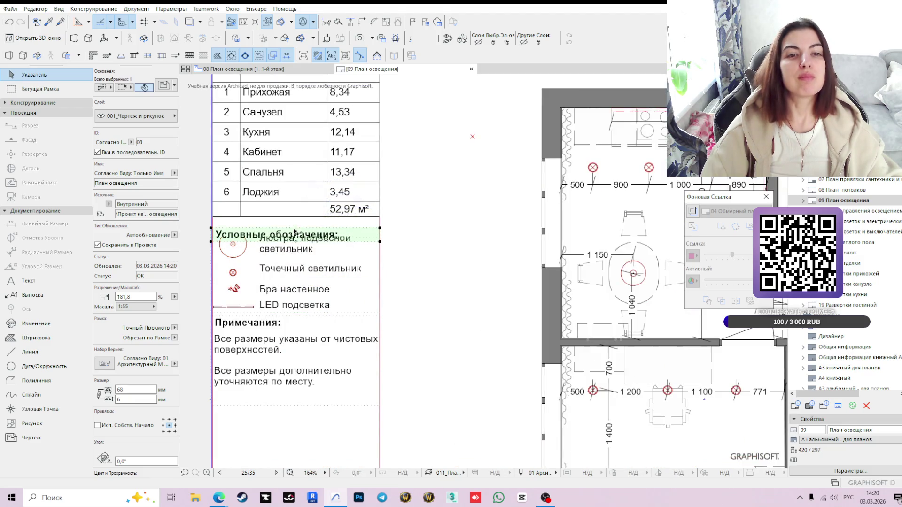
pyautogui.click(302, 299)
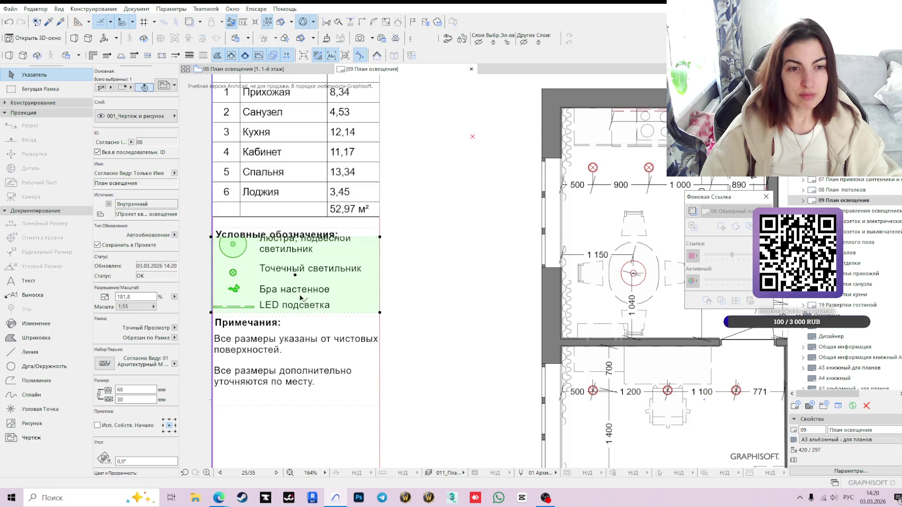
pyautogui.keyDown('shift'); pyautogui.click(282, 355); pyautogui.keyUp('shift')
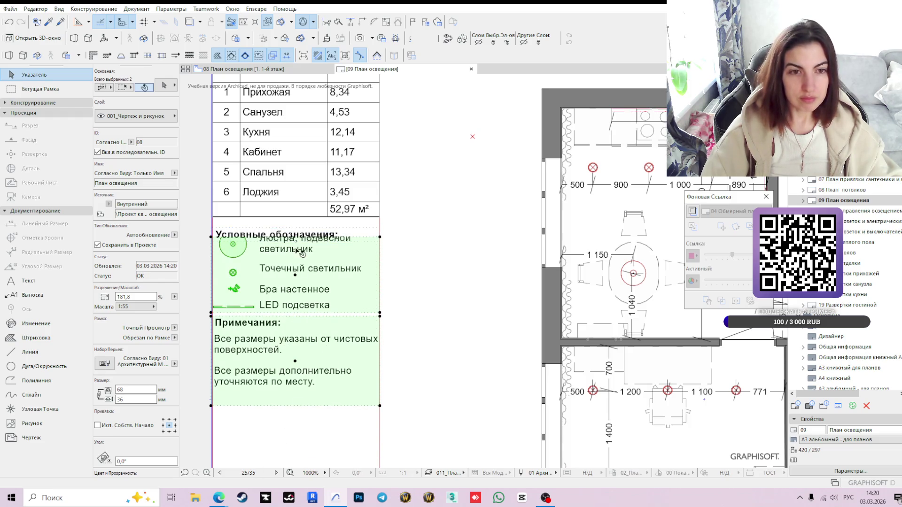
pyautogui.click(295, 276)
# Place the legend and notes lower, raise the legend frame's top edge further and Update by Frame to reveal the chandelier symbol.
pyautogui.click(296, 289)
pyautogui.scroll(-2, 319, 284)
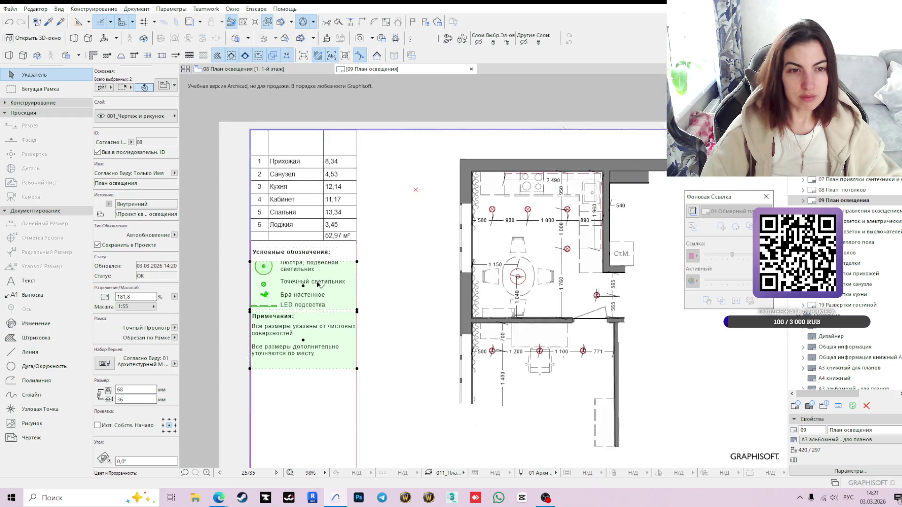
pyautogui.scroll(-1, 319, 285)
pyautogui.press('Escape')
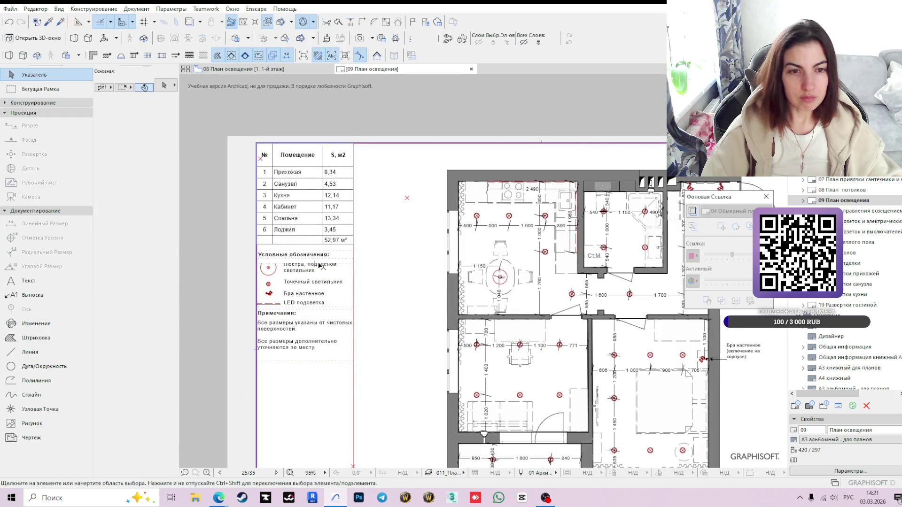
pyautogui.click(321, 265)
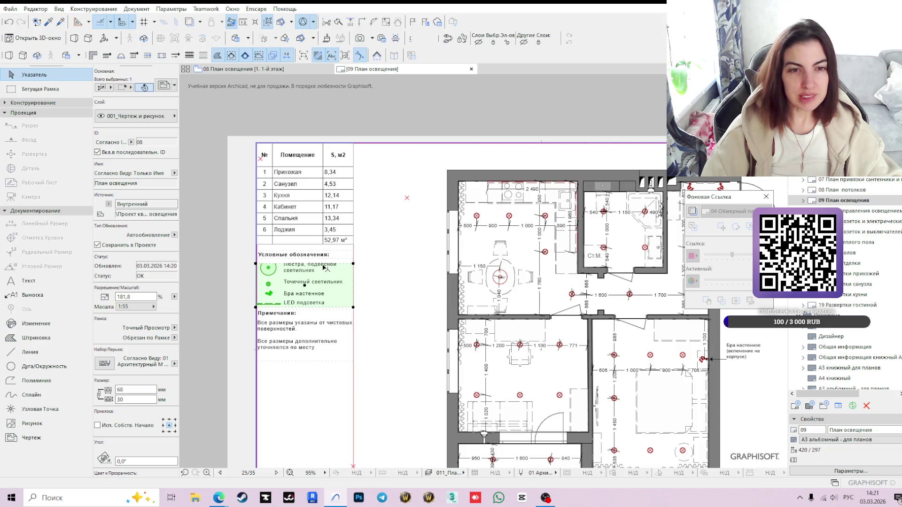
pyautogui.scroll(3, 323, 267)
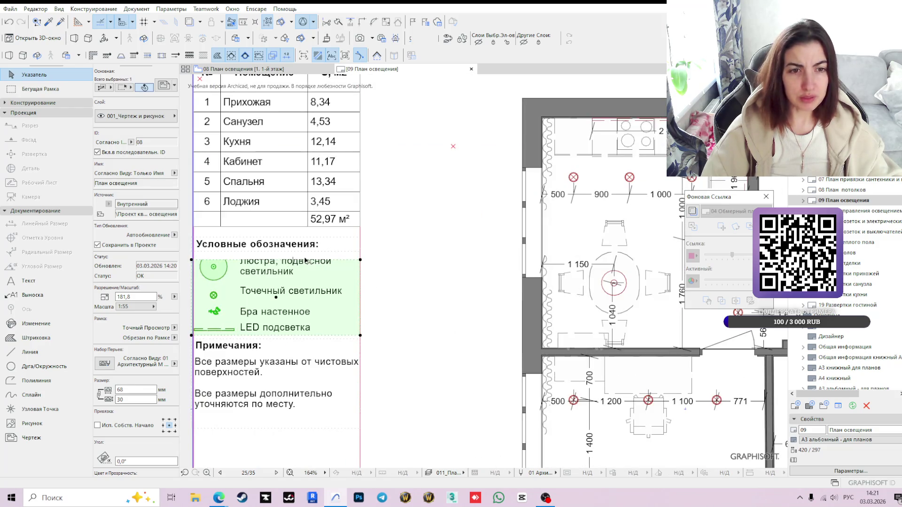
pyautogui.click(309, 260)
pyautogui.click(306, 251)
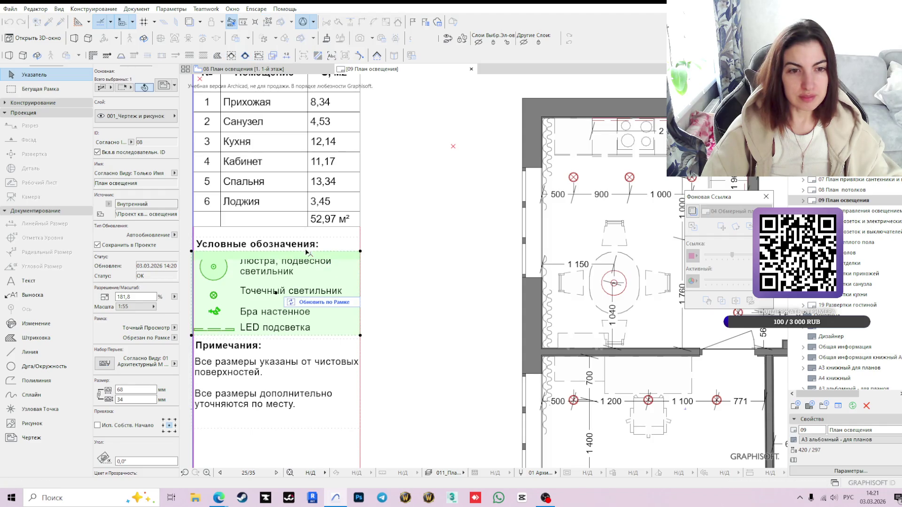
pyautogui.click(328, 301)
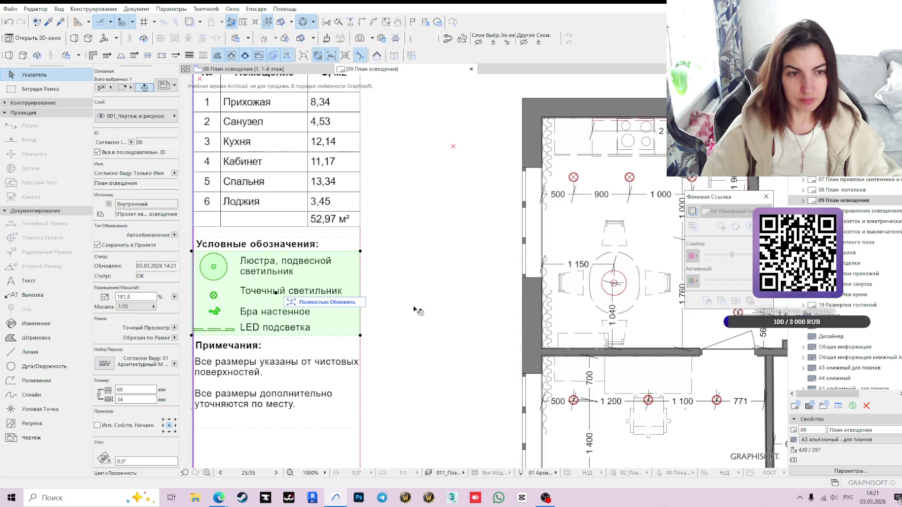
pyautogui.scroll(-3, 409, 308)
pyautogui.scroll(-2, 398, 308)
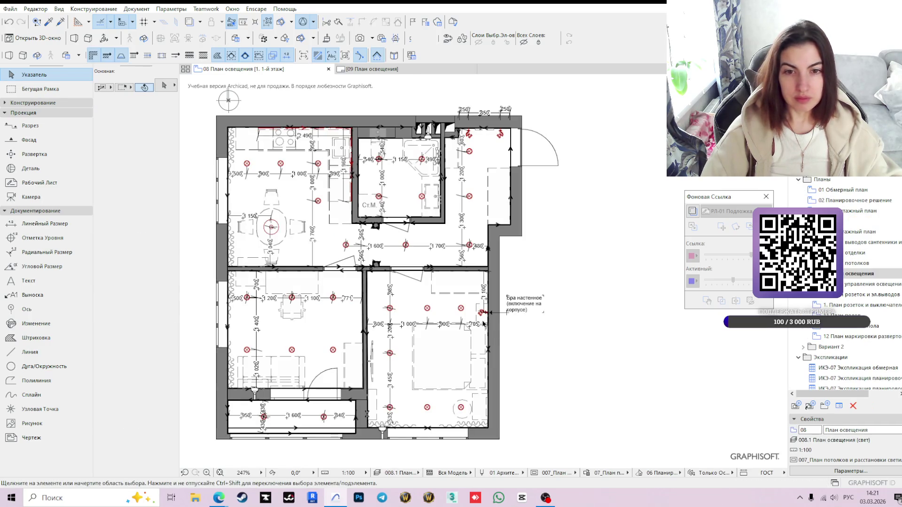
# Move the bedroom's horizontal dimension chain down onto the bottom row of lamps.
pyautogui.moveTo(447, 314)
pyautogui.mouseDown(button='middle')
pyautogui.moveTo(477, 287)
pyautogui.moveTo(471, 299)
pyautogui.mouseUp(button='middle')
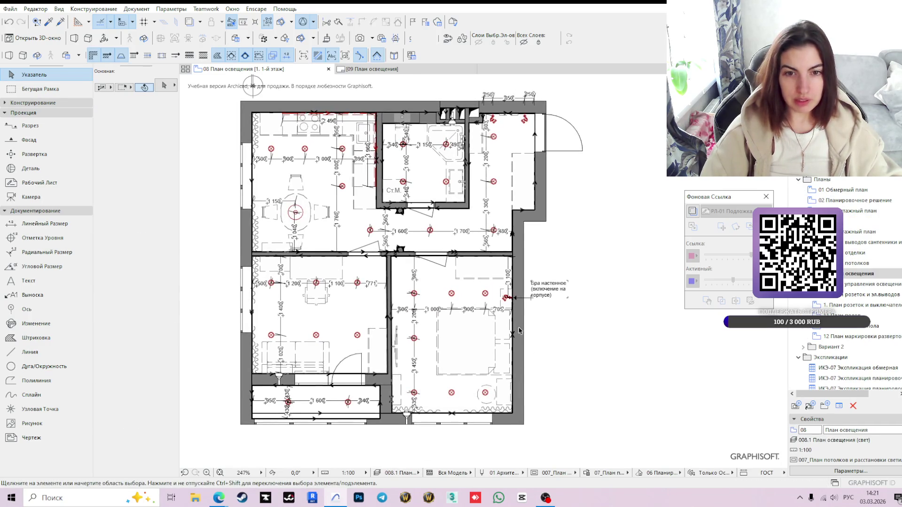
pyautogui.scroll(3, 527, 330)
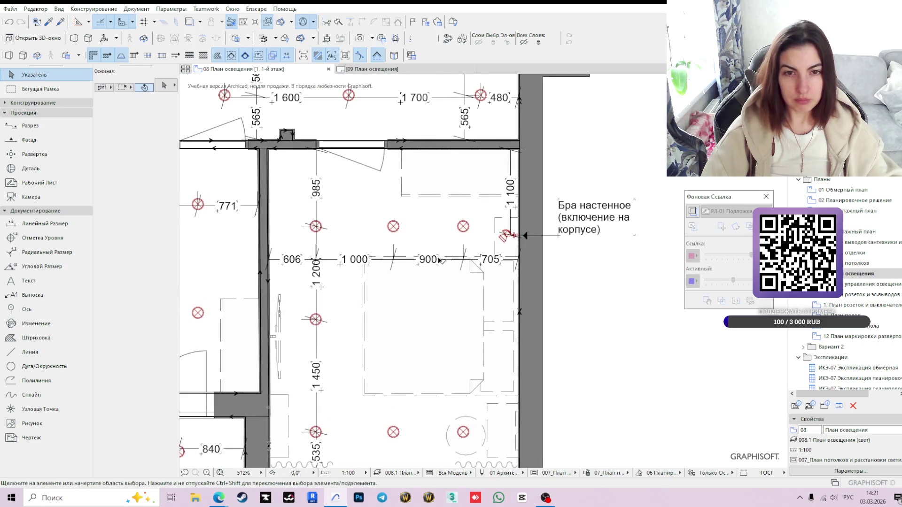
pyautogui.click(442, 260)
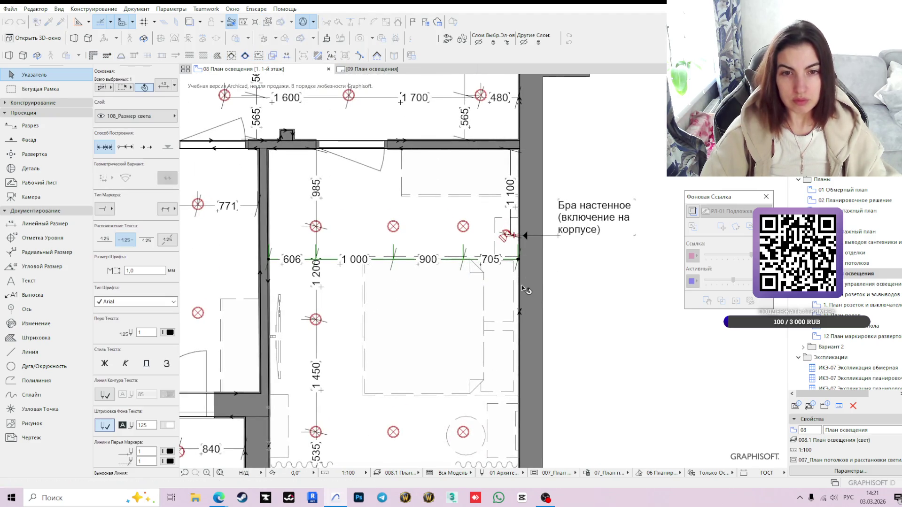
pyautogui.scroll(1, 440, 259)
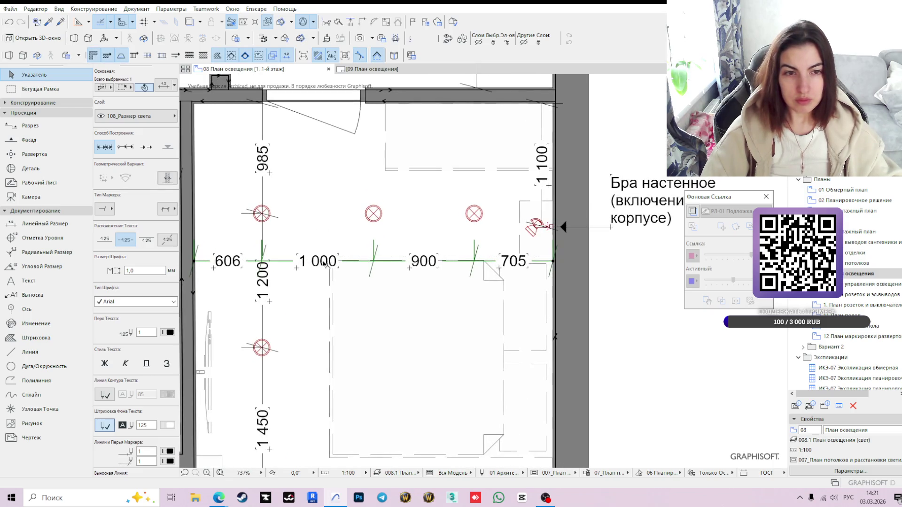
pyautogui.click(273, 262)
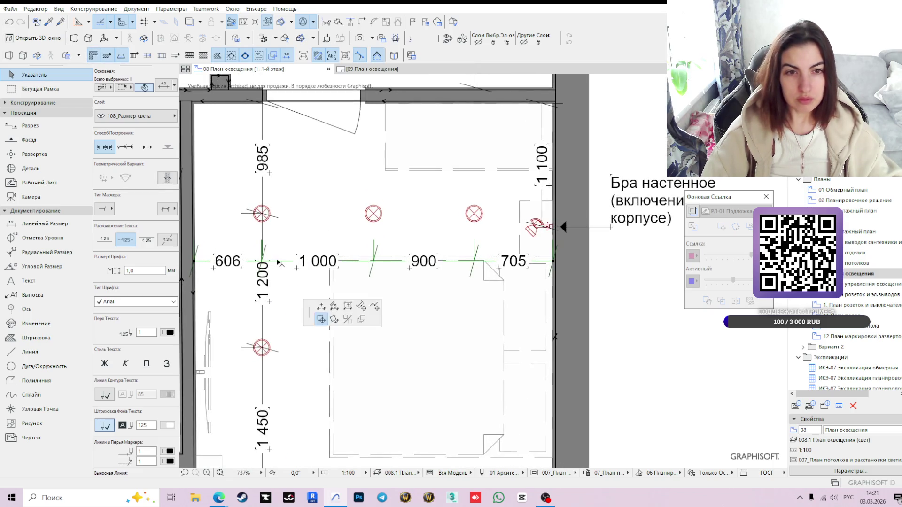
pyautogui.click(277, 216)
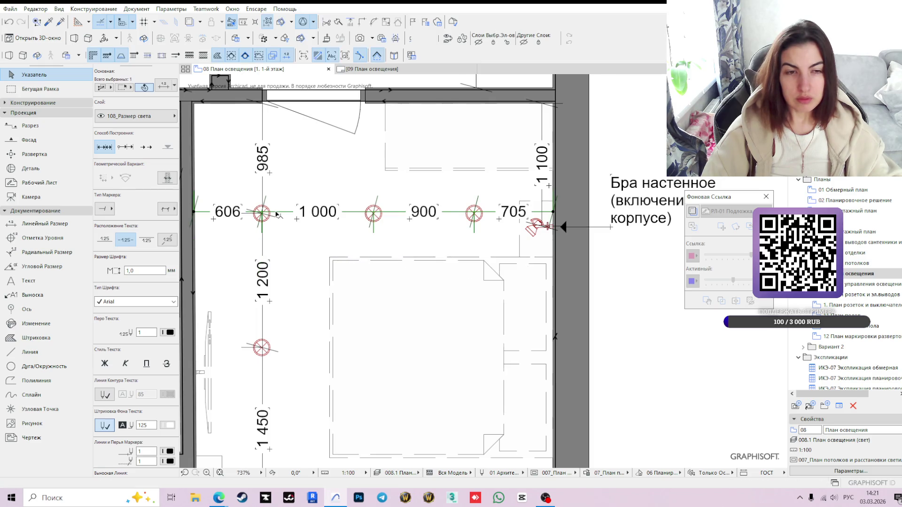
pyautogui.scroll(-2, 309, 247)
pyautogui.moveTo(356, 284); pyautogui.dragTo(337, 238, button='middle')
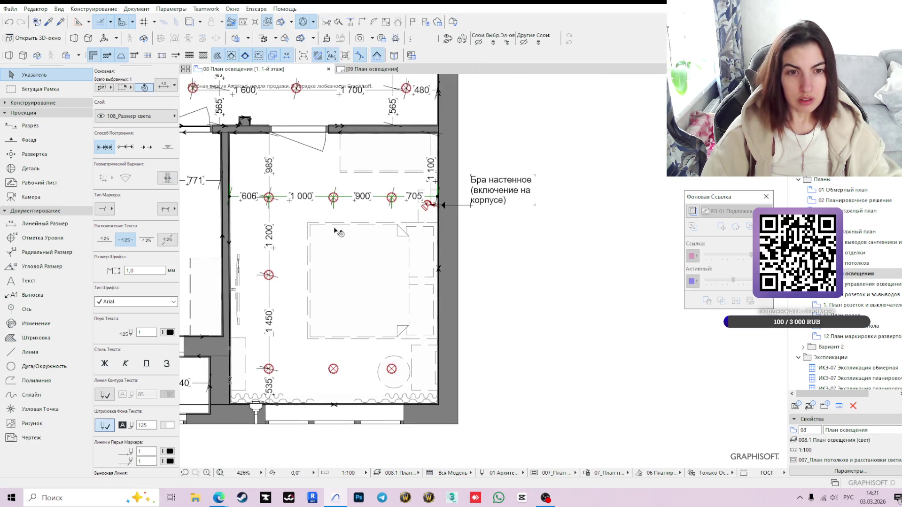
pyautogui.click(284, 199)
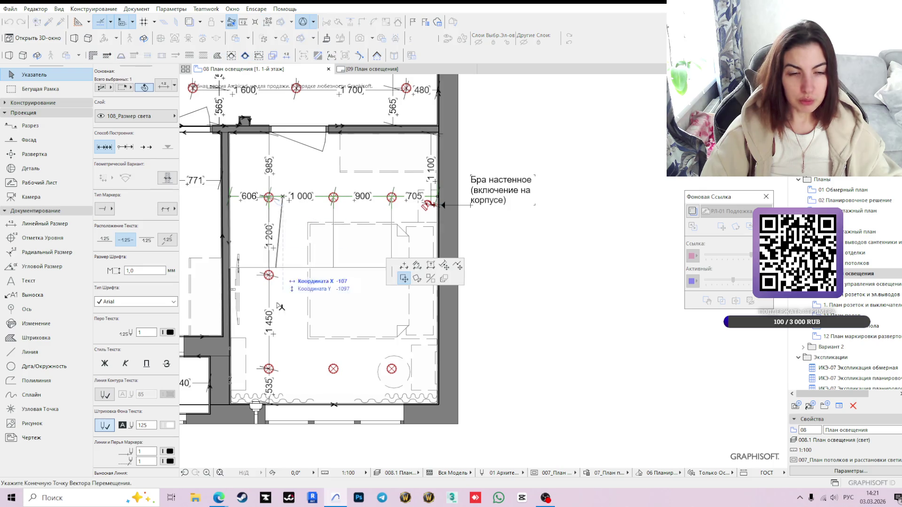
pyautogui.click(285, 371)
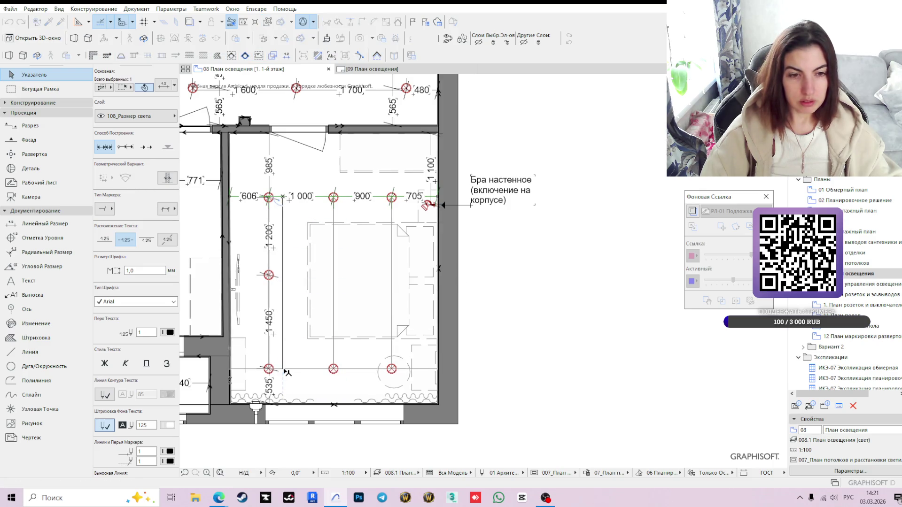
pyautogui.click(513, 373)
pyautogui.scroll(3, 236, 363)
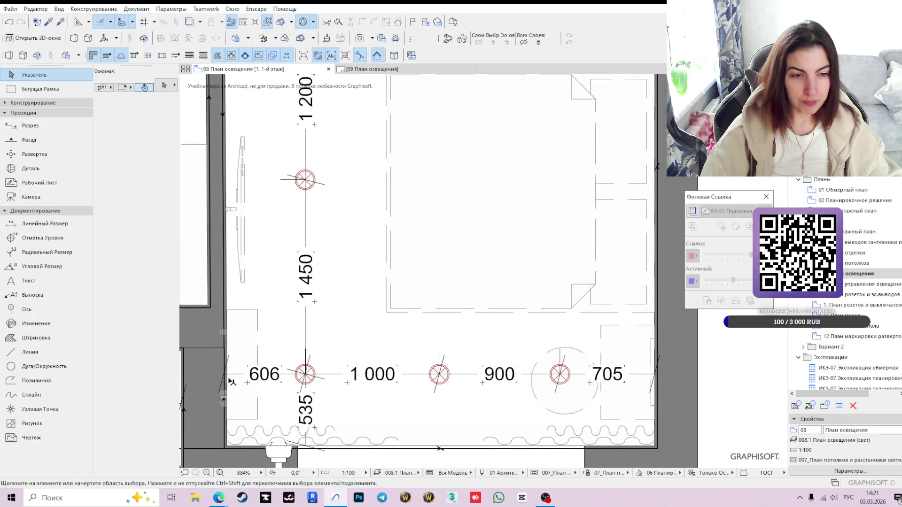
pyautogui.scroll(3, 226, 377)
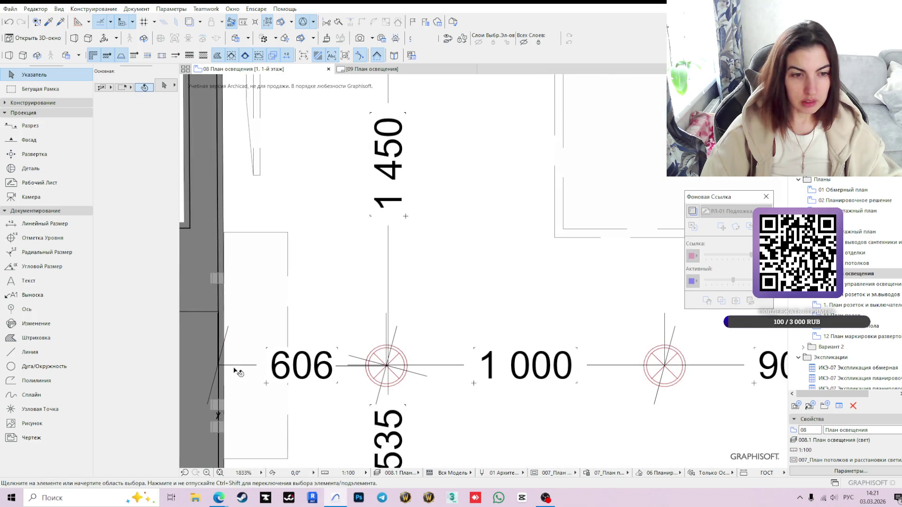
# Stretch the chain's left end point to the wall so the first span reads 585.
pyautogui.click(230, 370)
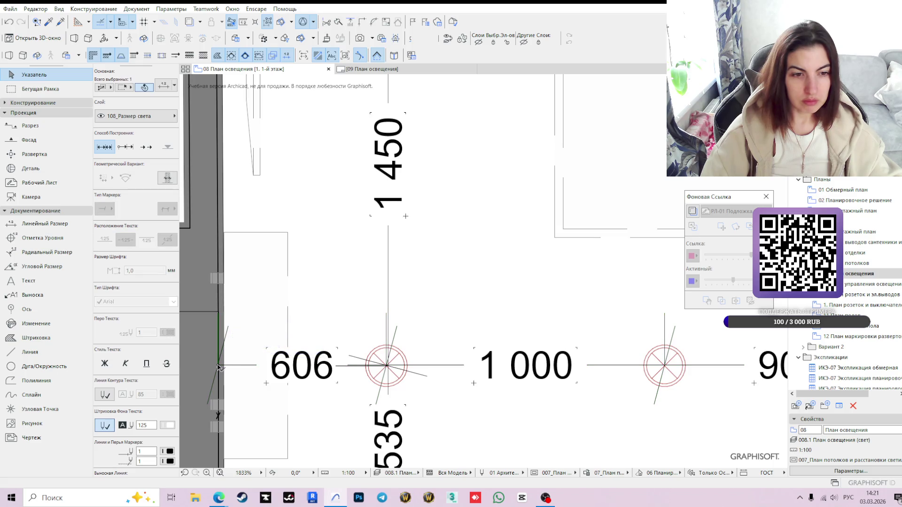
pyautogui.click(221, 366)
pyautogui.click(222, 366)
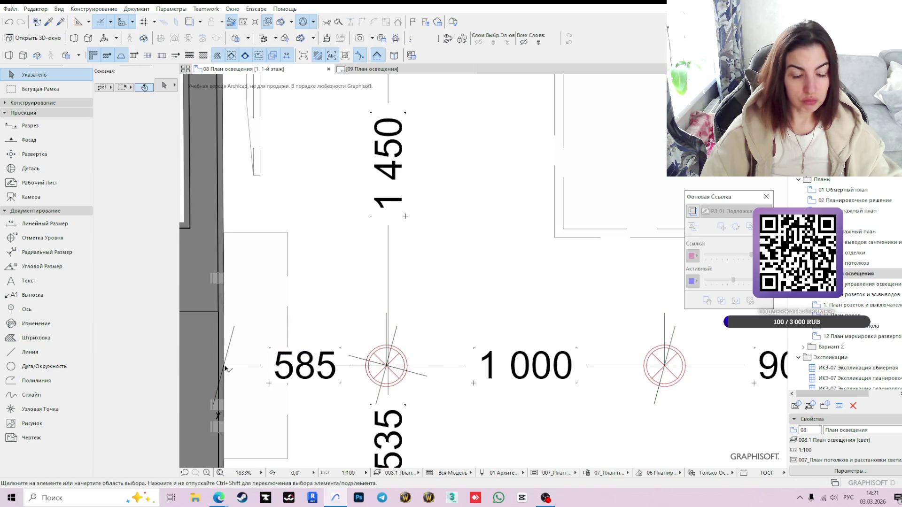
pyautogui.scroll(-4, 450, 362)
pyautogui.scroll(-1, 458, 355)
pyautogui.moveTo(457, 355); pyautogui.dragTo(581, 321, button='middle')
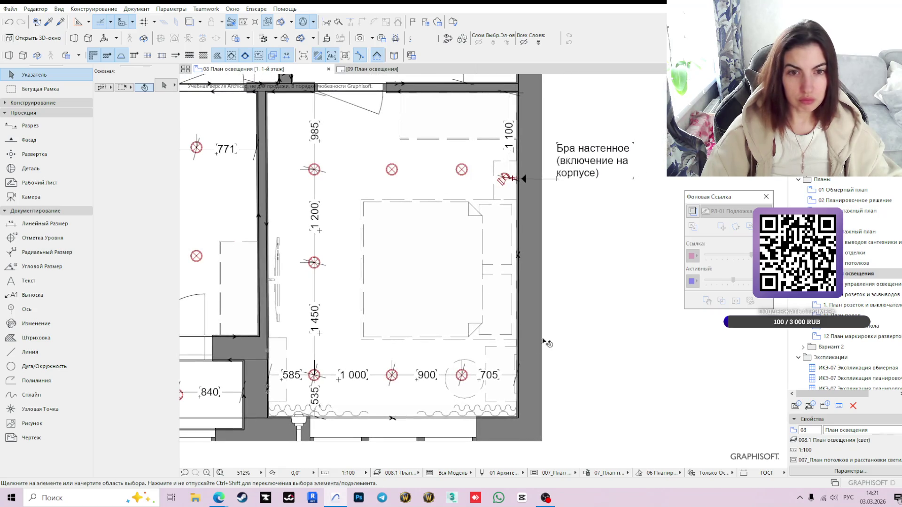
pyautogui.click(582, 323)
pyautogui.click(588, 329)
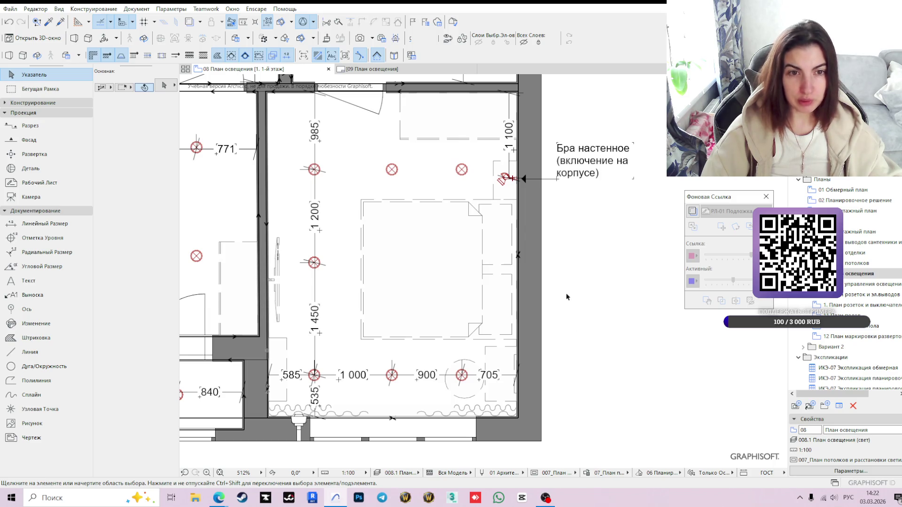
pyautogui.scroll(2, 570, 296)
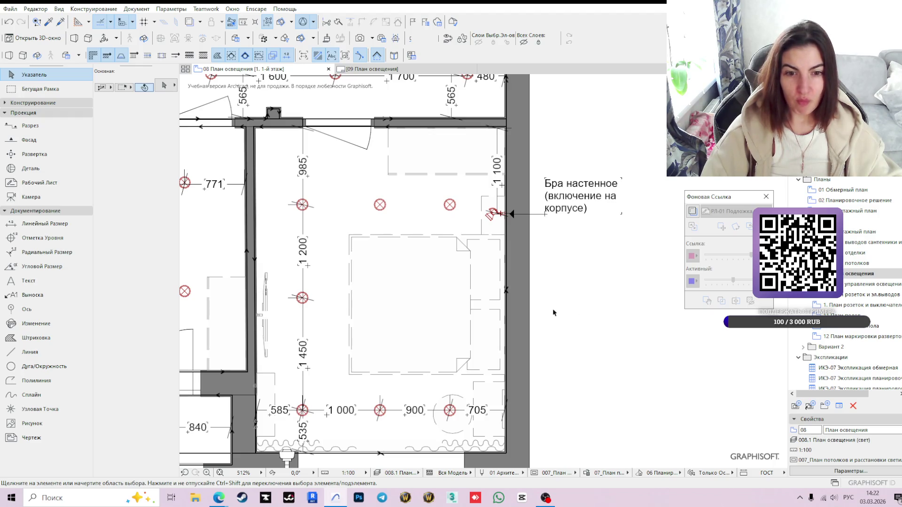
pyautogui.press('XF86AudioLowerVolume')
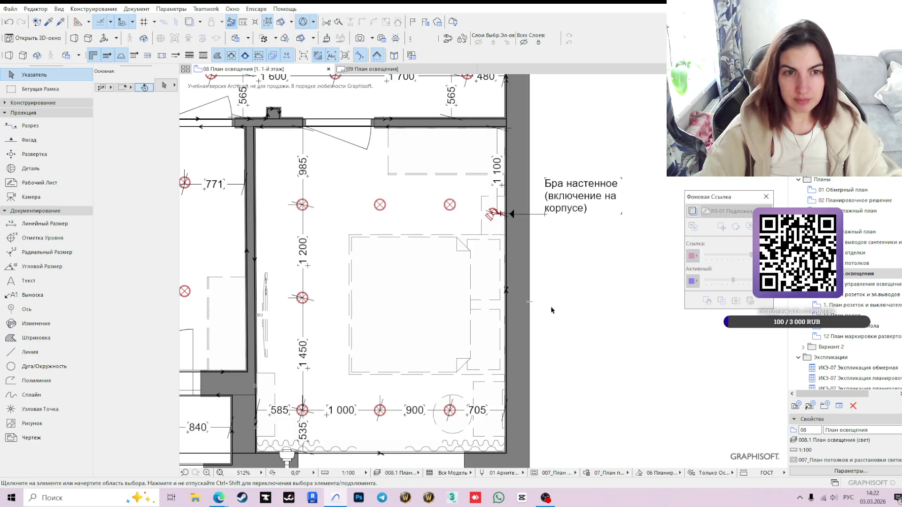
pyautogui.scroll(-2, 552, 314)
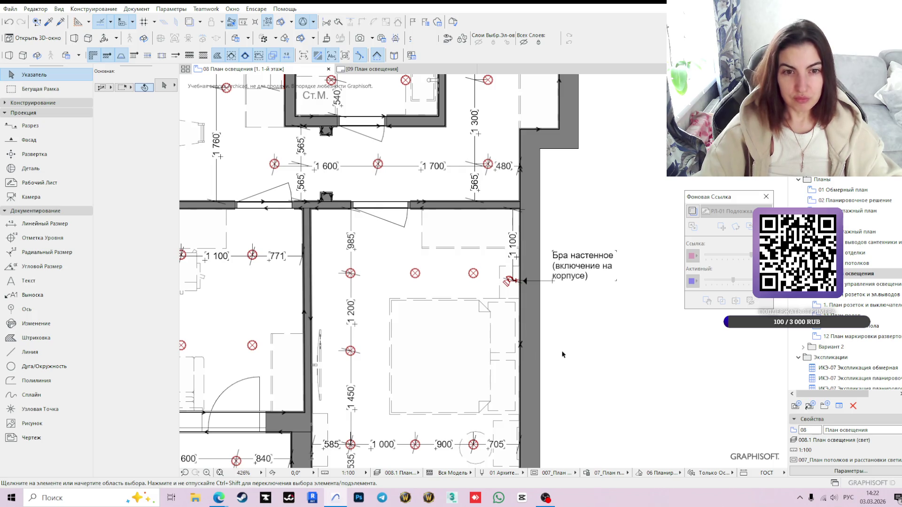
pyautogui.moveTo(558, 360); pyautogui.dragTo(609, 329, button='middle')
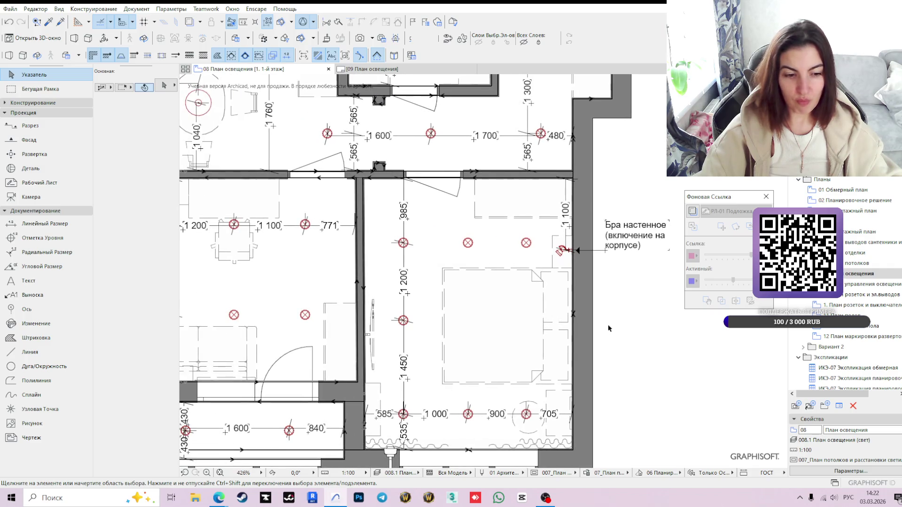
pyautogui.scroll(-1, 609, 329)
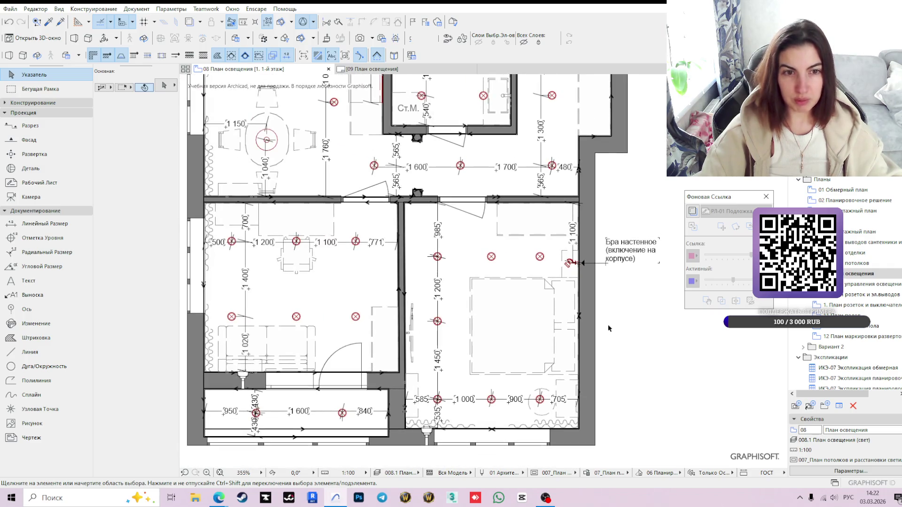
pyautogui.moveTo(530, 309); pyautogui.dragTo(521, 365, button='middle')
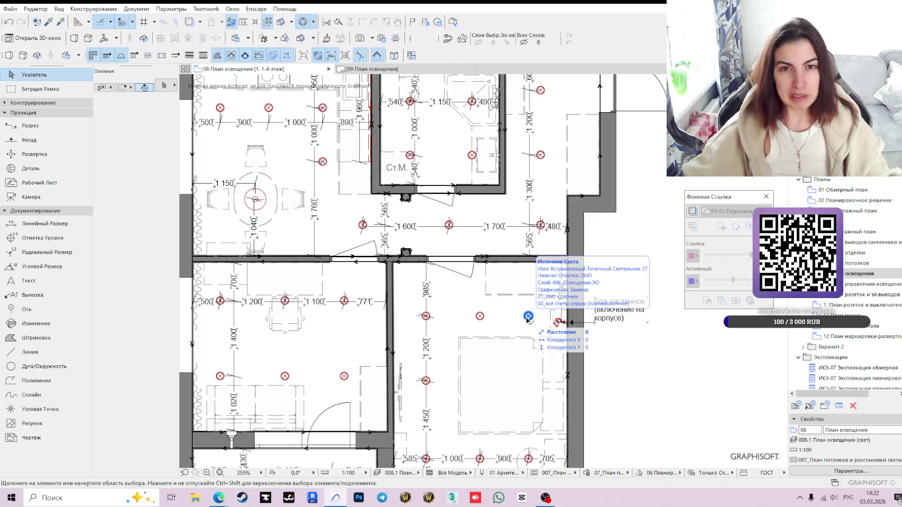
pyautogui.scroll(-2, 595, 309)
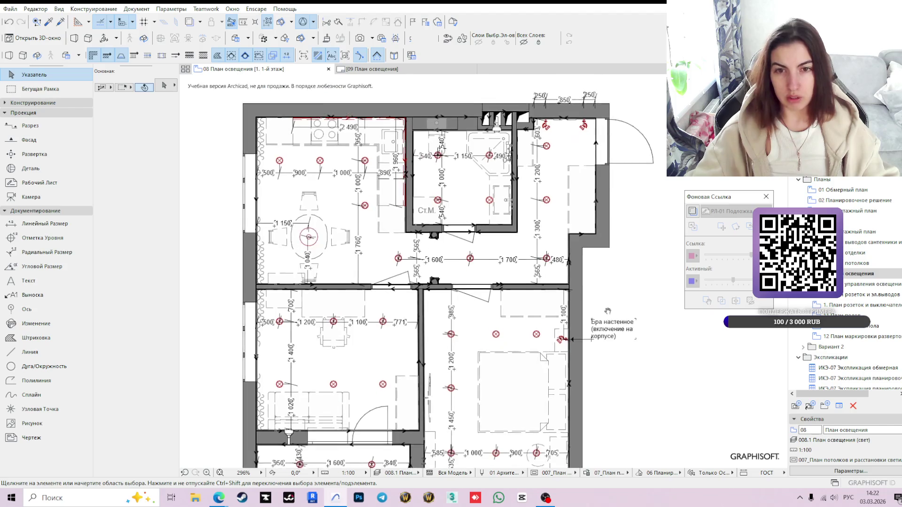
pyautogui.moveTo(595, 308); pyautogui.dragTo(554, 288, button='middle')
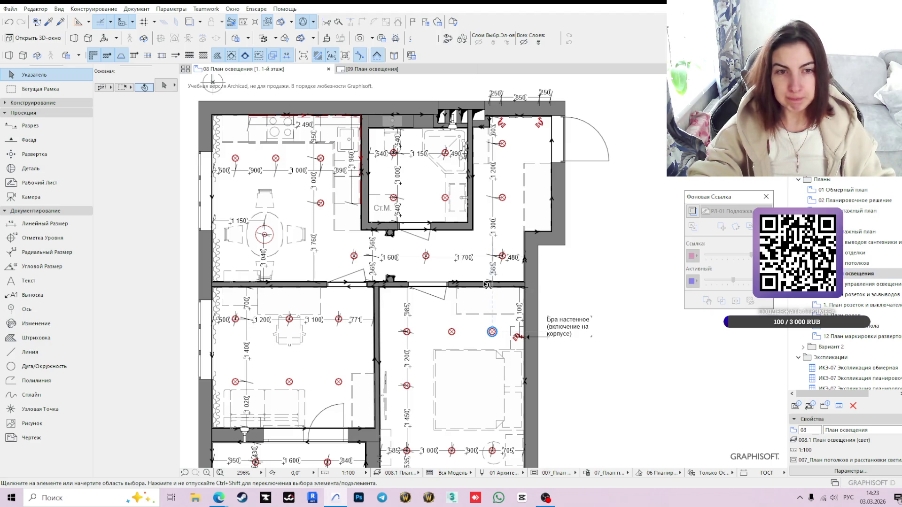
pyautogui.moveTo(557, 292); pyautogui.dragTo(598, 277, button='middle')
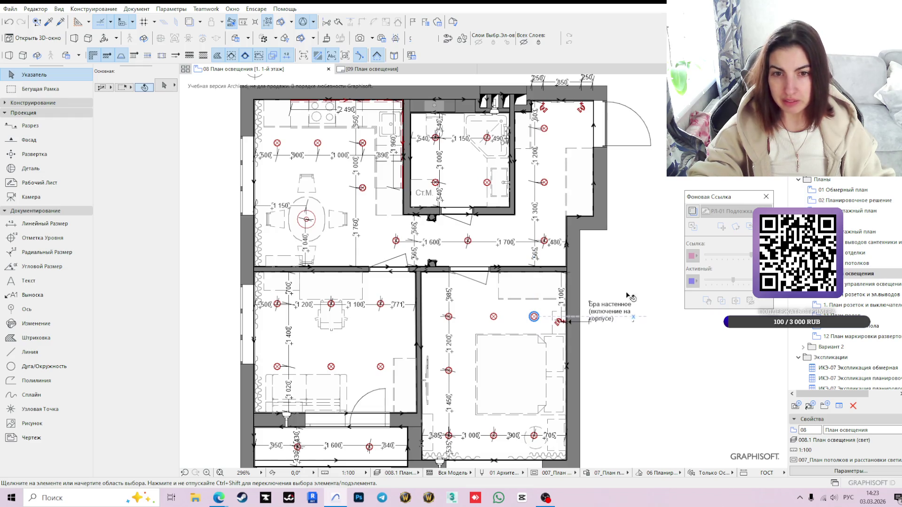
pyautogui.click(614, 259)
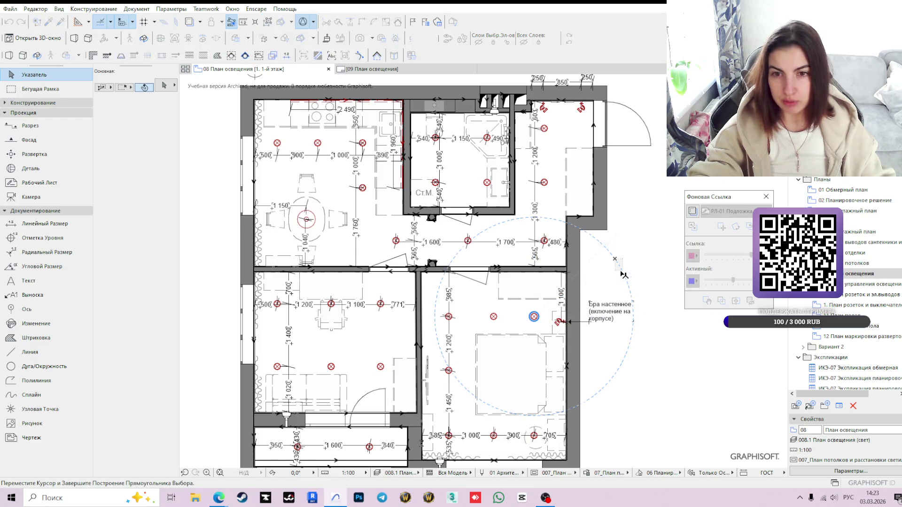
pyautogui.press('Escape')
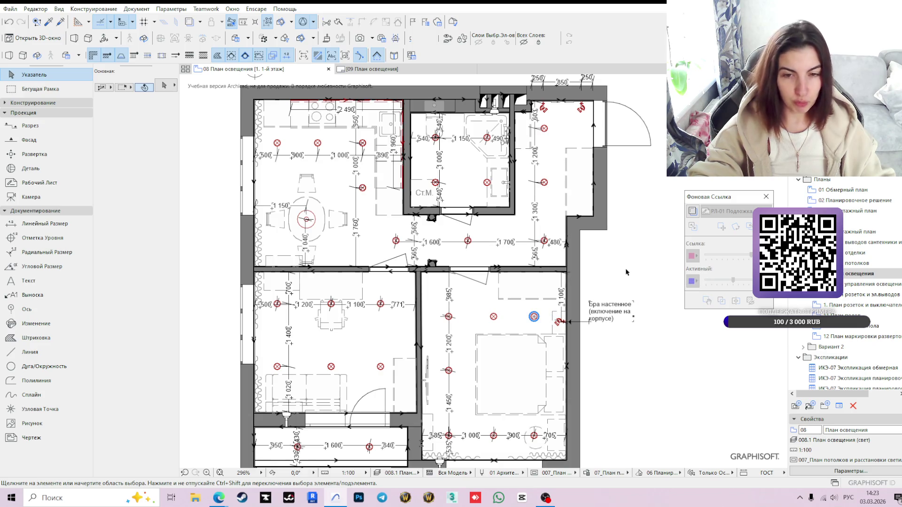
pyautogui.scroll(2, 616, 270)
pyautogui.moveTo(616, 270); pyautogui.dragTo(655, 333, button='middle')
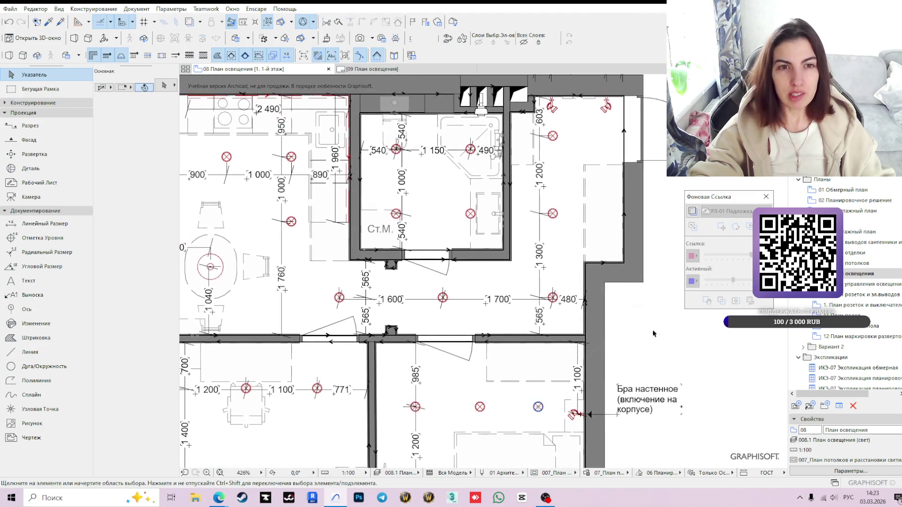
pyautogui.scroll(-1, 601, 326)
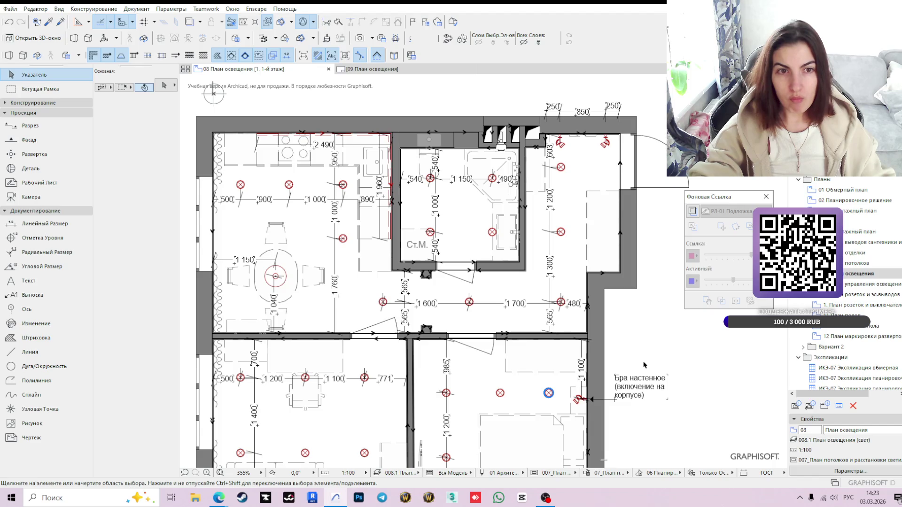
pyautogui.moveTo(642, 364); pyautogui.dragTo(601, 325, button='middle')
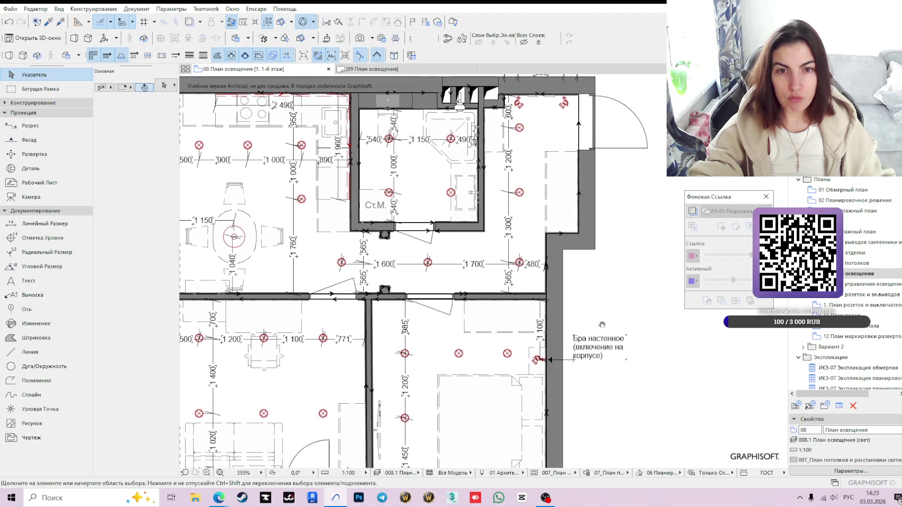
pyautogui.scroll(-1, 528, 283)
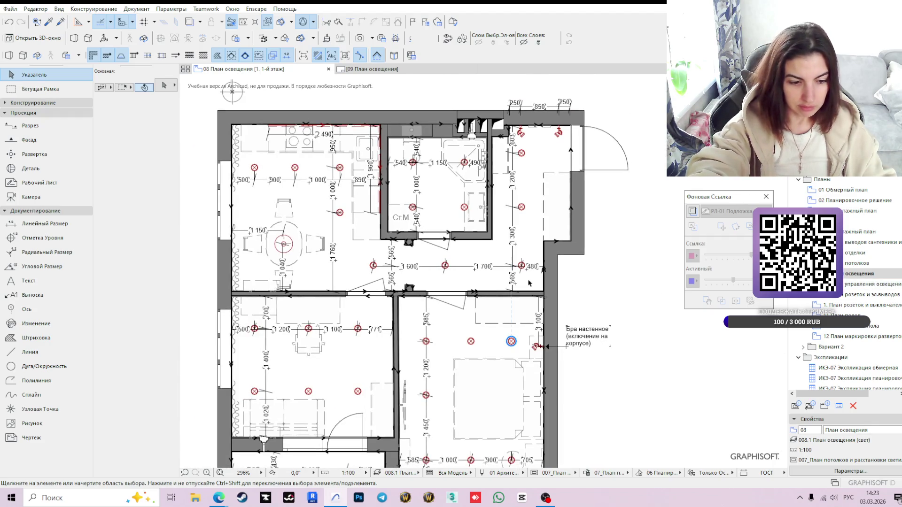
pyautogui.press('XF86AudioLowerVolume')
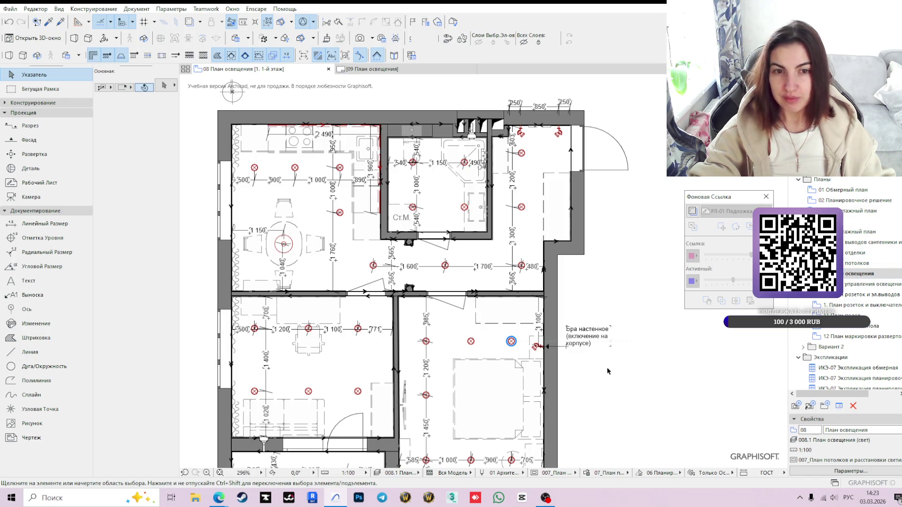
pyautogui.moveTo(624, 383); pyautogui.dragTo(643, 364, button='middle')
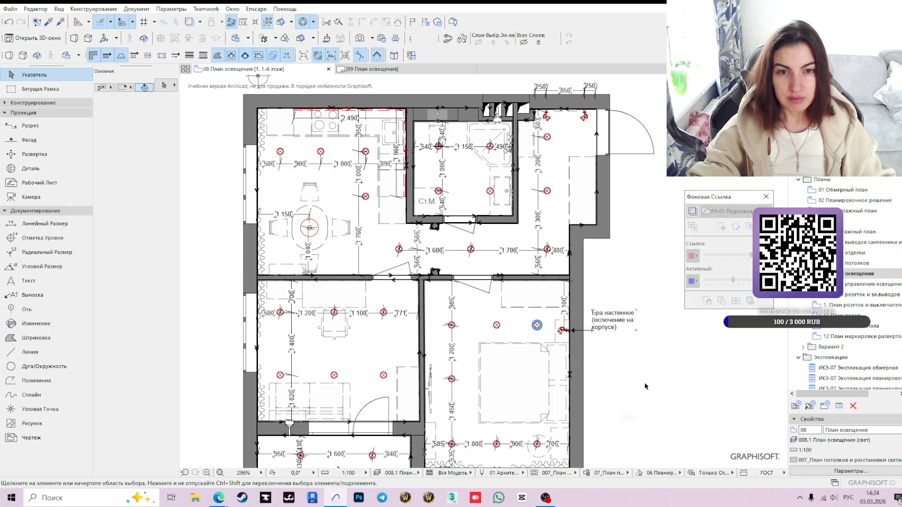
pyautogui.click(854, 284)
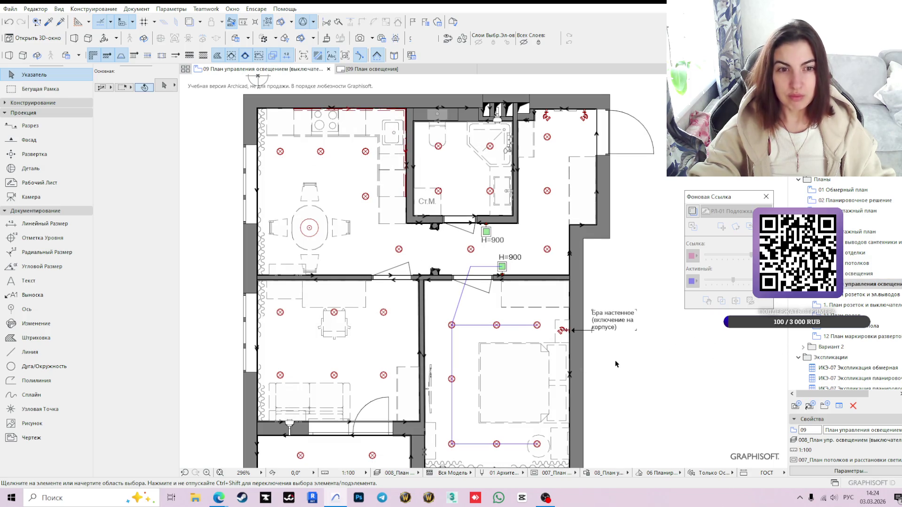
pyautogui.click(855, 274)
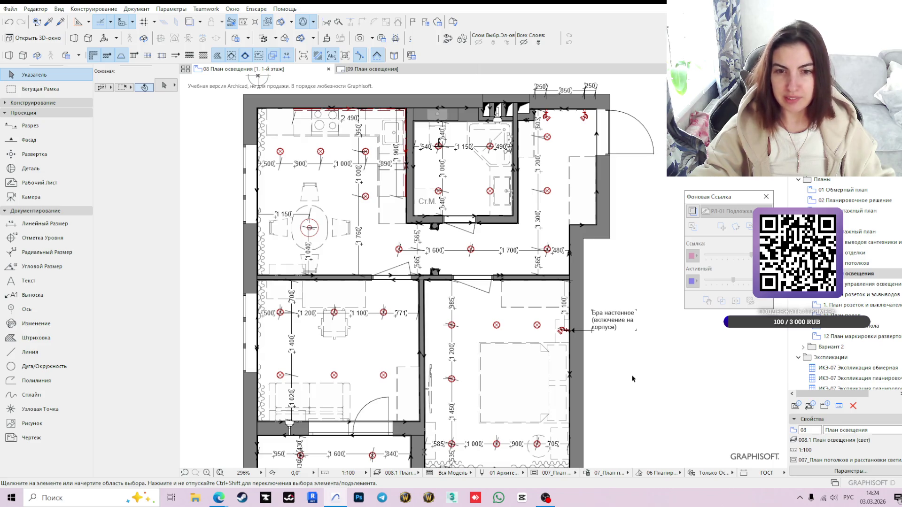
pyautogui.moveTo(628, 373); pyautogui.dragTo(630, 343, button='middle')
pyautogui.scroll(-2, 631, 343)
pyautogui.scroll(-1, 644, 355)
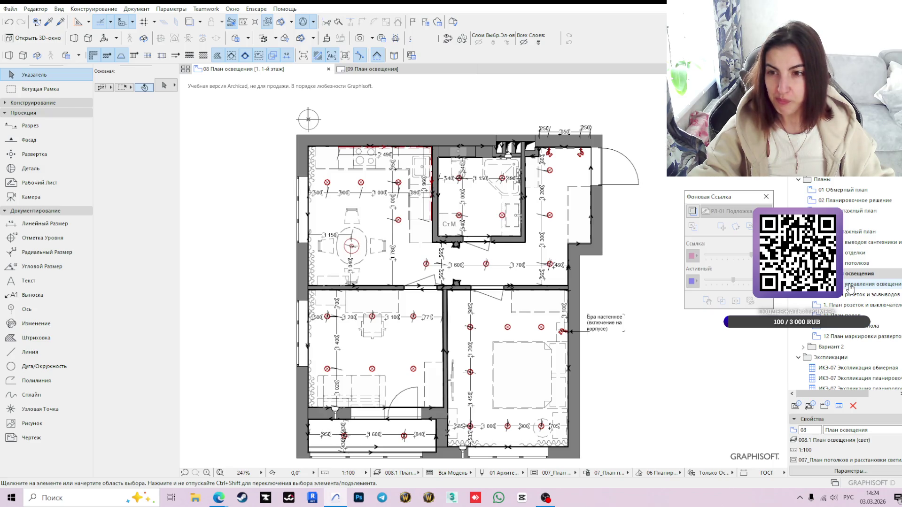
pyautogui.scroll(2, 587, 242)
pyautogui.scroll(1, 588, 241)
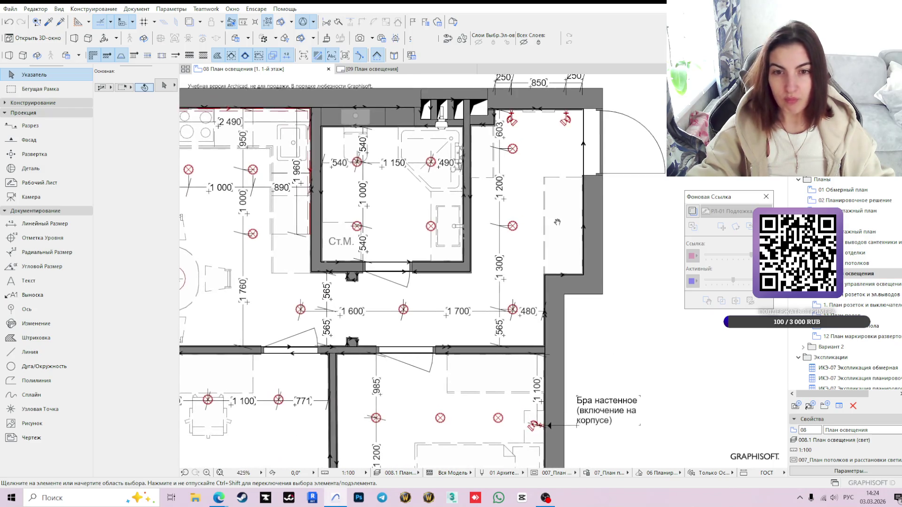
# Dimension the lamp right of the bathroom from the walls with a linear dimension chain.
pyautogui.click(33, 224)
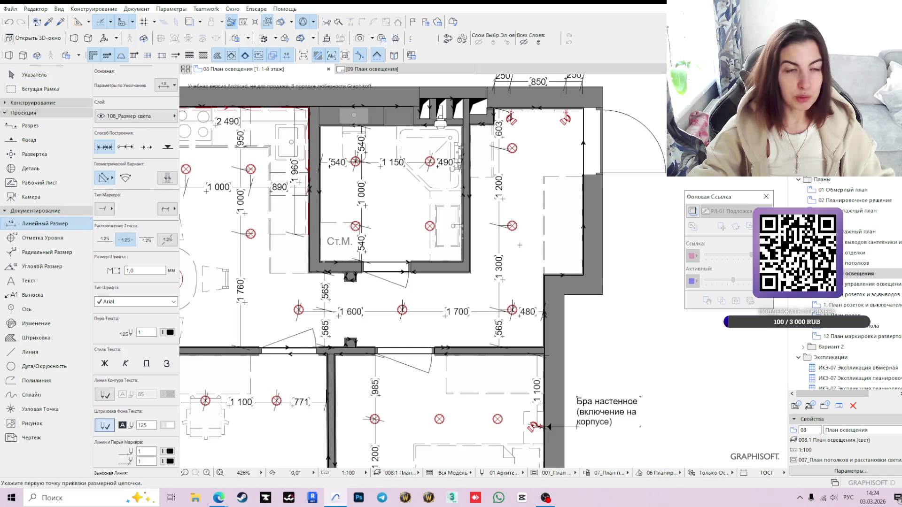
pyautogui.scroll(3, 532, 261)
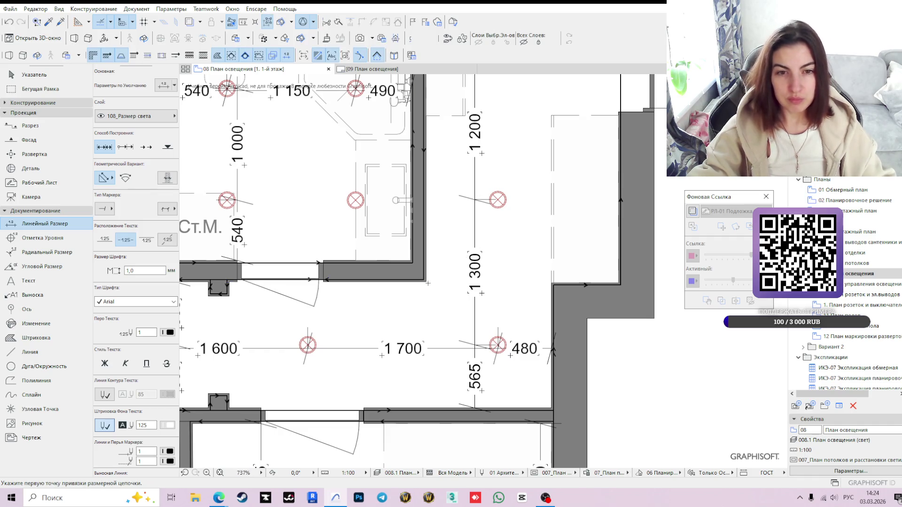
pyautogui.scroll(5, 424, 276)
pyautogui.scroll(1, 424, 276)
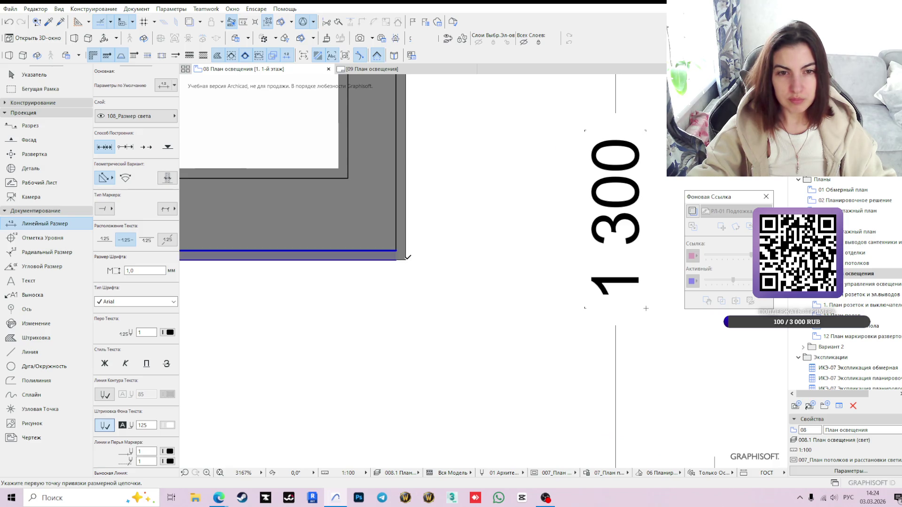
pyautogui.click(407, 257)
pyautogui.scroll(-1, 469, 312)
pyautogui.scroll(-4, 491, 281)
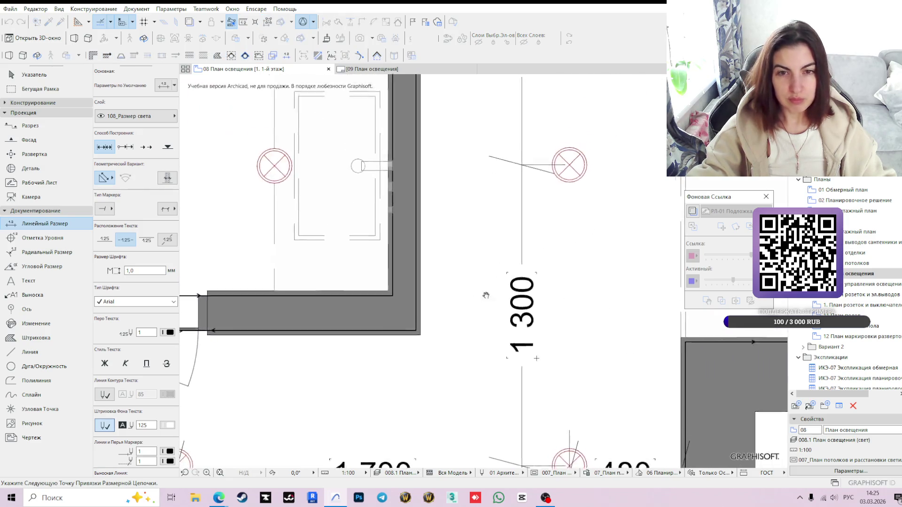
pyautogui.scroll(-2, 445, 294)
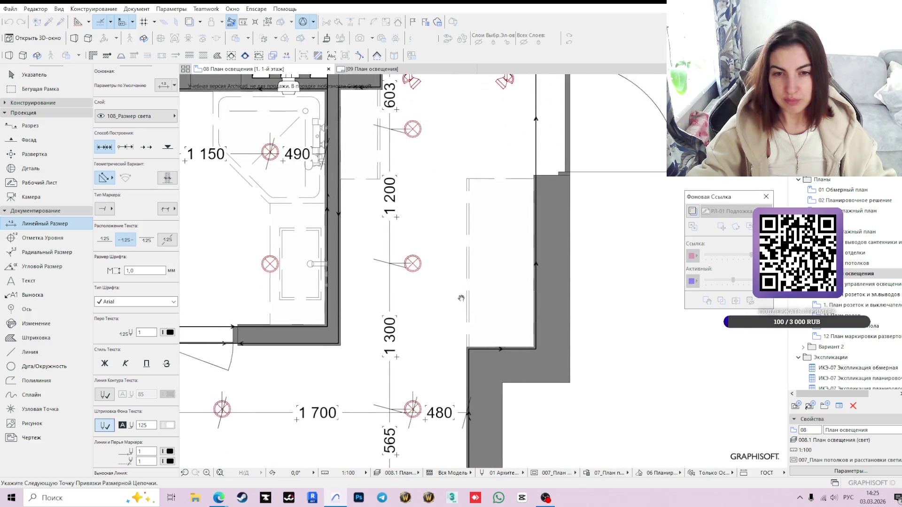
pyautogui.scroll(3, 500, 345)
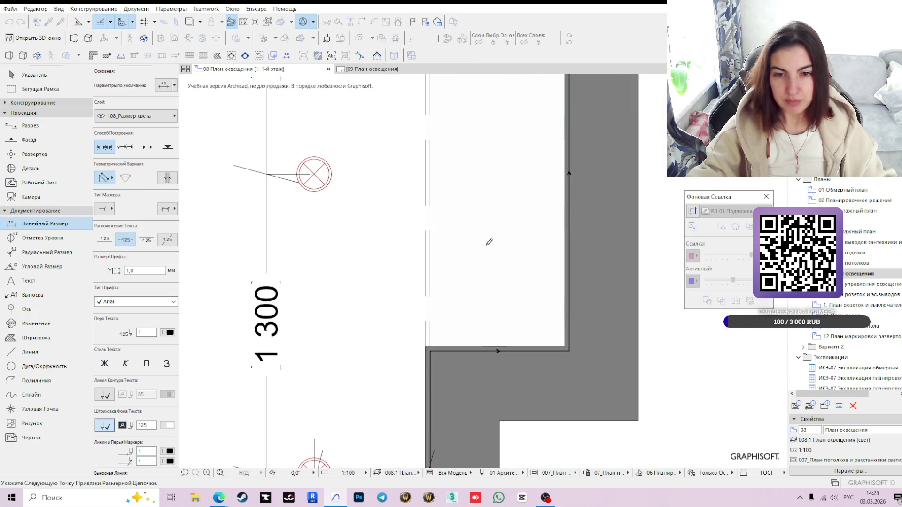
pyautogui.scroll(-3, 491, 241)
pyautogui.doubleClick(423, 265)
pyautogui.click(421, 287)
pyautogui.press('Escape')
pyautogui.scroll(2, 301, 285)
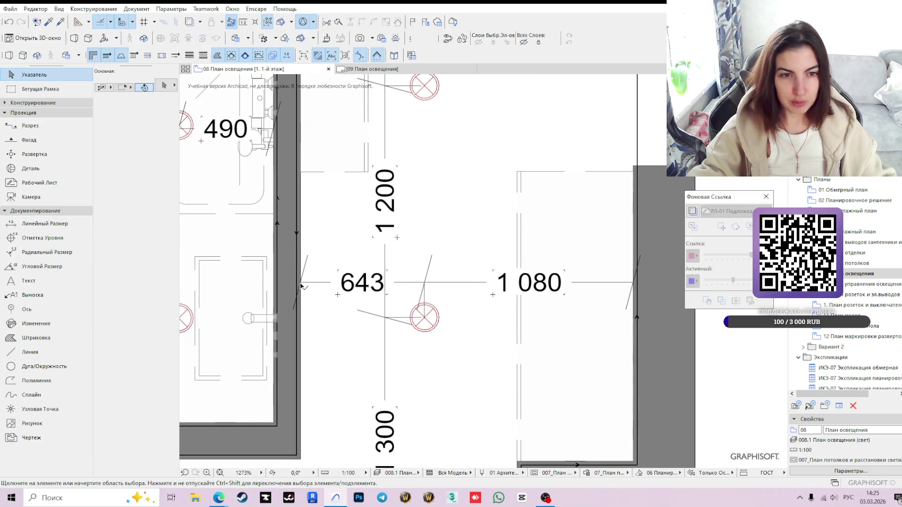
# Shift the chain's wall point via the tracker so 643 becomes 640.
pyautogui.click(302, 285)
pyautogui.click(305, 282)
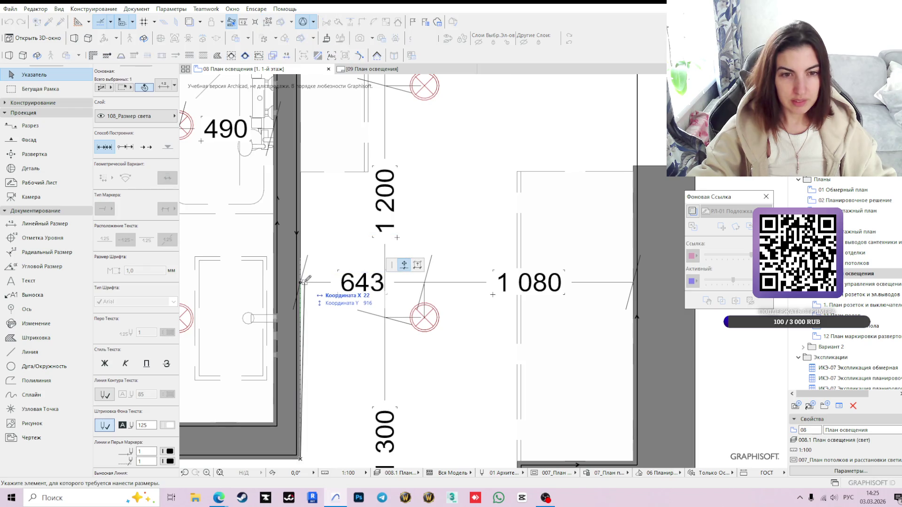
pyautogui.press('Tab')
pyautogui.press('Tab')
pyautogui.press('Return')
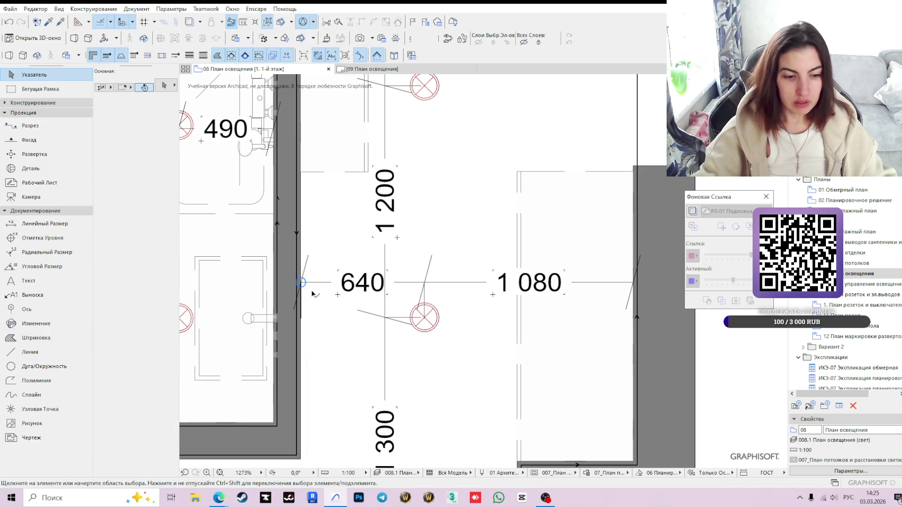
pyautogui.scroll(-2, 416, 336)
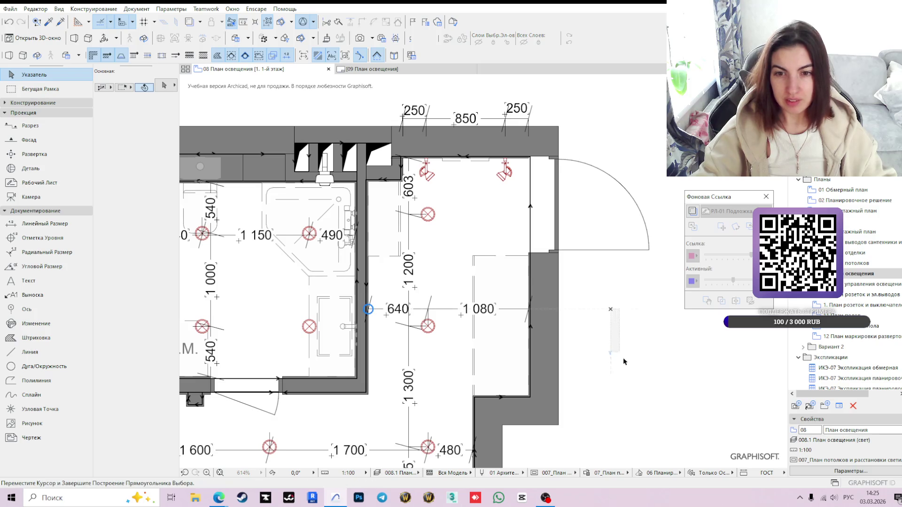
# Lower the 640 and 1 080 dimension line so it runs through the ceiling light.
pyautogui.moveTo(539, 332); pyautogui.dragTo(594, 308, button='middle')
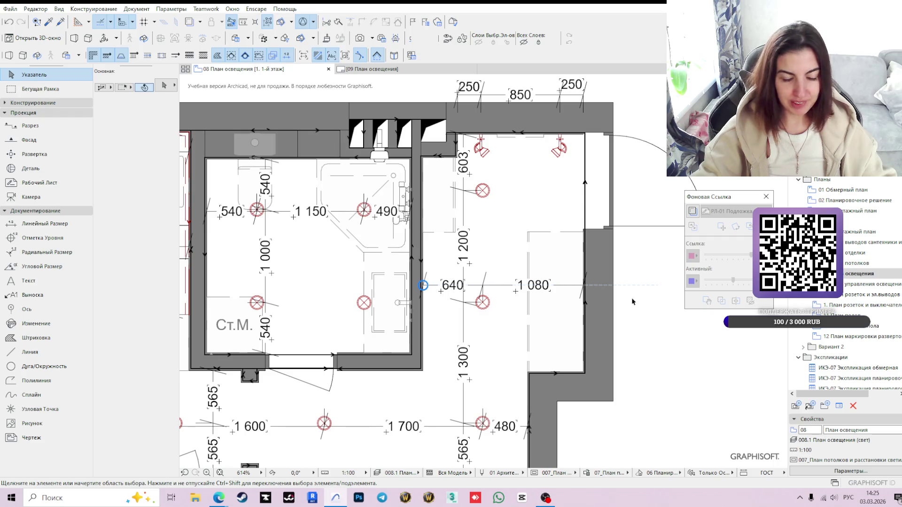
pyautogui.moveTo(630, 298); pyautogui.dragTo(577, 310, button='middle')
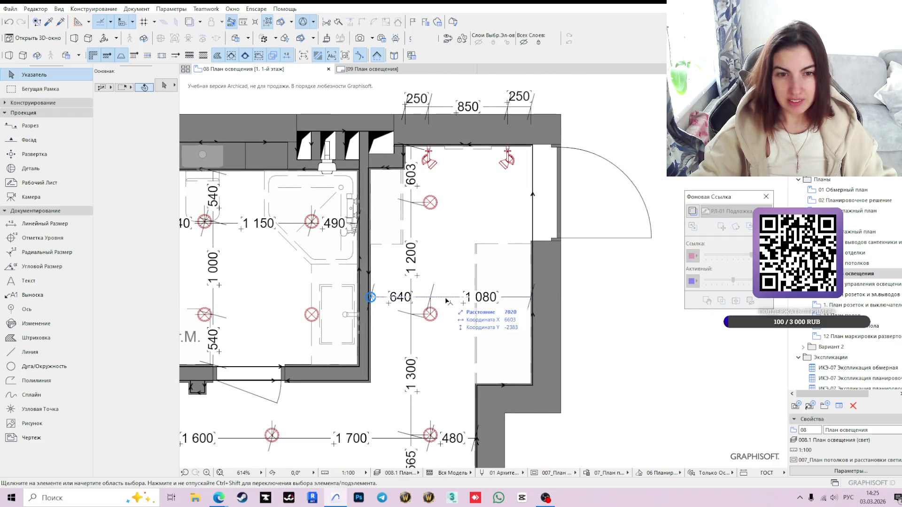
pyautogui.click(446, 300)
pyautogui.click(446, 308)
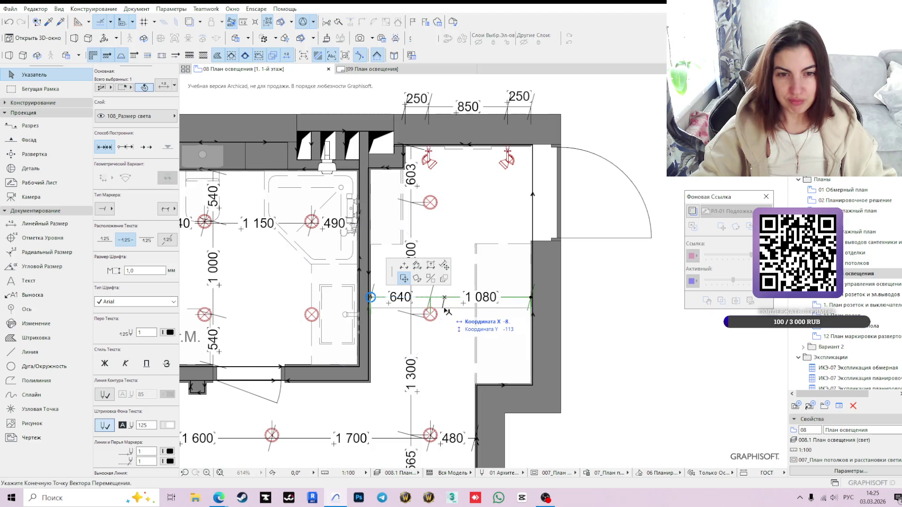
pyautogui.click(449, 311)
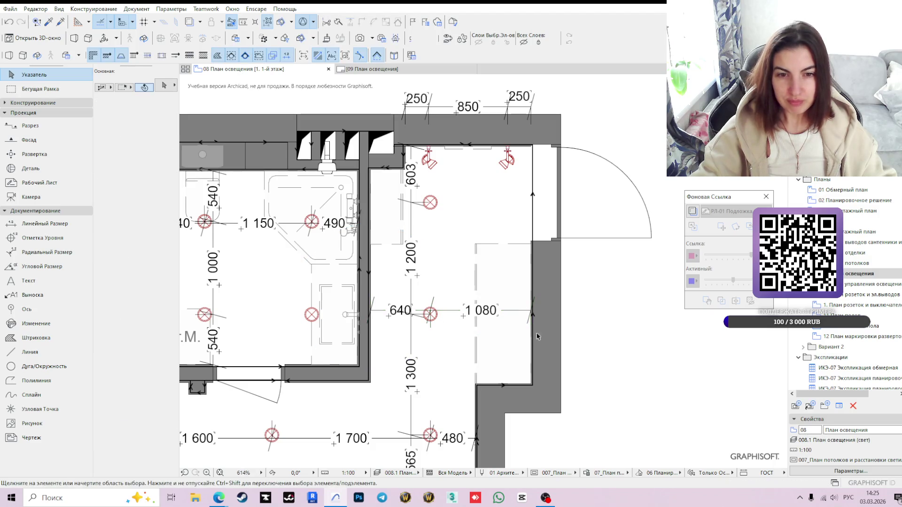
pyautogui.click(450, 313)
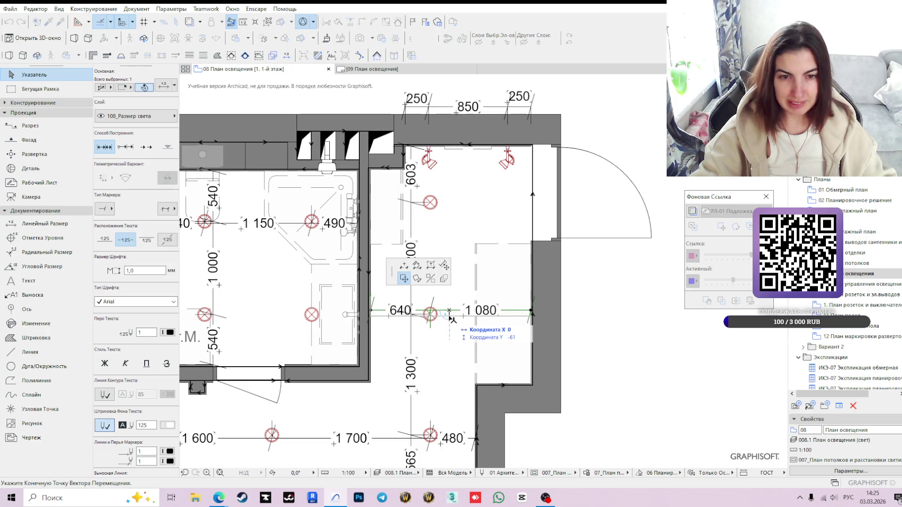
pyautogui.click(451, 319)
pyautogui.click(611, 317)
pyautogui.scroll(-1, 611, 309)
pyautogui.scroll(-2, 611, 310)
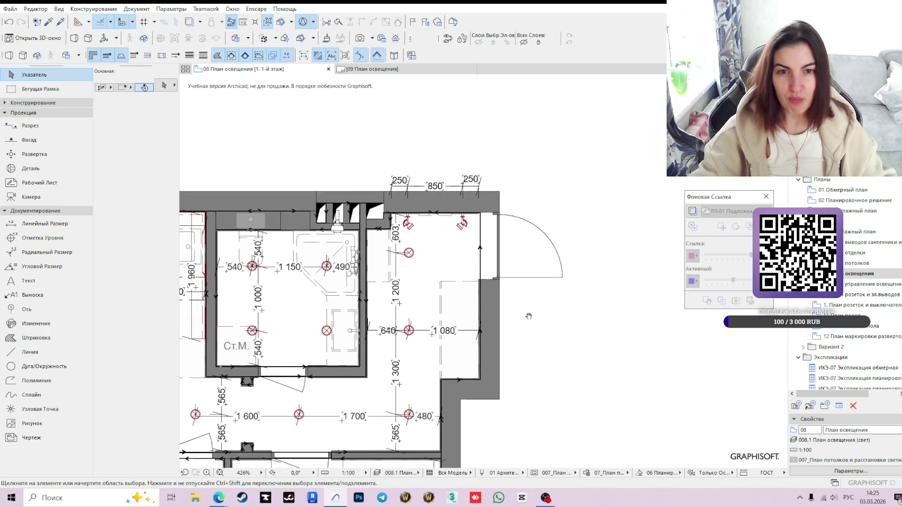
pyautogui.click(391, 71)
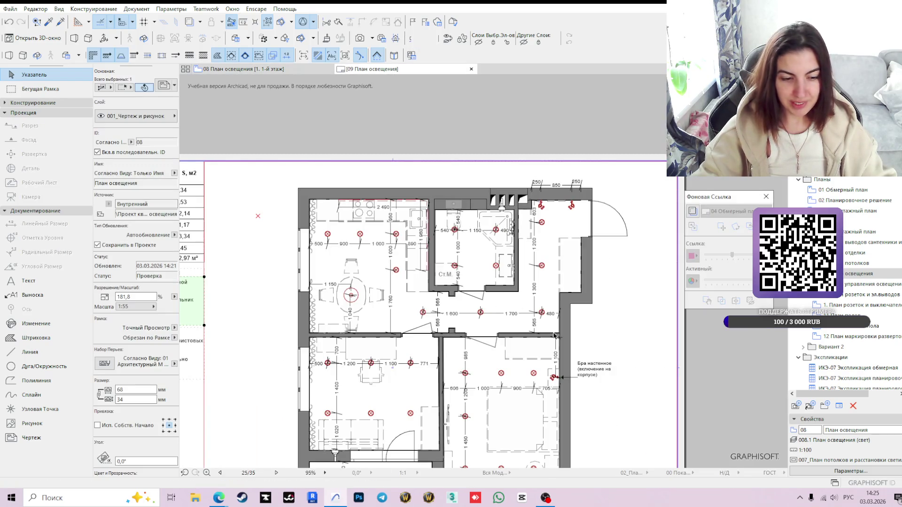
pyautogui.click(256, 70)
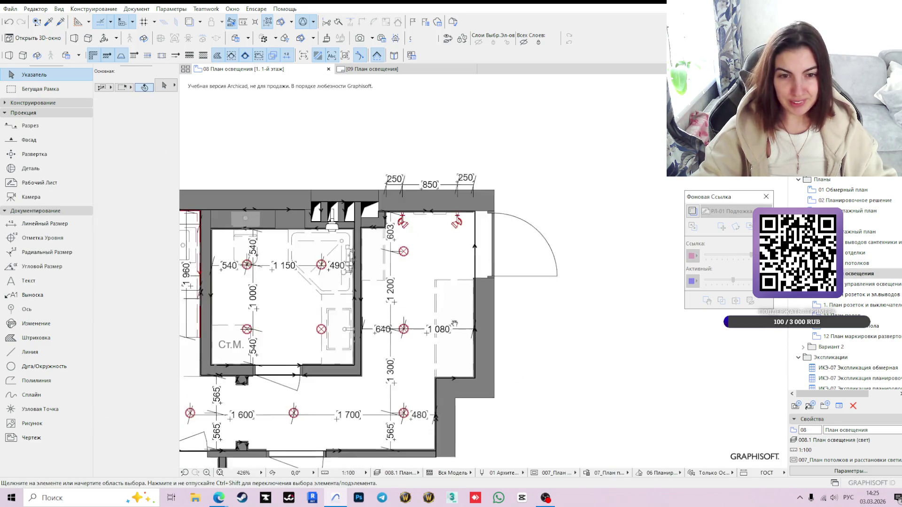
pyautogui.scroll(-3, 485, 337)
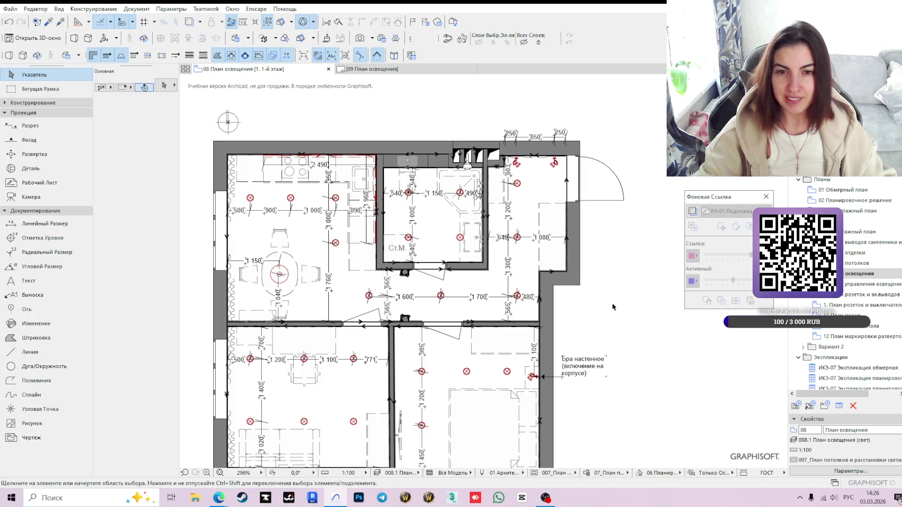
pyautogui.moveTo(614, 309); pyautogui.dragTo(623, 268, button='middle')
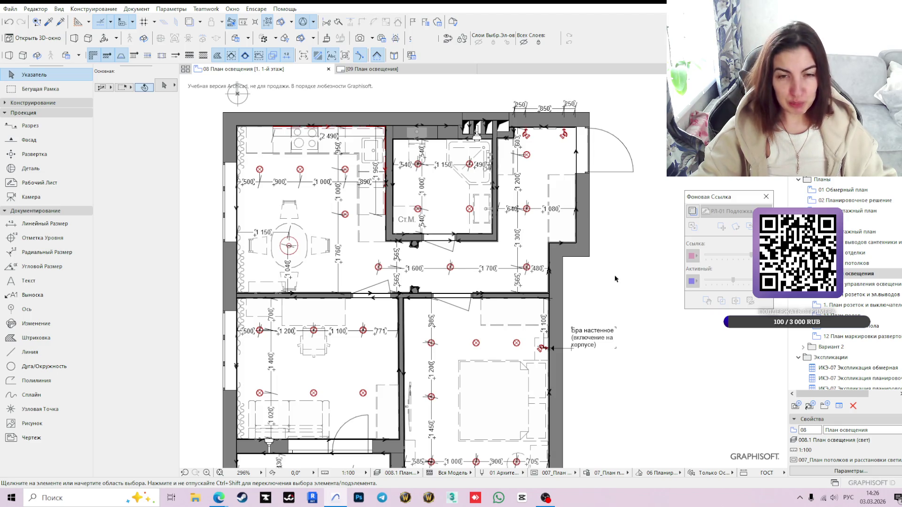
pyautogui.moveTo(614, 279); pyautogui.dragTo(590, 292, button='middle')
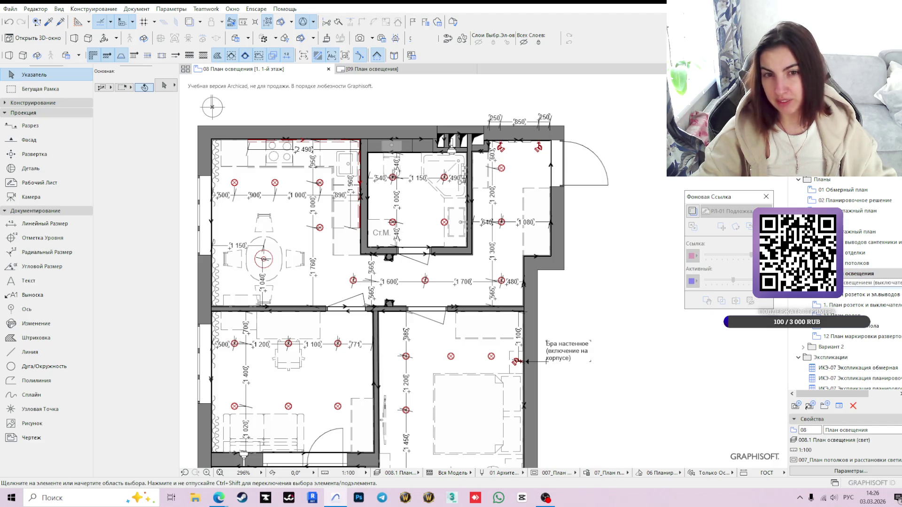
pyautogui.moveTo(592, 324); pyautogui.dragTo(617, 329, button='middle')
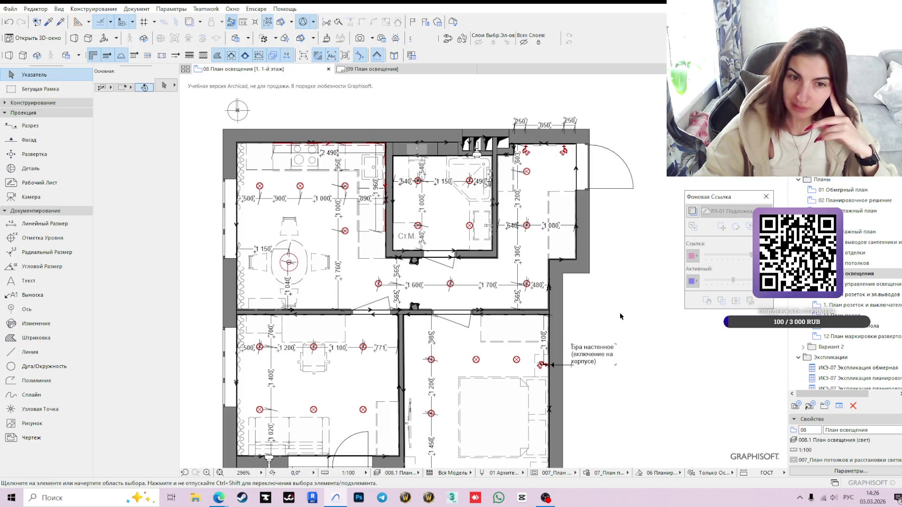
pyautogui.moveTo(620, 317); pyautogui.dragTo(608, 323, button='middle')
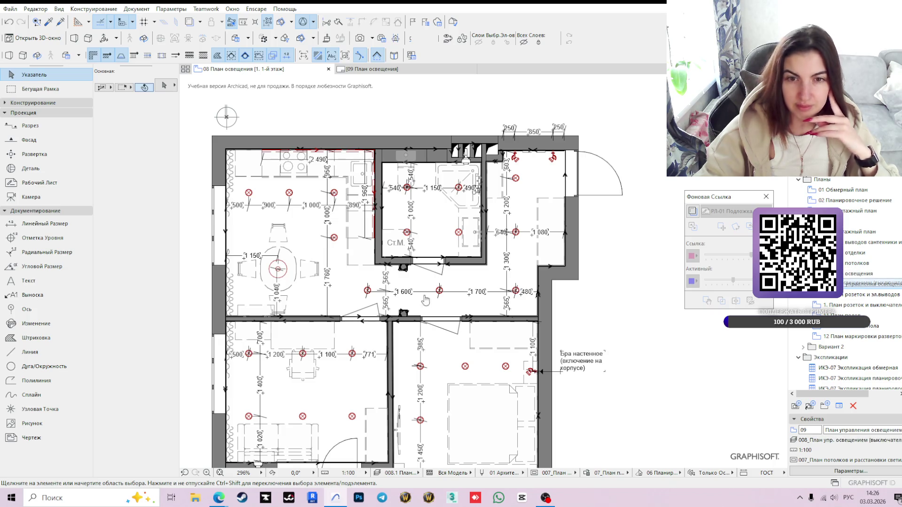
# Switch to the lighting-control plan and open the Рамка ЭЛ settings of the H=900 switch by the bathroom.
pyautogui.doubleClick(866, 283)
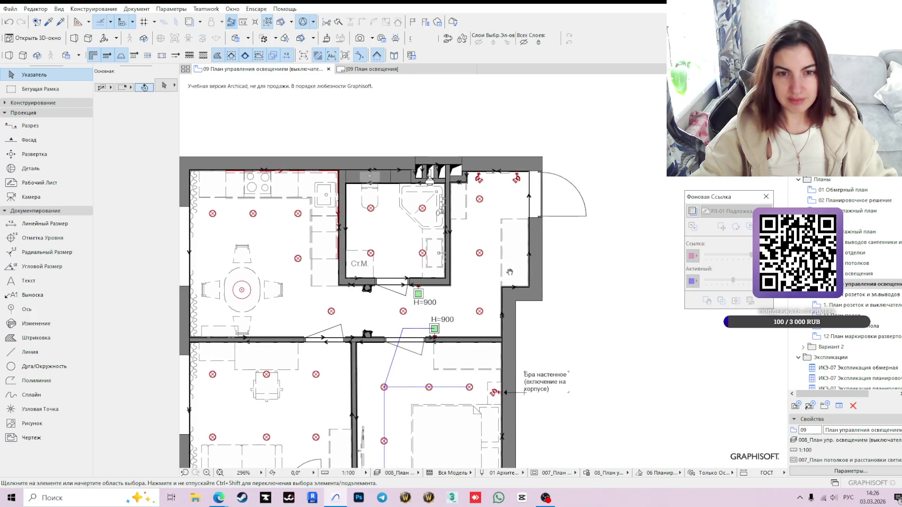
pyautogui.scroll(3, 508, 247)
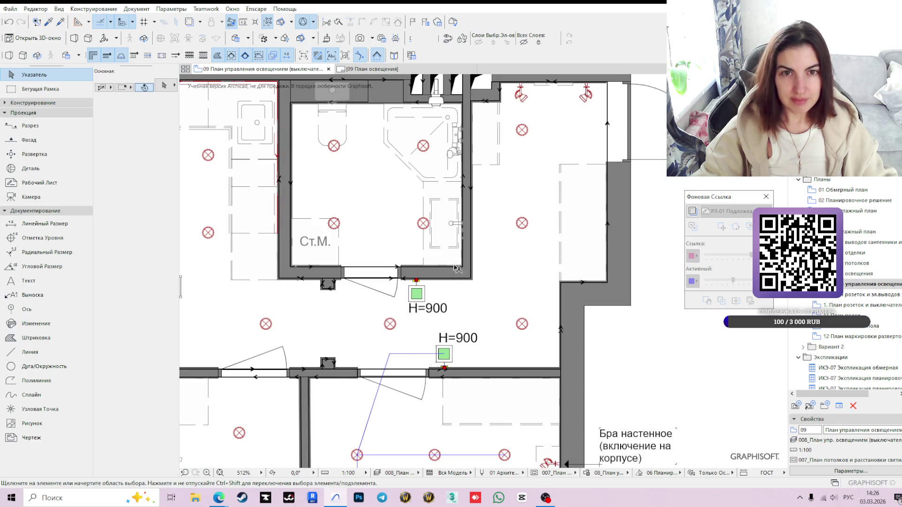
pyautogui.moveTo(456, 268); pyautogui.dragTo(459, 344, button='middle')
pyautogui.doubleClick(425, 356)
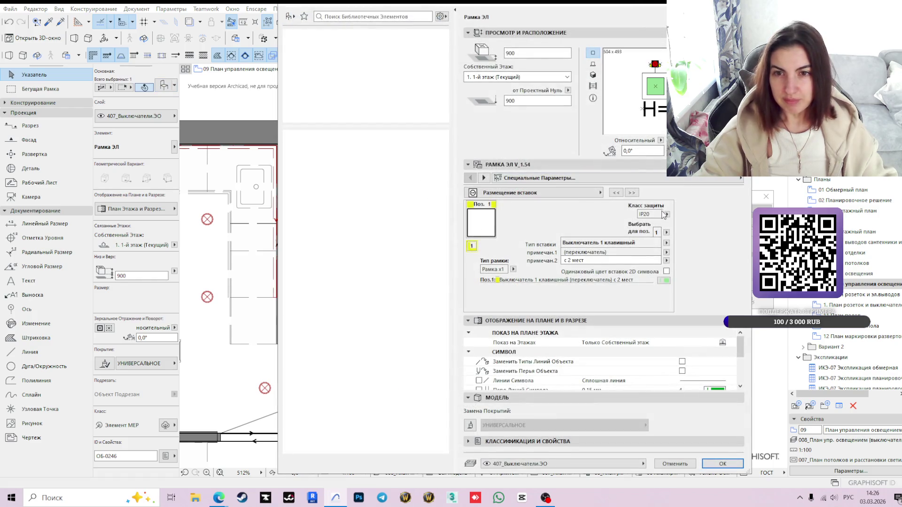
pyautogui.click(514, 269)
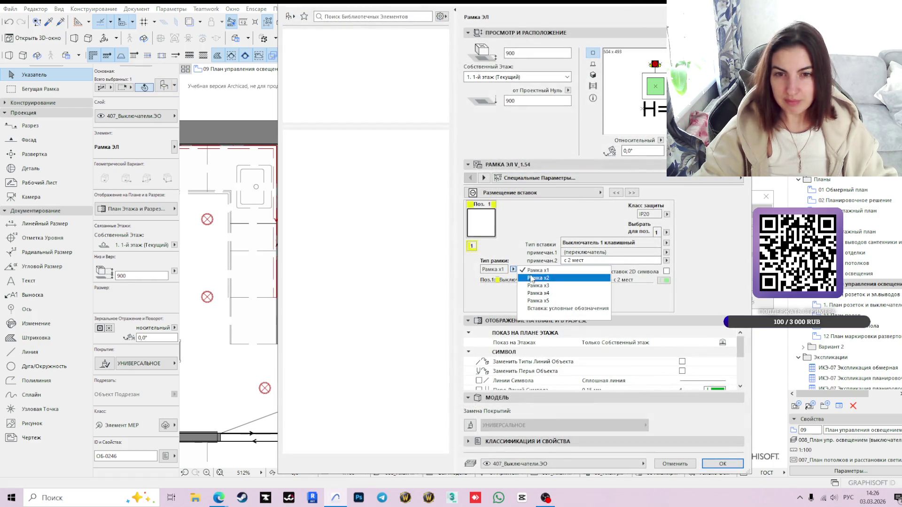
pyautogui.click(512, 269)
pyautogui.click(513, 269)
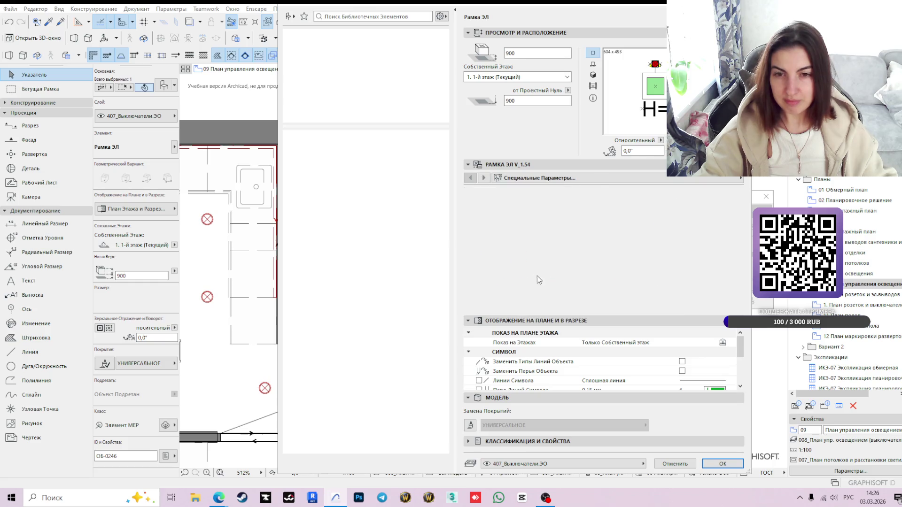
pyautogui.click(666, 243)
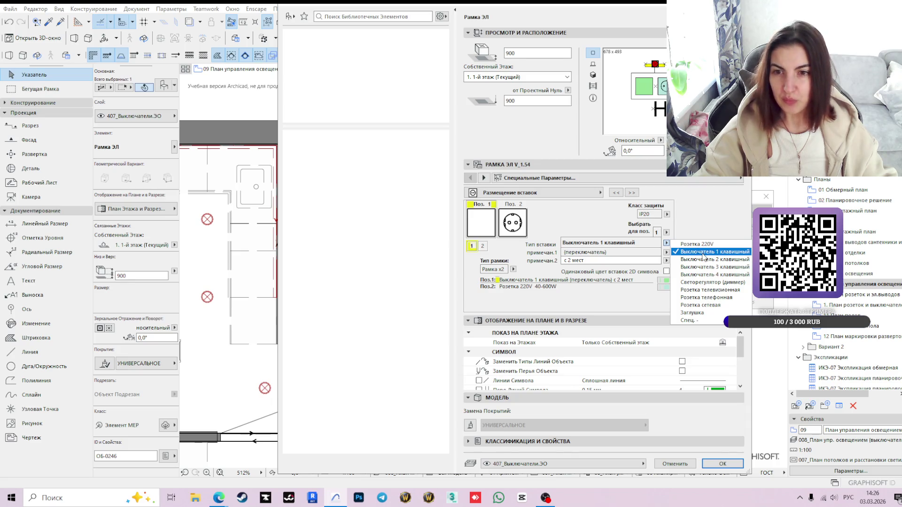
pyautogui.click(698, 227)
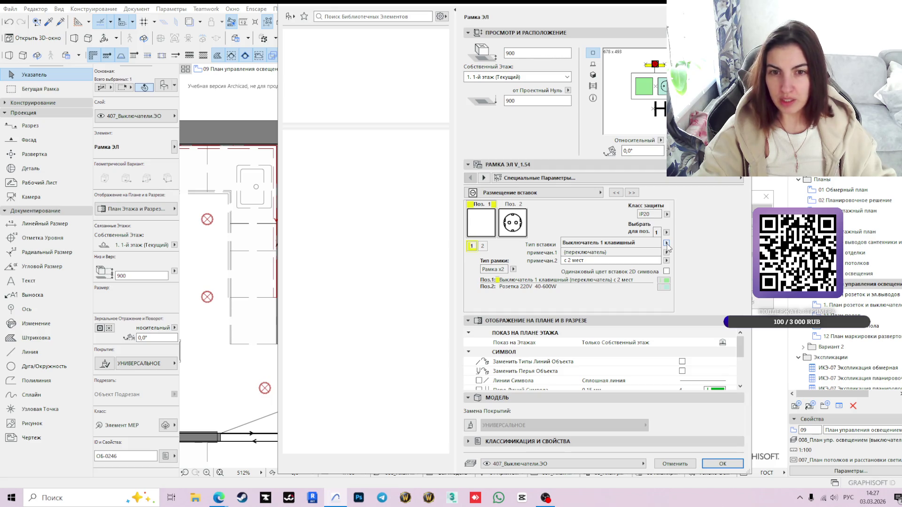
pyautogui.click(673, 464)
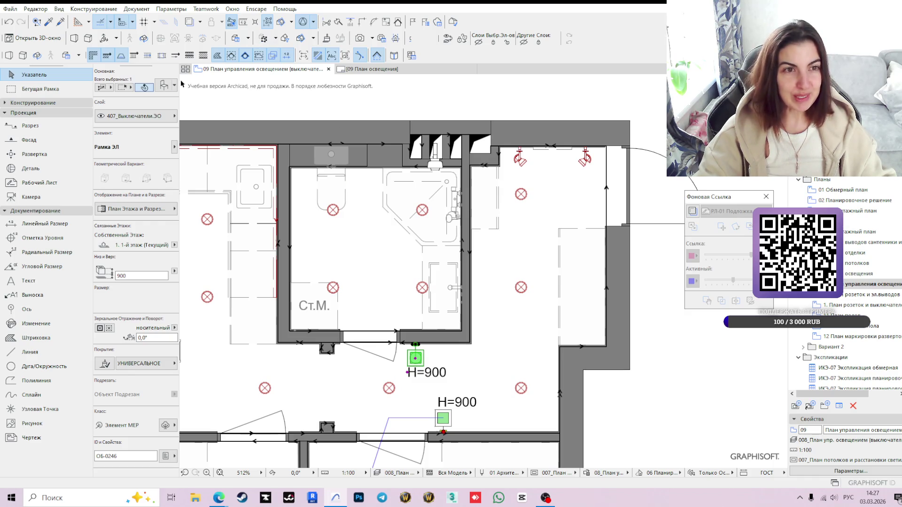
pyautogui.hotkey('ctrl', 't')
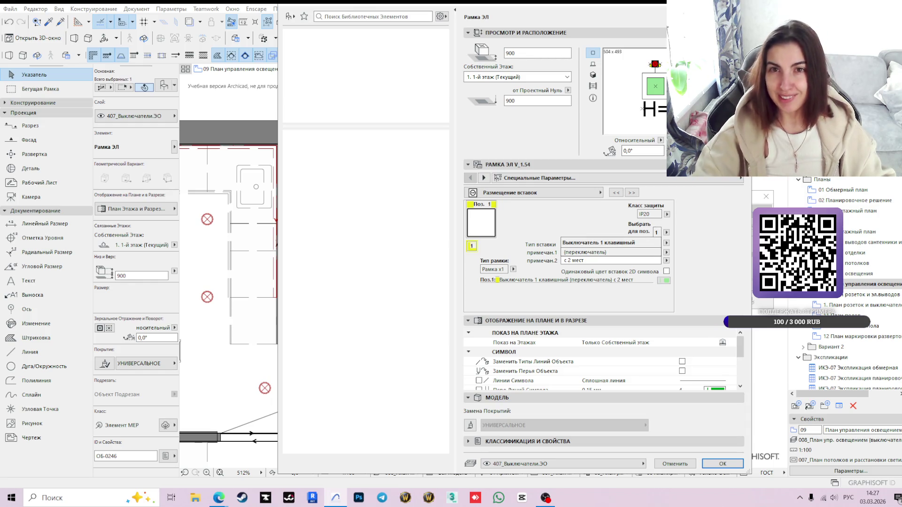
pyautogui.moveTo(609, 3); pyautogui.dragTo(569, 7)
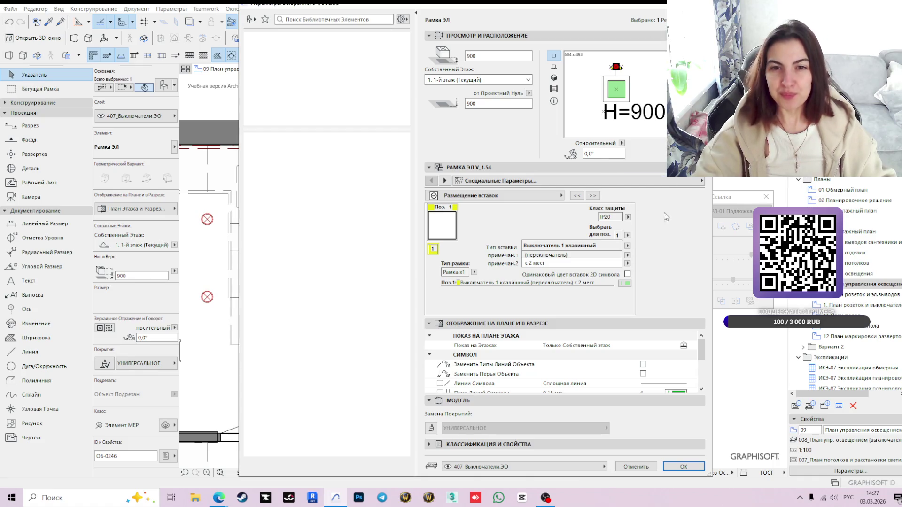
# Make the frame a Рамка x2 with position 2 set to a one-key switch and apply it.
pyautogui.click(474, 272)
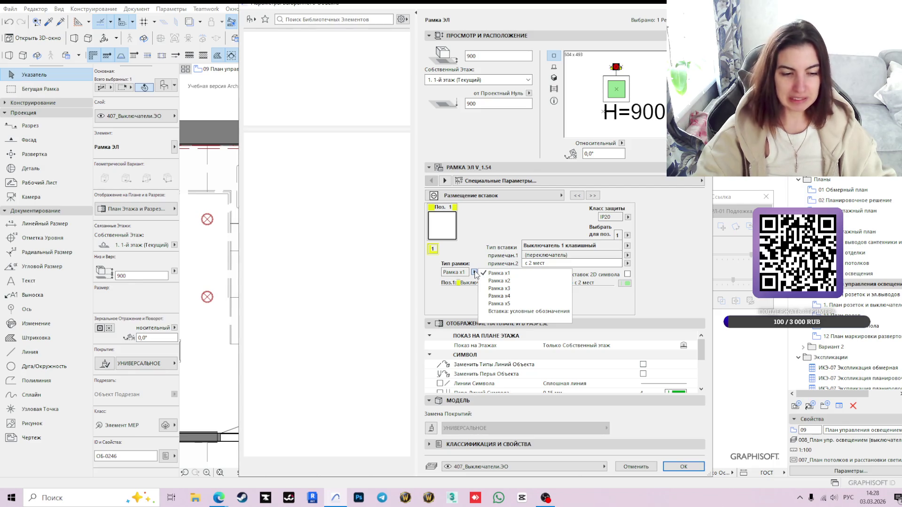
pyautogui.click(499, 281)
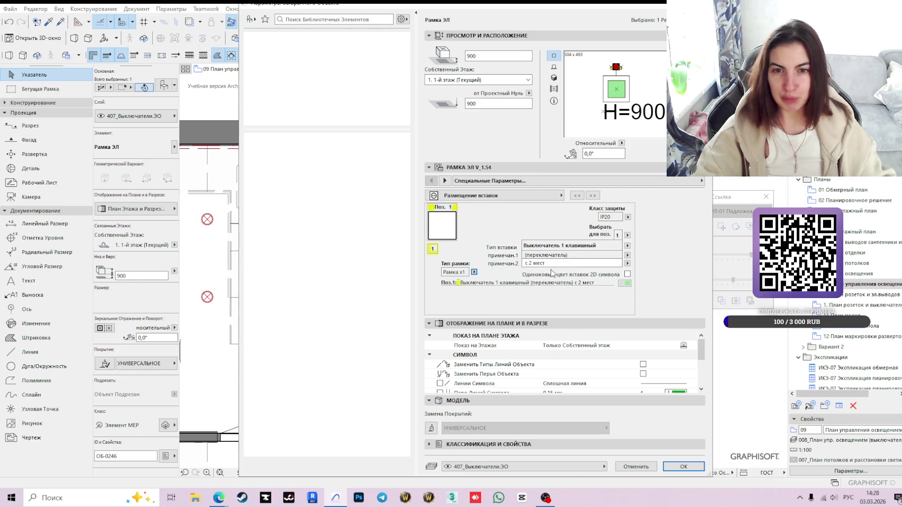
pyautogui.click(627, 235)
pyautogui.click(627, 245)
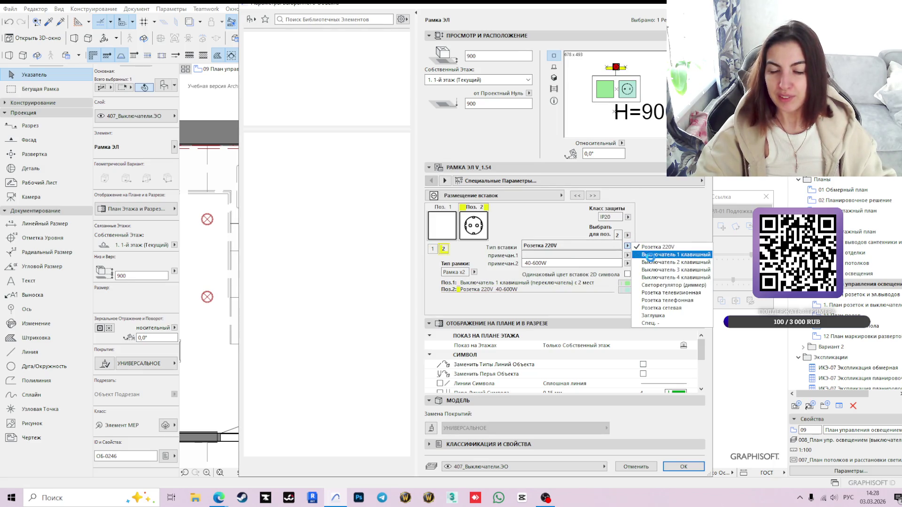
pyautogui.click(651, 258)
pyautogui.click(682, 467)
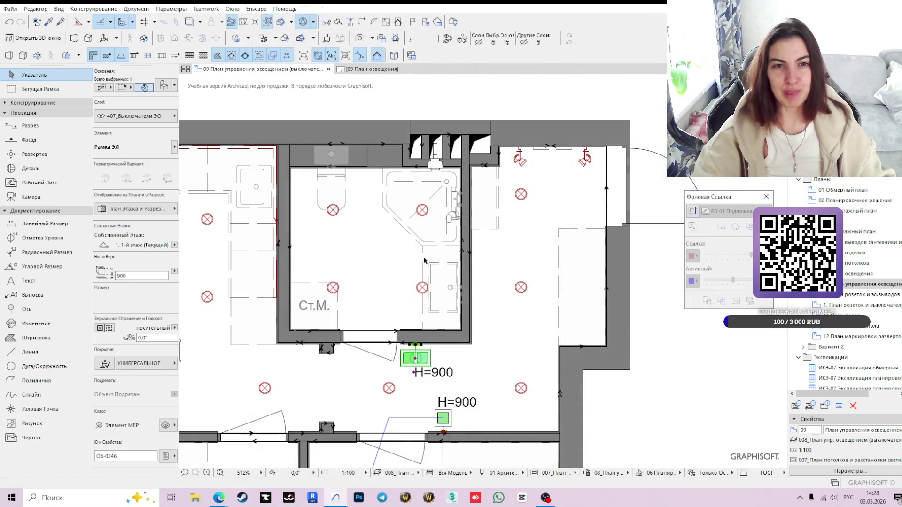
pyautogui.scroll(-1, 463, 277)
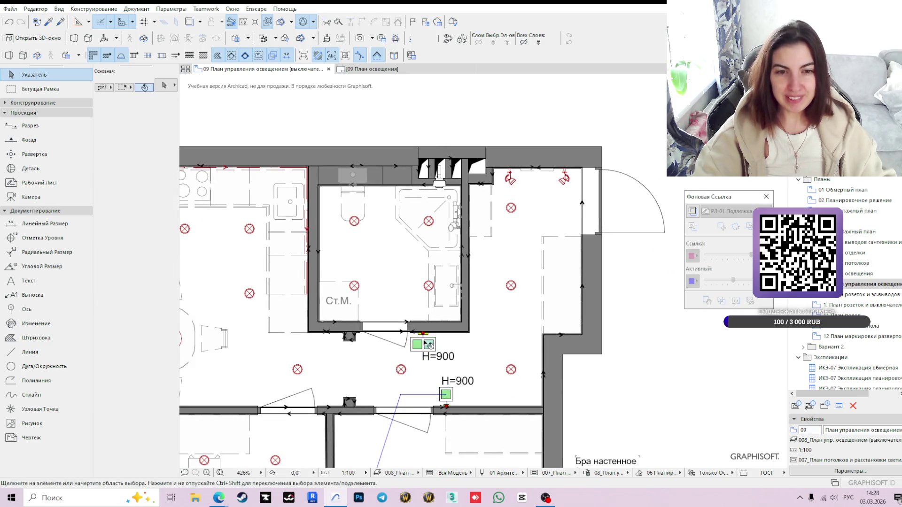
# Reopen the frame settings and assign new pen colours to positions 1 and 2.
pyautogui.click(167, 85)
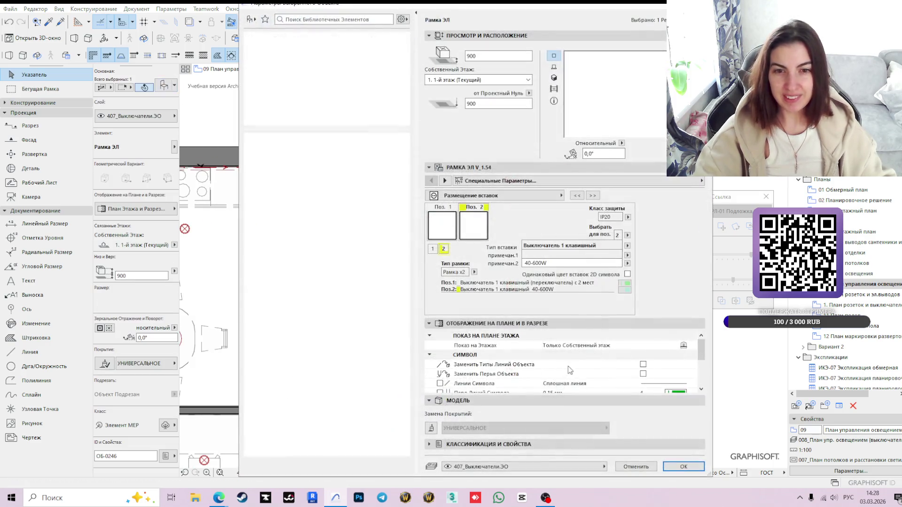
pyautogui.click(625, 288)
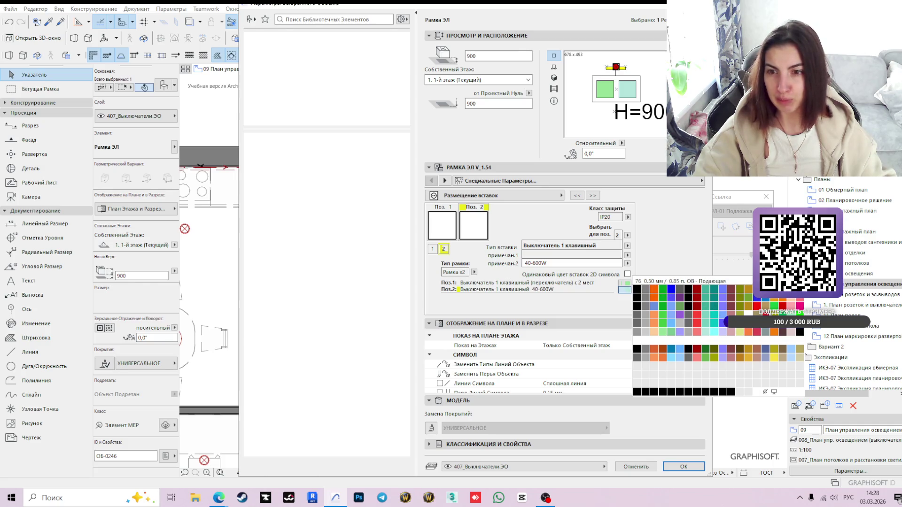
pyautogui.click(670, 330)
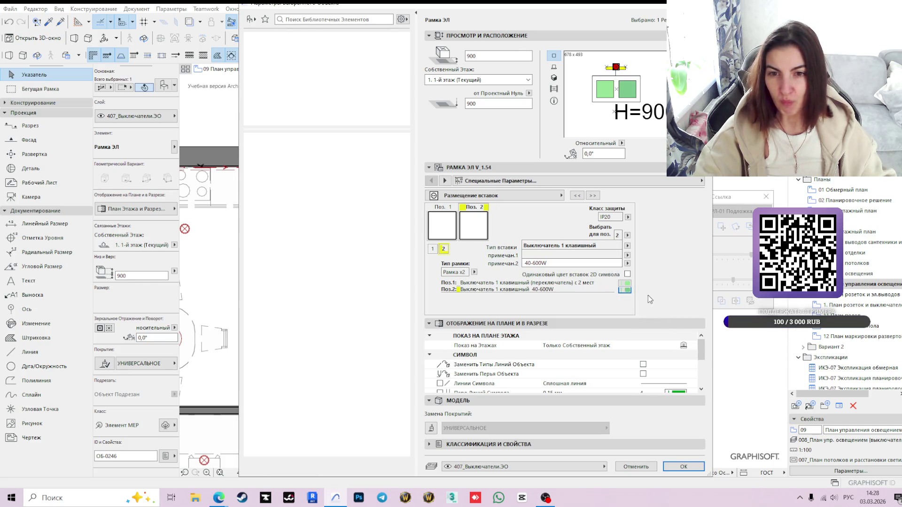
pyautogui.click(625, 285)
pyautogui.click(626, 288)
pyautogui.click(658, 334)
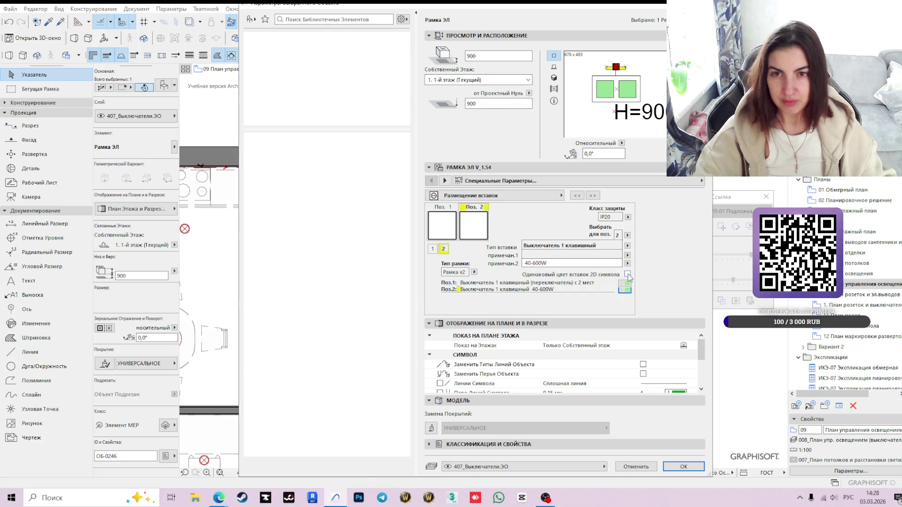
pyautogui.click(683, 466)
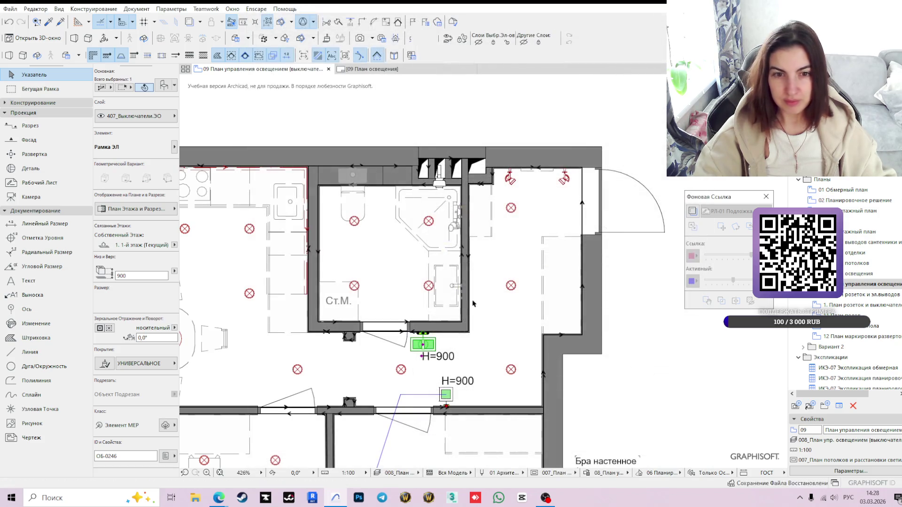
pyautogui.scroll(-3, 475, 301)
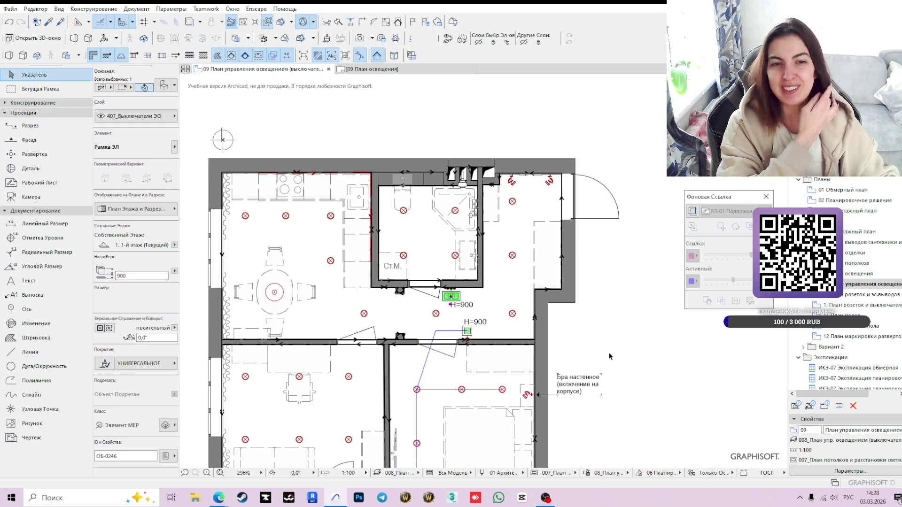
pyautogui.click(624, 331)
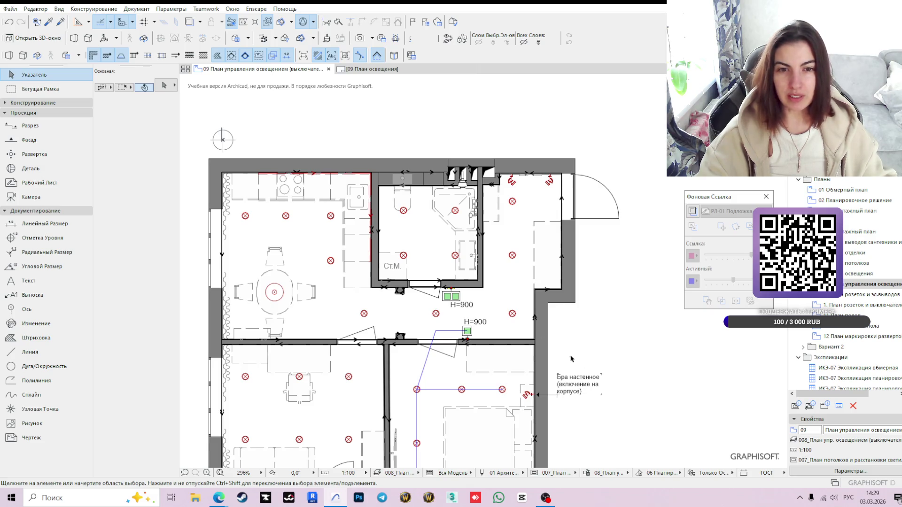
pyautogui.scroll(2, 483, 321)
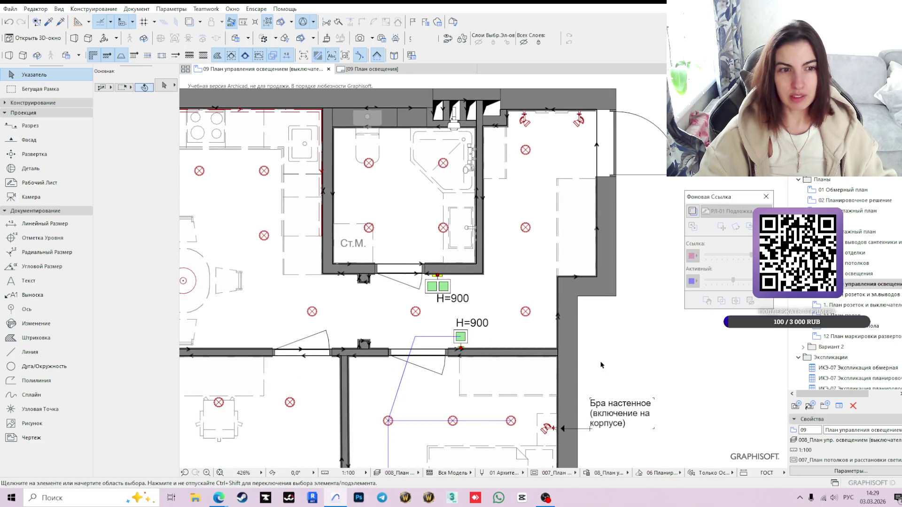
pyautogui.click(41, 225)
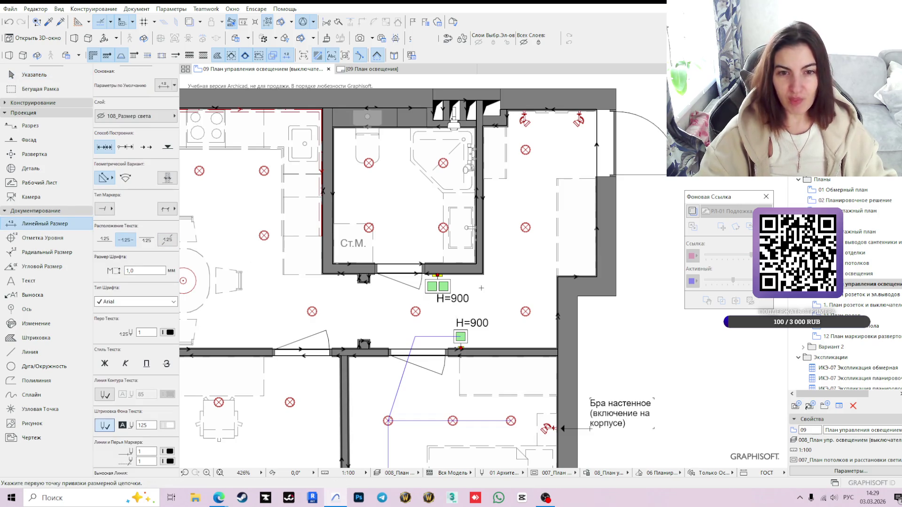
pyautogui.scroll(3, 472, 287)
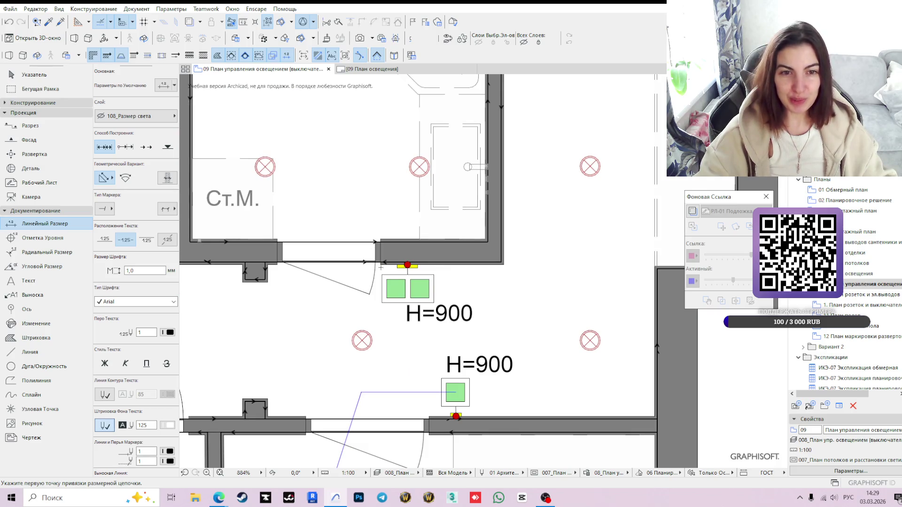
# Start a linear dimension, dismiss the 108_Размер света hidden-layer warning and leave the layer unchanged.
pyautogui.doubleClick(384, 262)
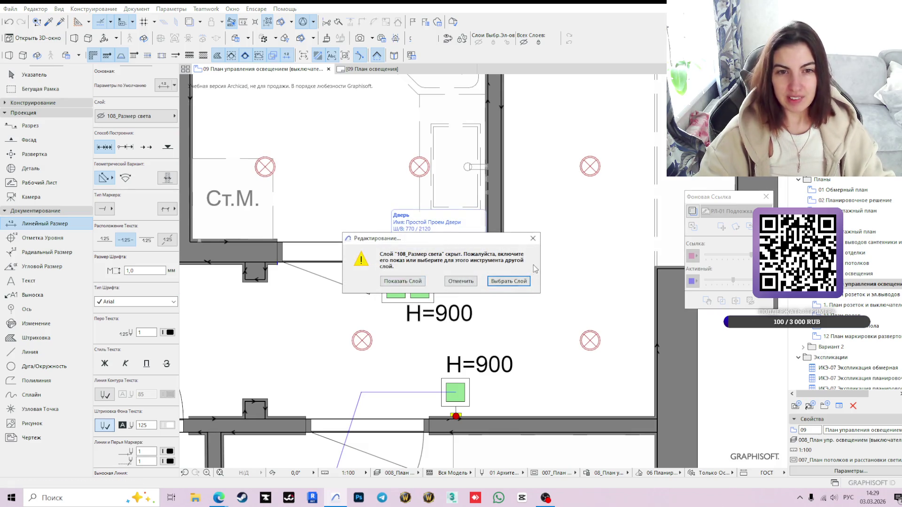
pyautogui.click(518, 282)
pyautogui.click(170, 117)
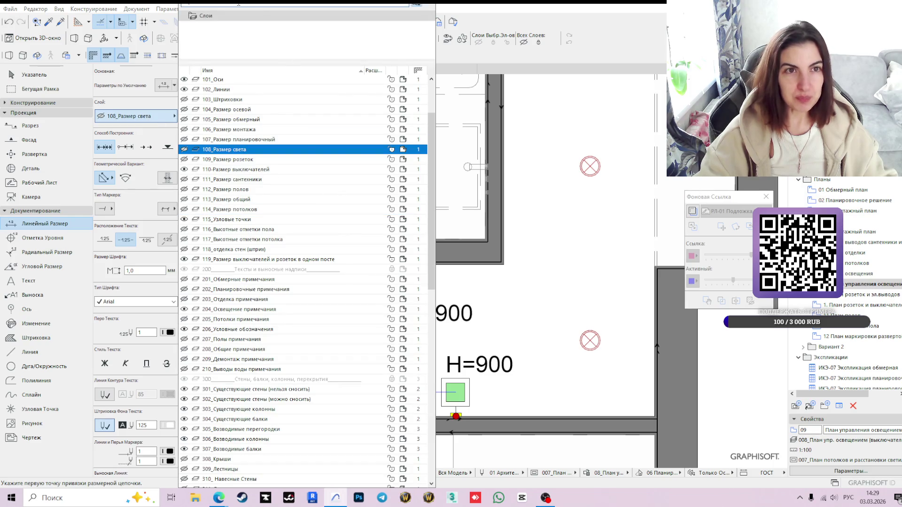
pyautogui.write('гр')
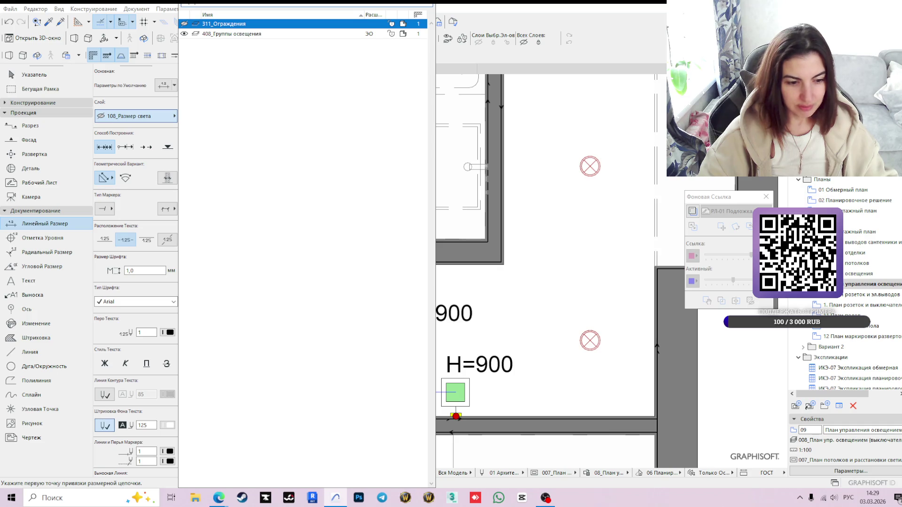
pyautogui.press('BackSpace')
pyautogui.press('BackSpace')
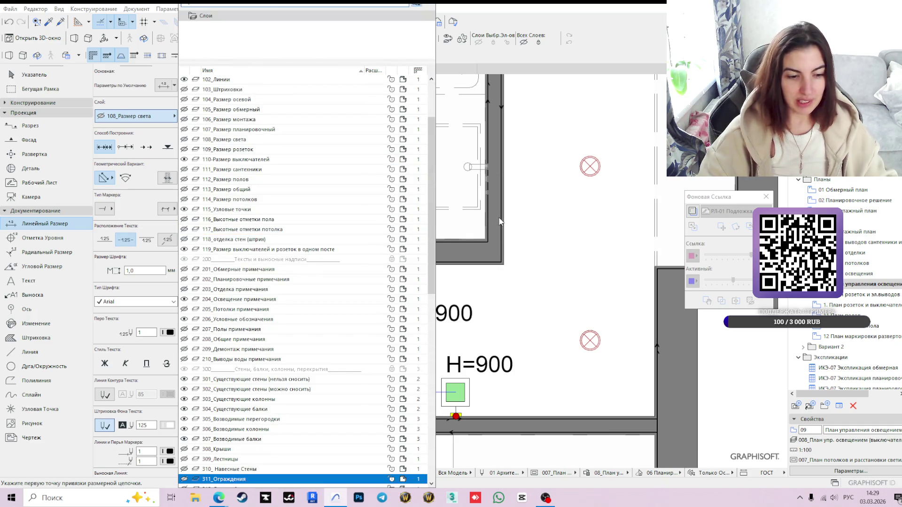
pyautogui.press('Escape')
pyautogui.scroll(-1, 400, 218)
pyautogui.scroll(-1, 400, 218)
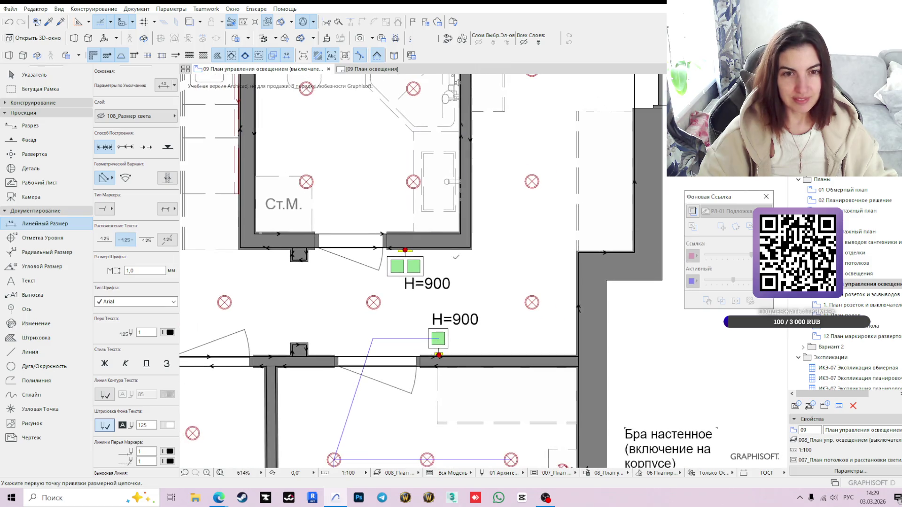
pyautogui.moveTo(451, 277); pyautogui.dragTo(427, 243, button='middle')
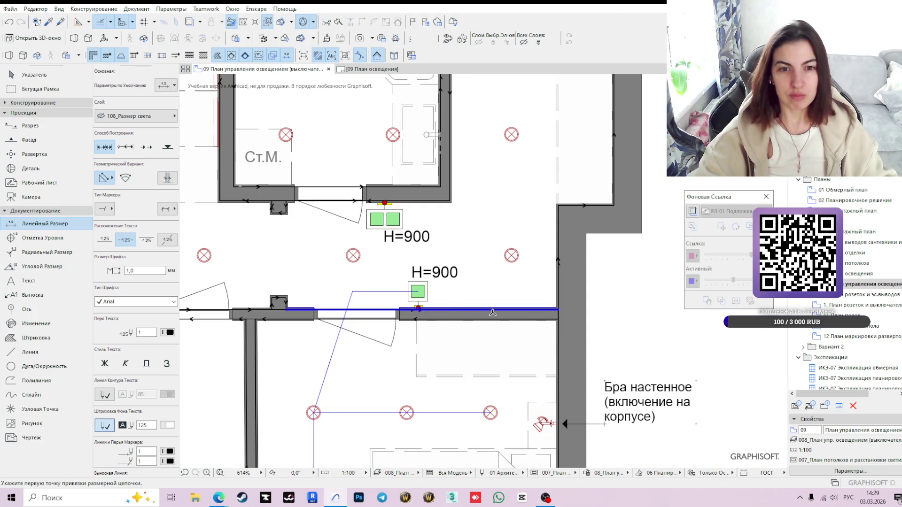
pyautogui.scroll(-1, 491, 314)
pyautogui.scroll(-1, 498, 319)
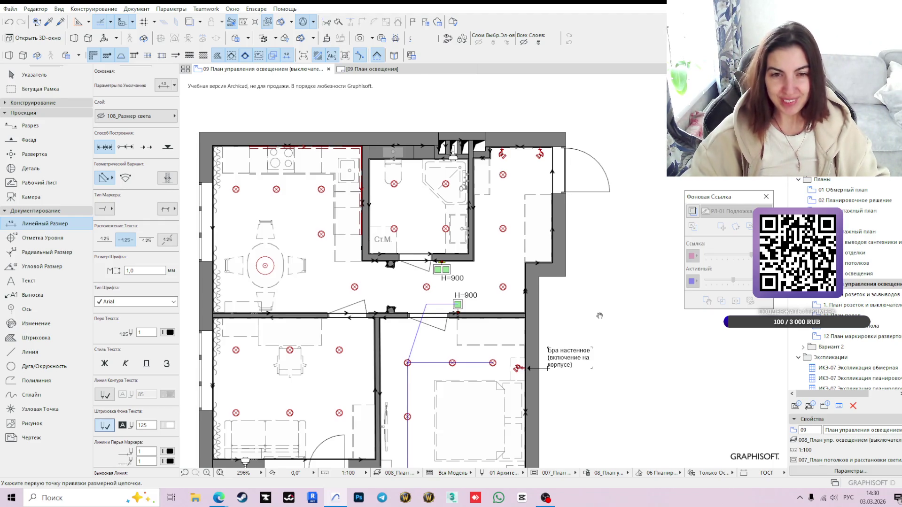
pyautogui.moveTo(598, 315); pyautogui.dragTo(578, 298, button='middle')
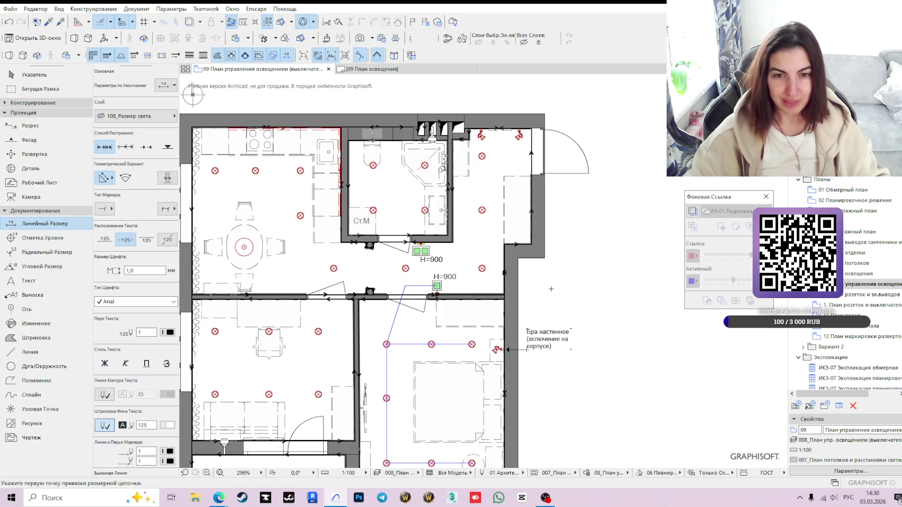
# Draw a group polyline from the double switch around the four bathroom ceiling lights, closing at the first light.
pyautogui.press('Escape')
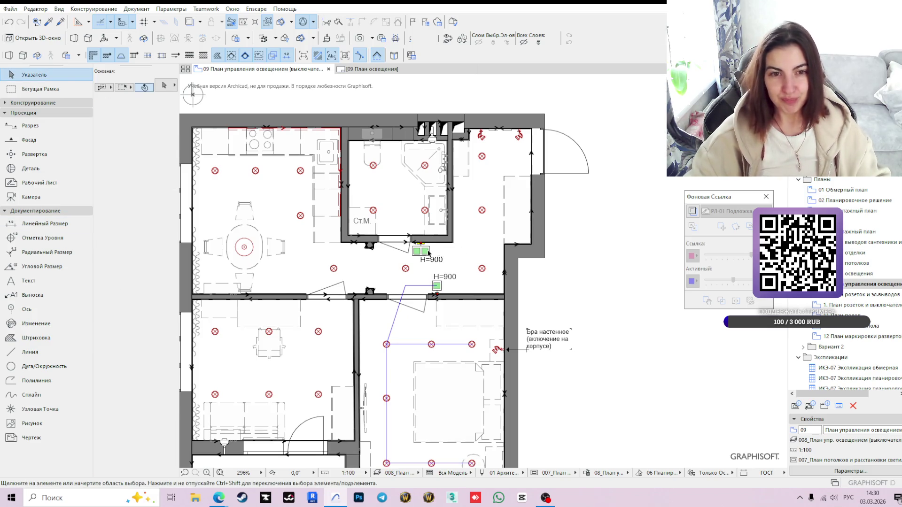
pyautogui.press('l')
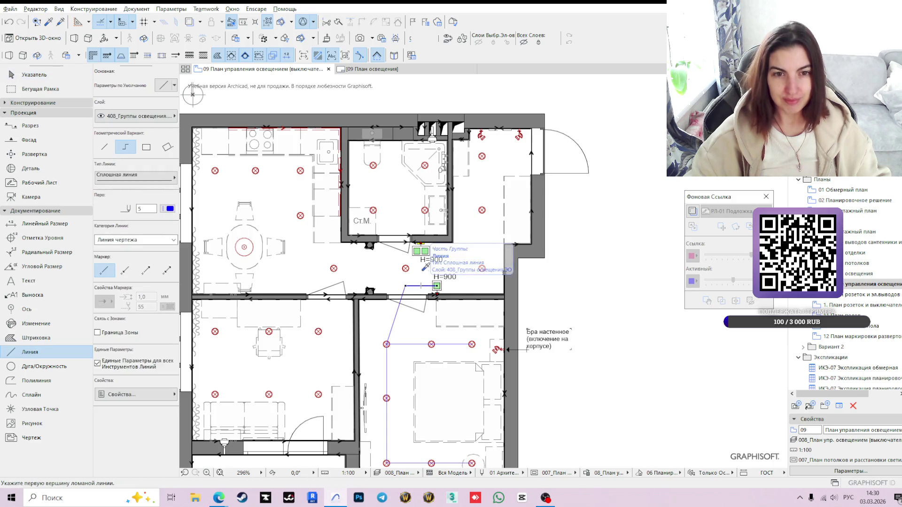
pyautogui.scroll(2, 423, 242)
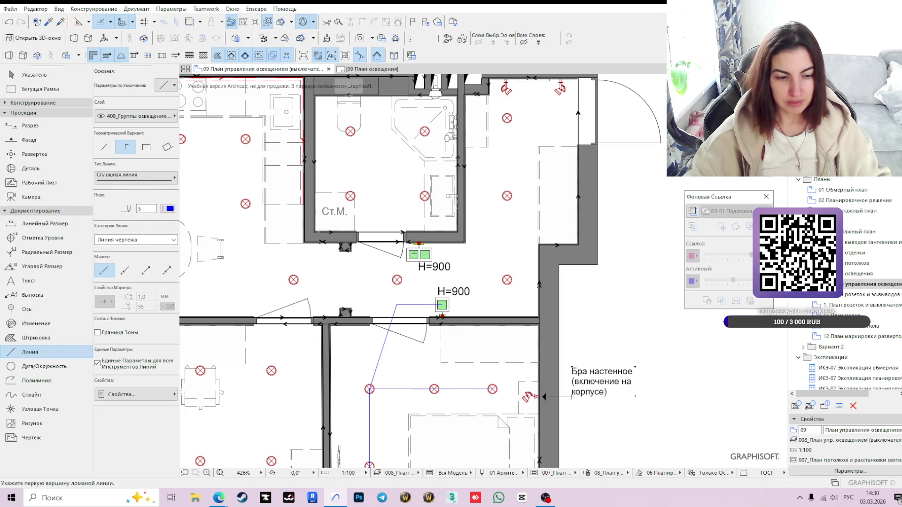
pyautogui.click(416, 251)
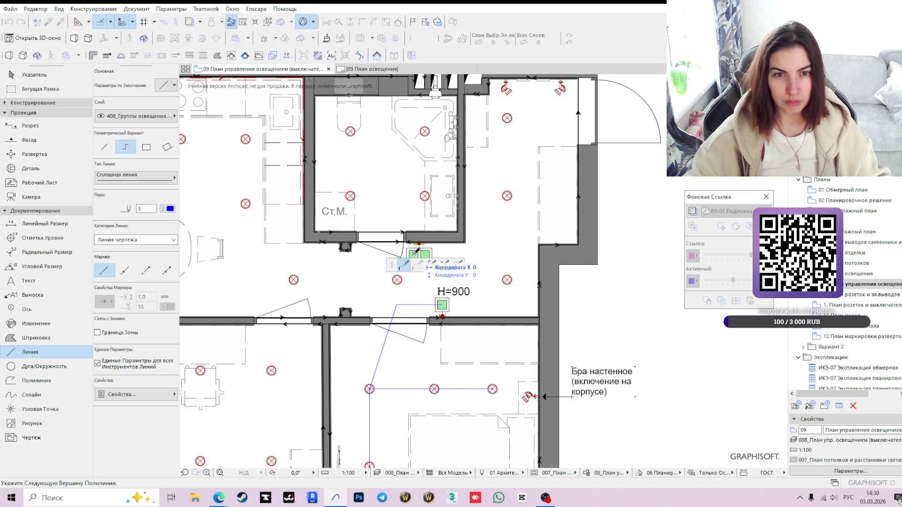
pyautogui.click(381, 251)
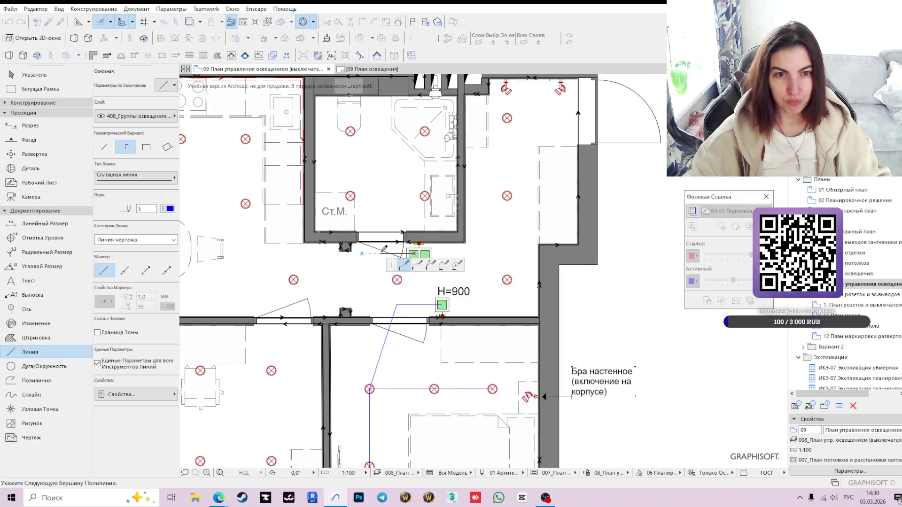
pyautogui.click(350, 195)
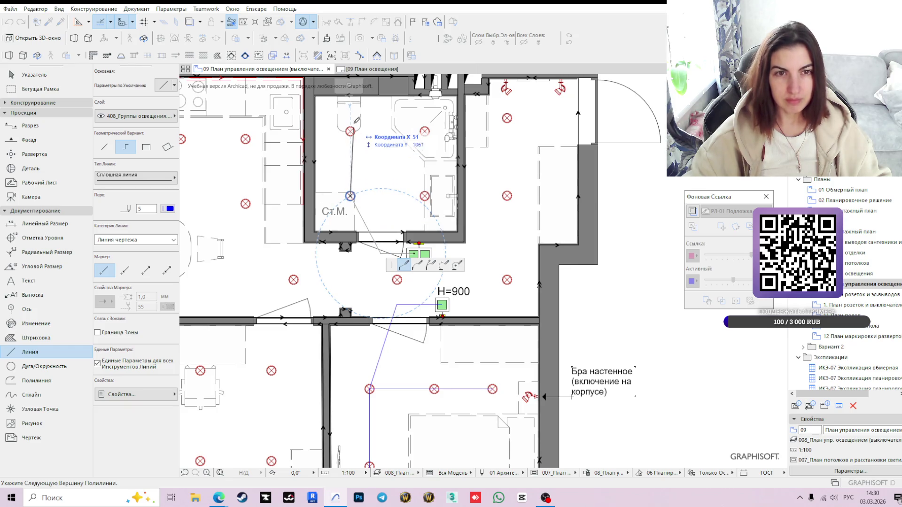
pyautogui.click(350, 131)
pyautogui.click(424, 131)
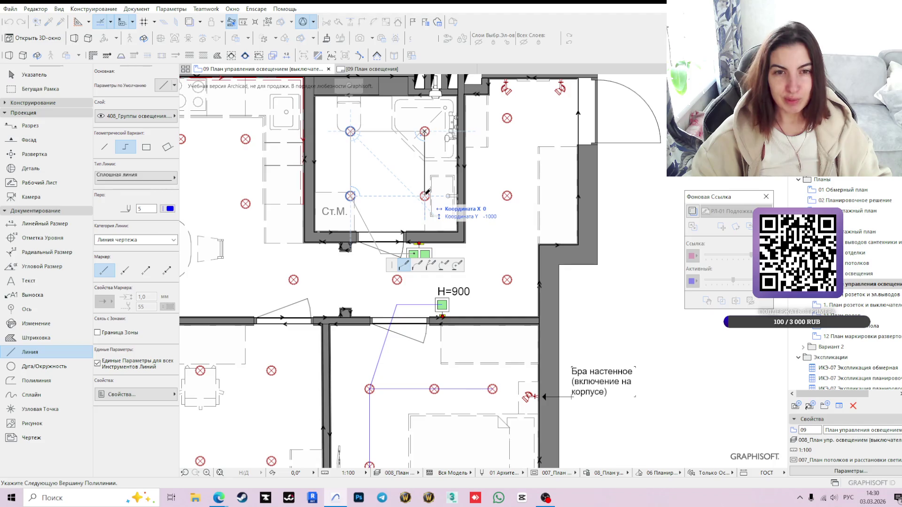
pyautogui.click(425, 195)
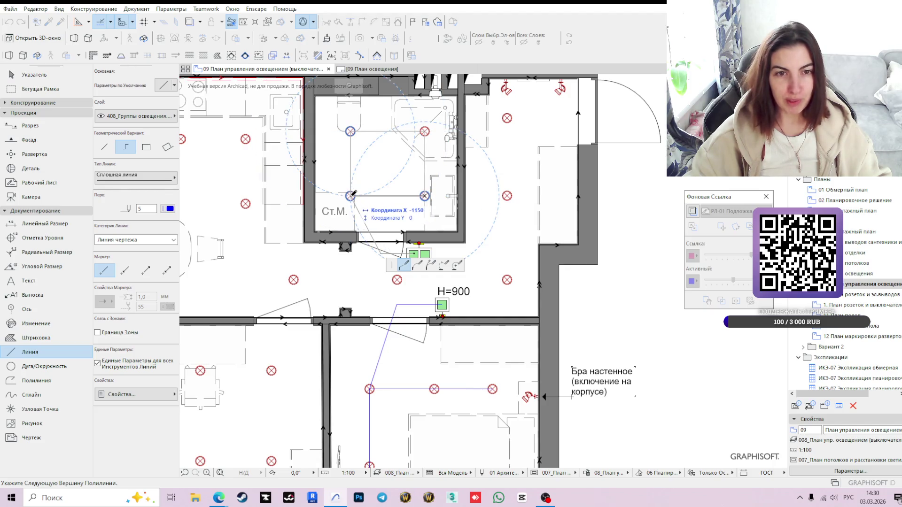
pyautogui.doubleClick(350, 195)
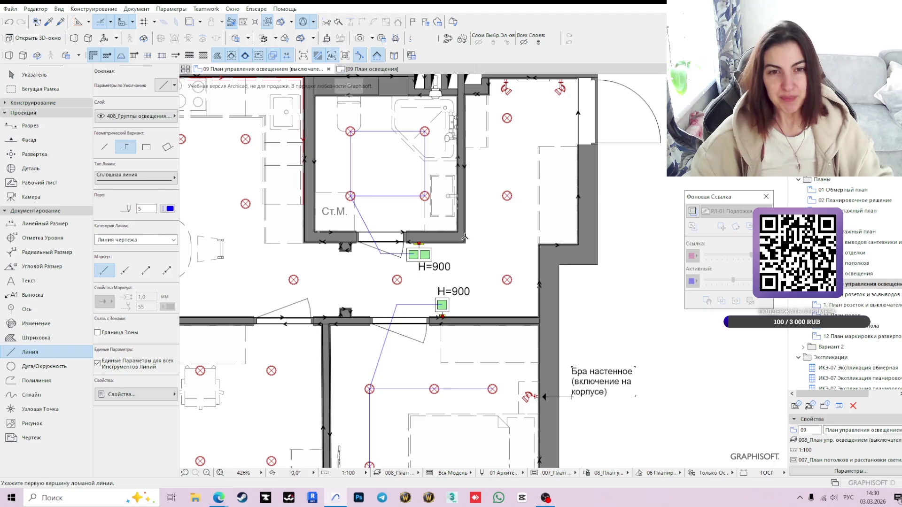
pyautogui.press('Escape')
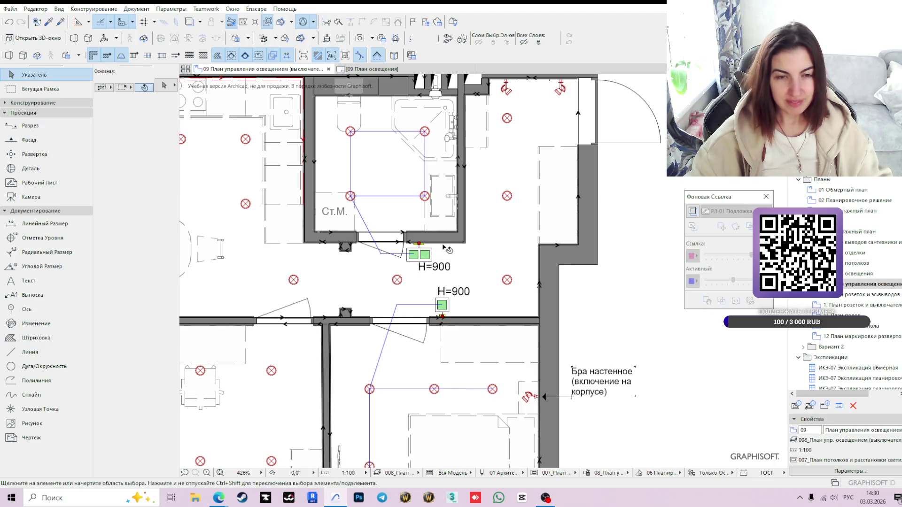
pyautogui.moveTo(423, 241); pyautogui.dragTo(406, 285, button='middle')
pyautogui.scroll(2, 405, 285)
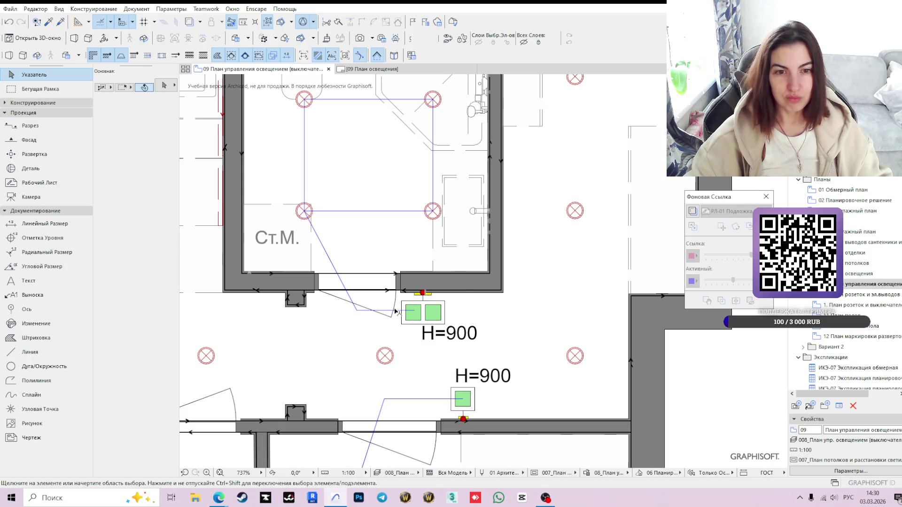
pyautogui.press('l')
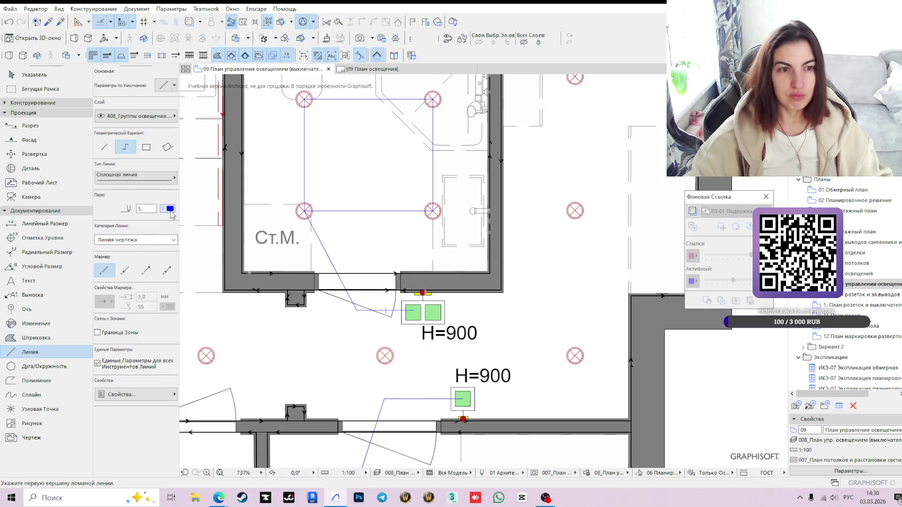
# Draw an orange (pen 3) group line from beside the bathroom double switch up toward the top of the plan.
pyautogui.click(170, 209)
pyautogui.click(202, 213)
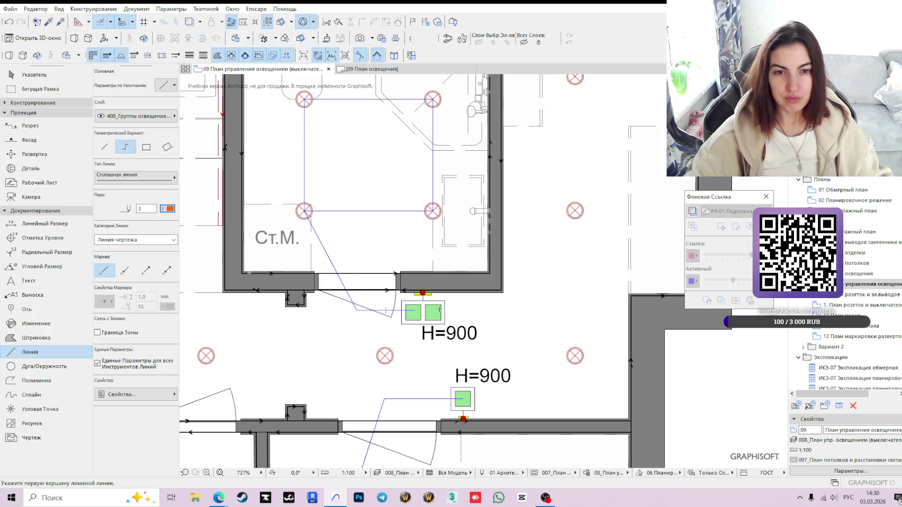
pyautogui.click(432, 310)
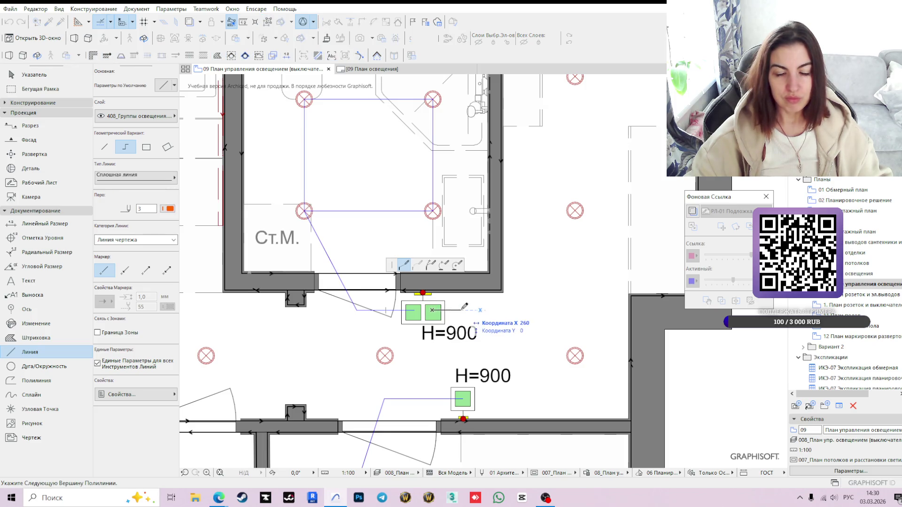
pyautogui.moveTo(478, 186); pyautogui.dragTo(467, 353, button='middle')
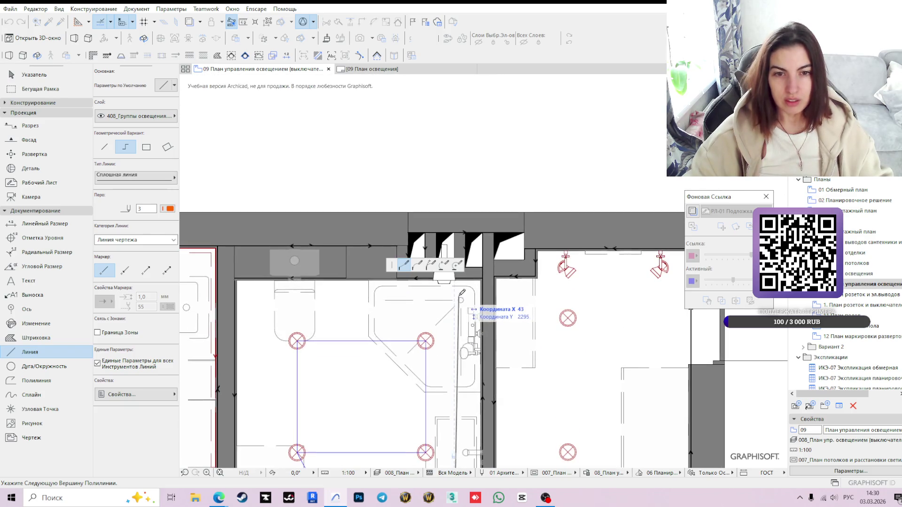
pyautogui.doubleClick(455, 282)
pyautogui.scroll(-3, 491, 356)
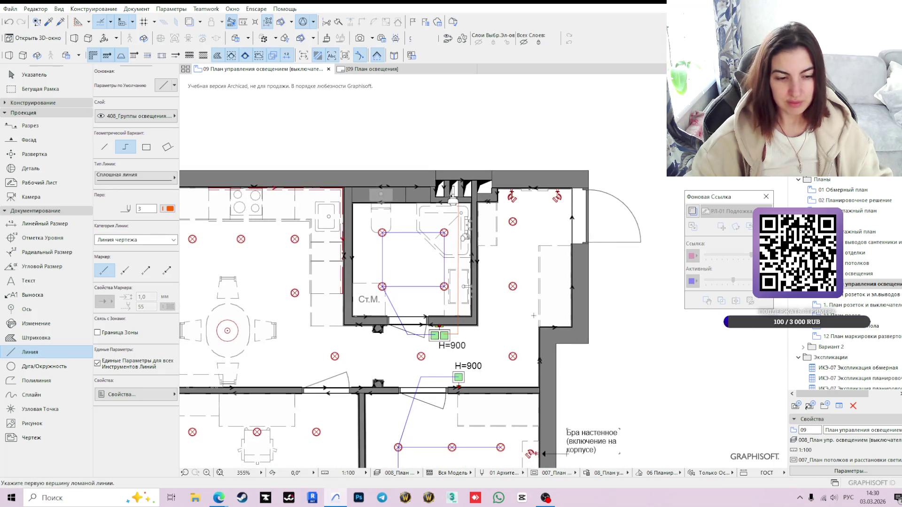
pyautogui.scroll(1, 474, 348)
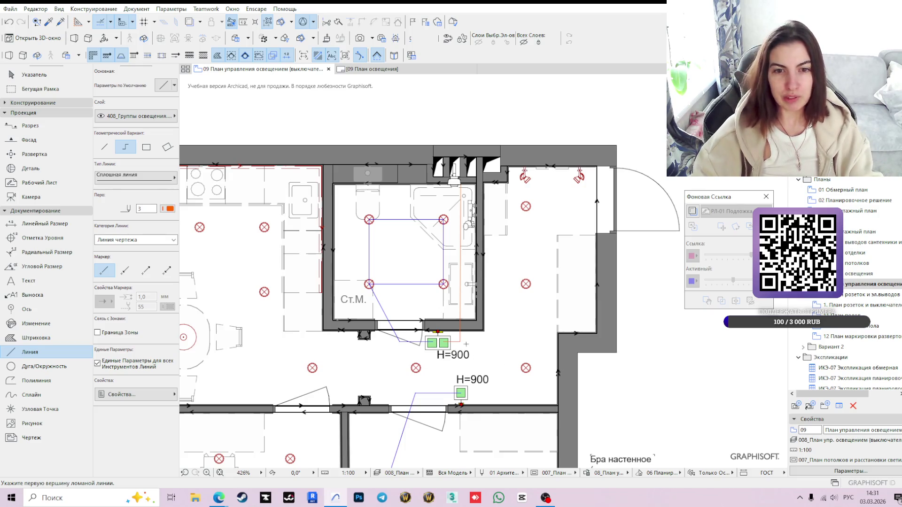
pyautogui.press('Escape')
pyautogui.moveTo(619, 219); pyautogui.dragTo(486, 253, button='middle')
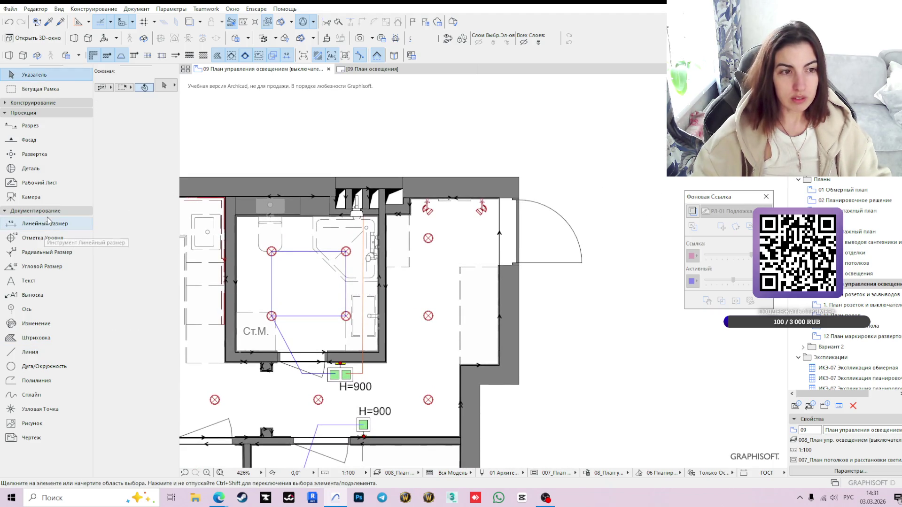
# Copy the existing switch frame beside the wall-lamp room door and set it to Рамка x1.
pyautogui.click(347, 379)
pyautogui.scroll(1, 464, 246)
pyautogui.scroll(2, 464, 246)
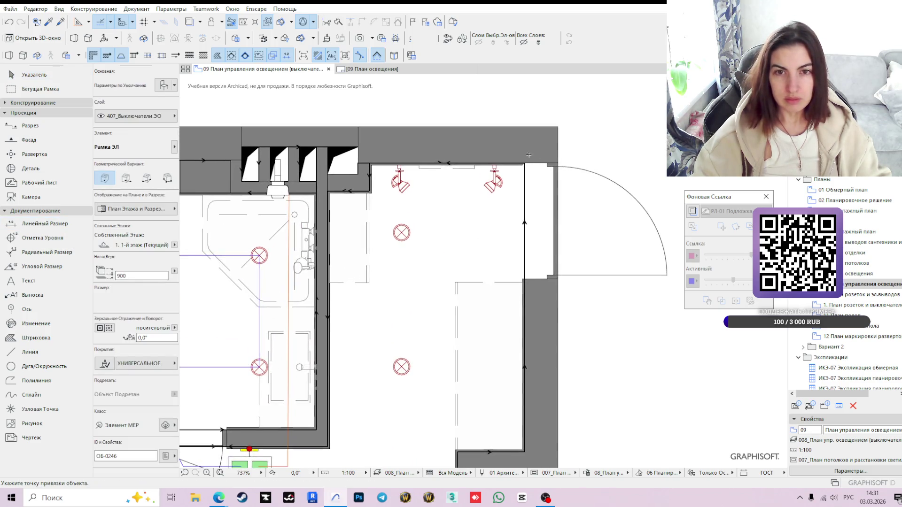
pyautogui.click(522, 166)
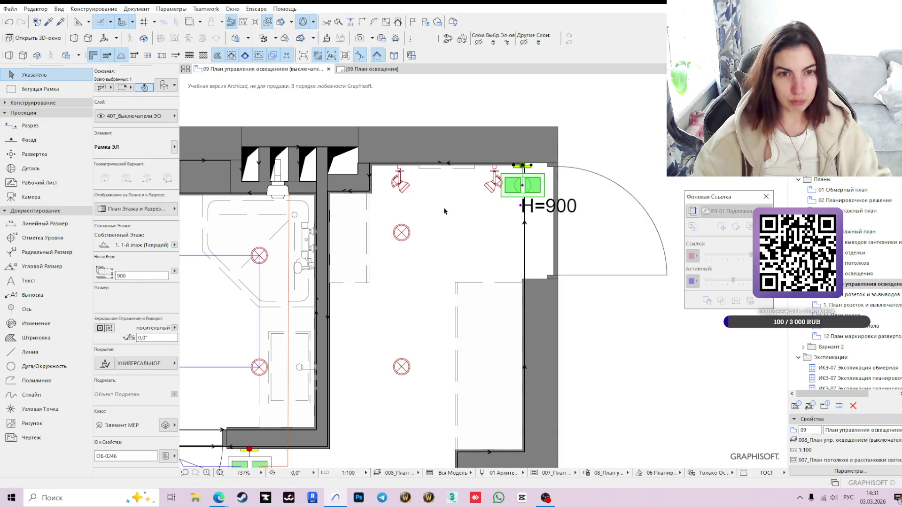
pyautogui.click(167, 87)
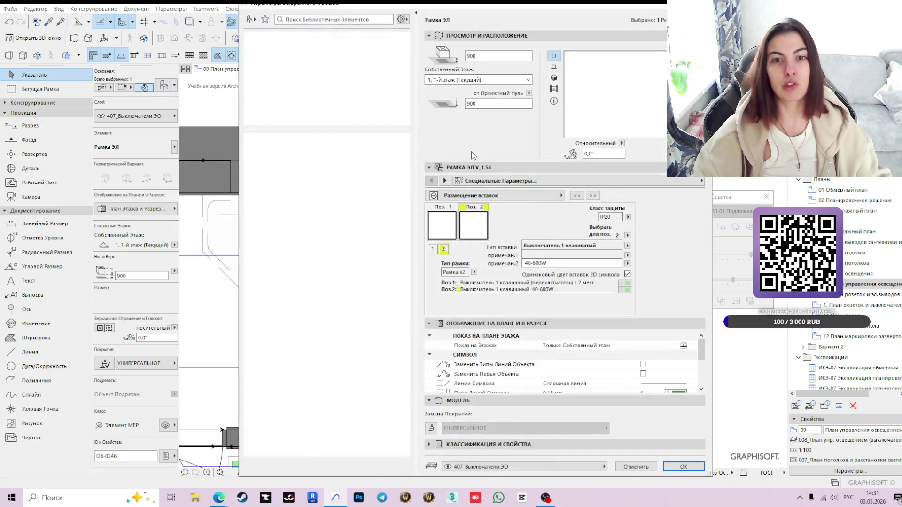
pyautogui.click(472, 272)
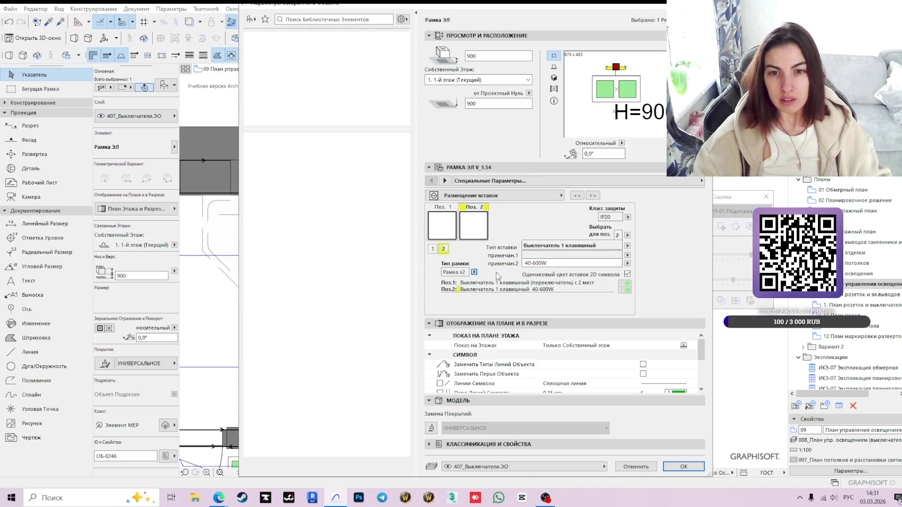
pyautogui.click(496, 275)
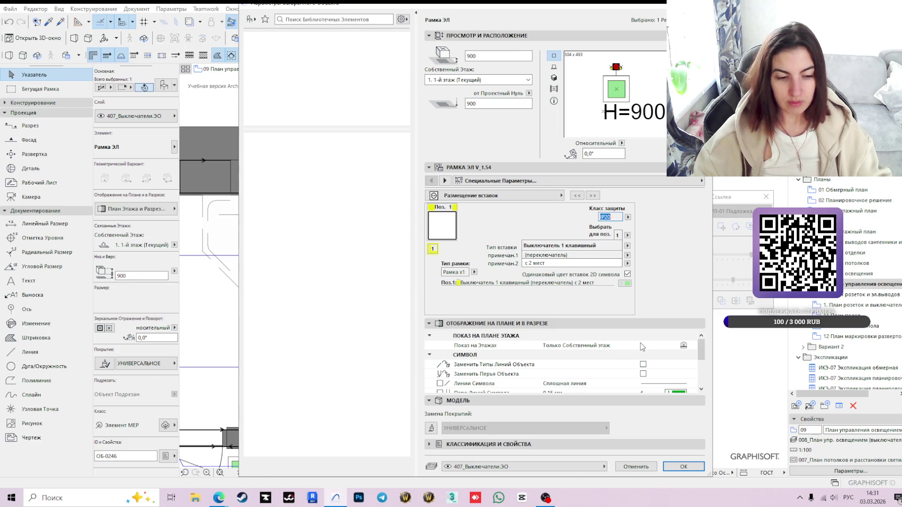
pyautogui.click(683, 469)
pyautogui.scroll(3, 521, 170)
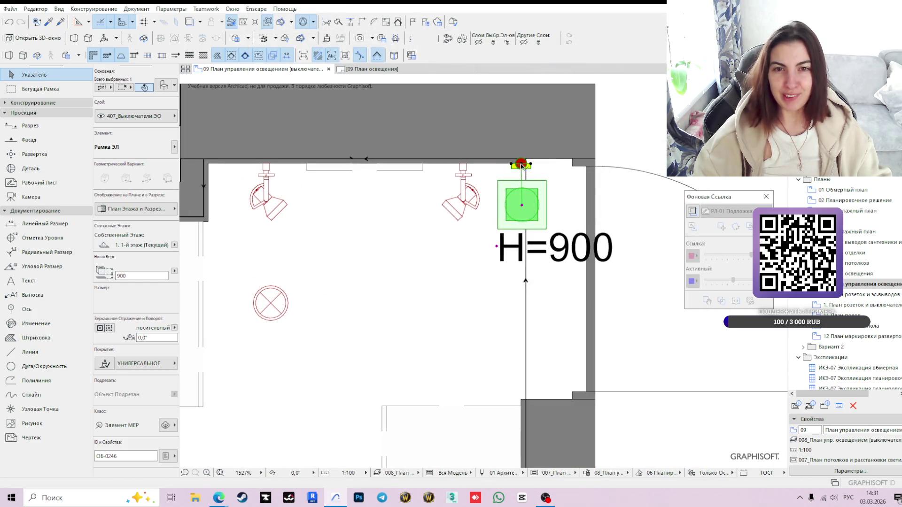
# Move the new switch frame slightly left along the wall next to the wall lamp, then clear the selection.
pyautogui.click(519, 165)
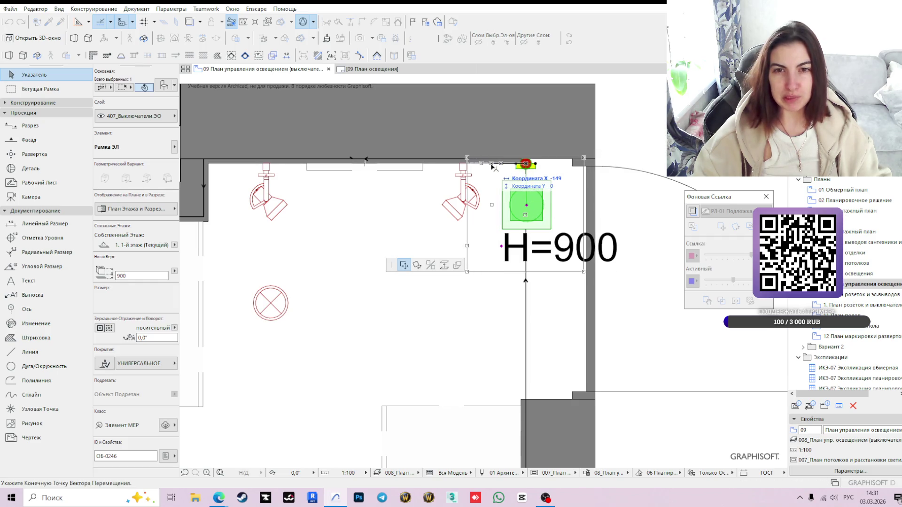
pyautogui.click(492, 166)
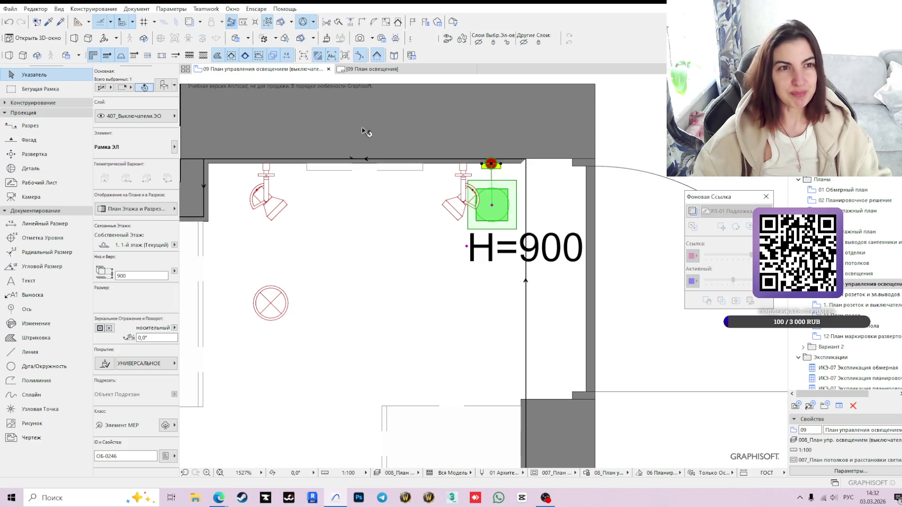
pyautogui.scroll(-3, 382, 187)
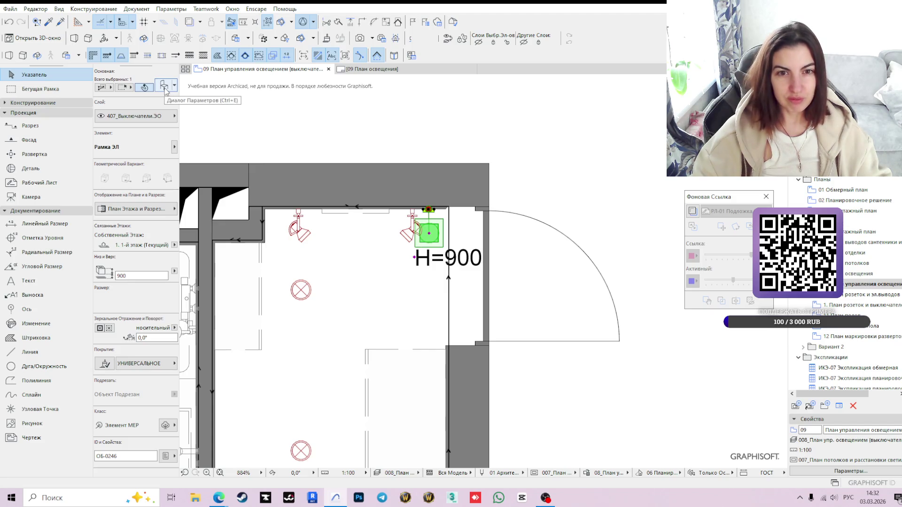
pyautogui.scroll(-2, 447, 233)
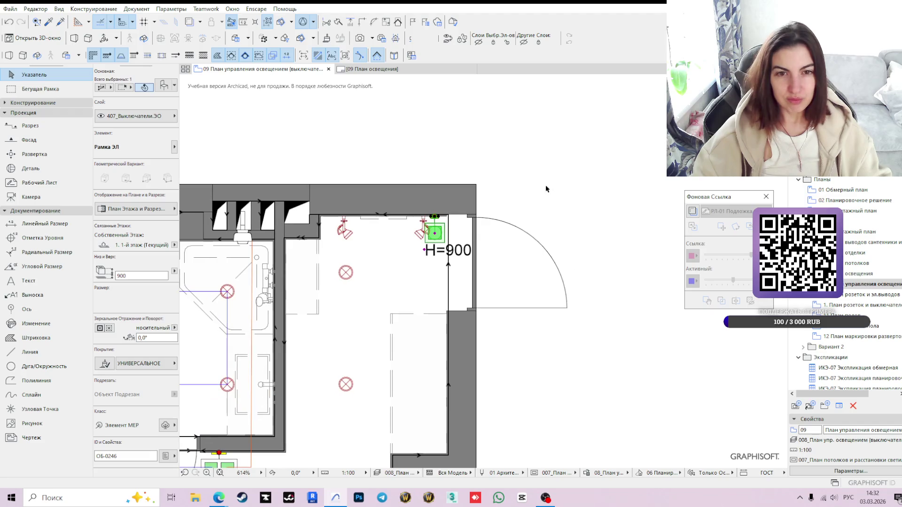
pyautogui.click(538, 206)
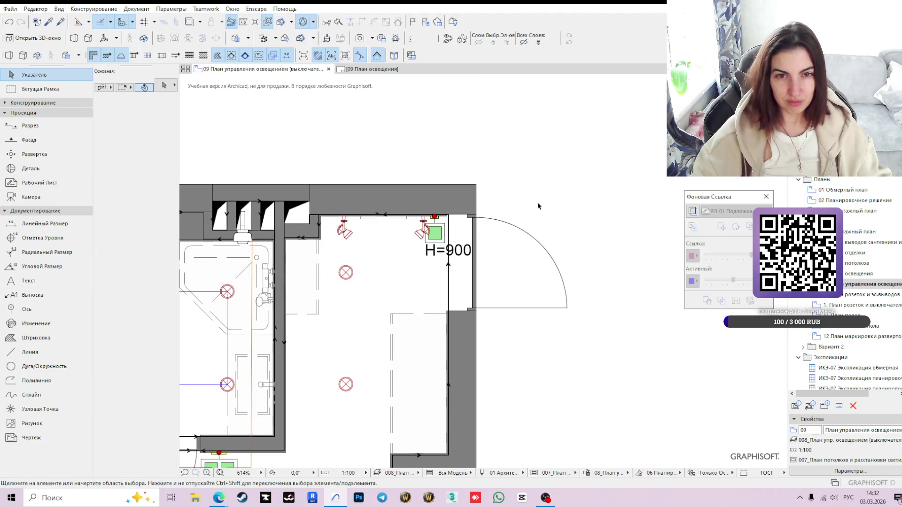
pyautogui.click(425, 234)
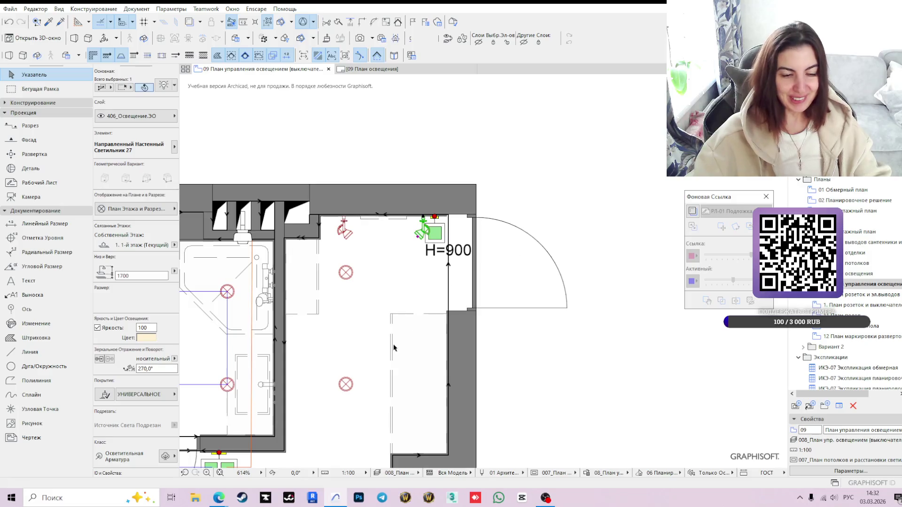
pyautogui.press('Escape')
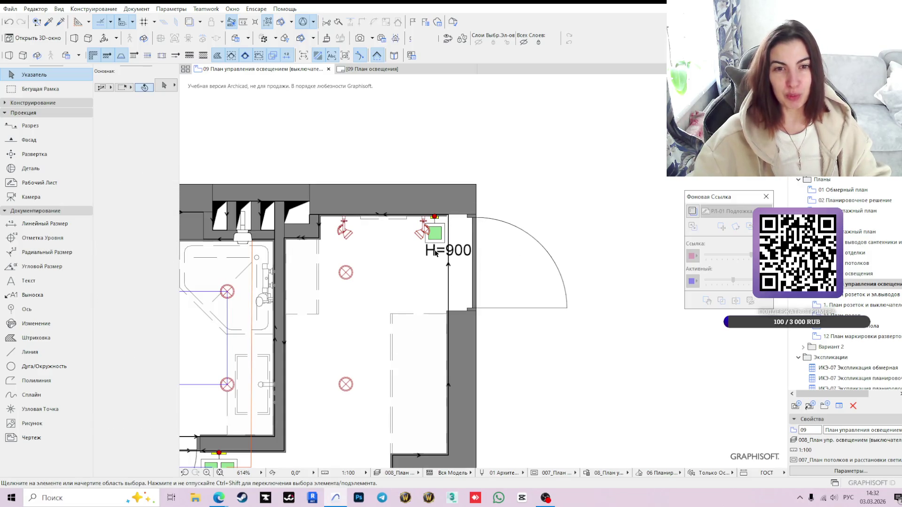
pyautogui.click(436, 234)
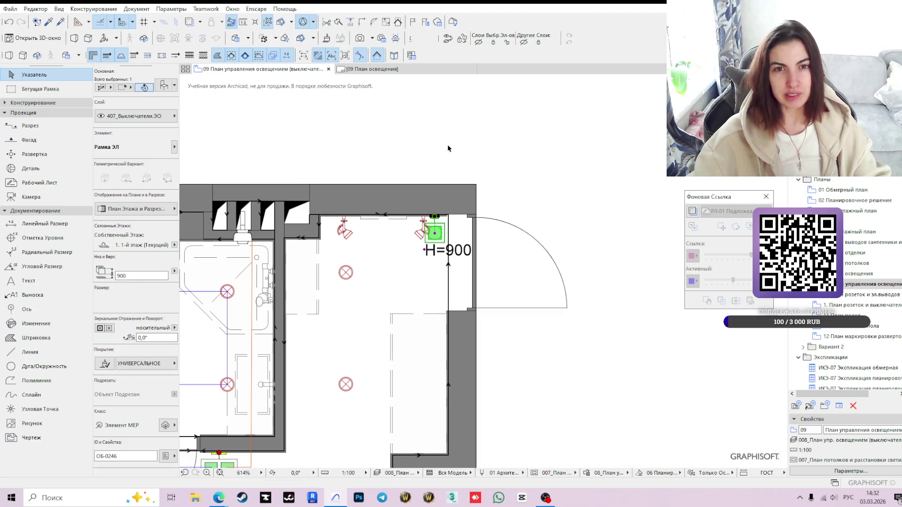
pyautogui.press('Escape')
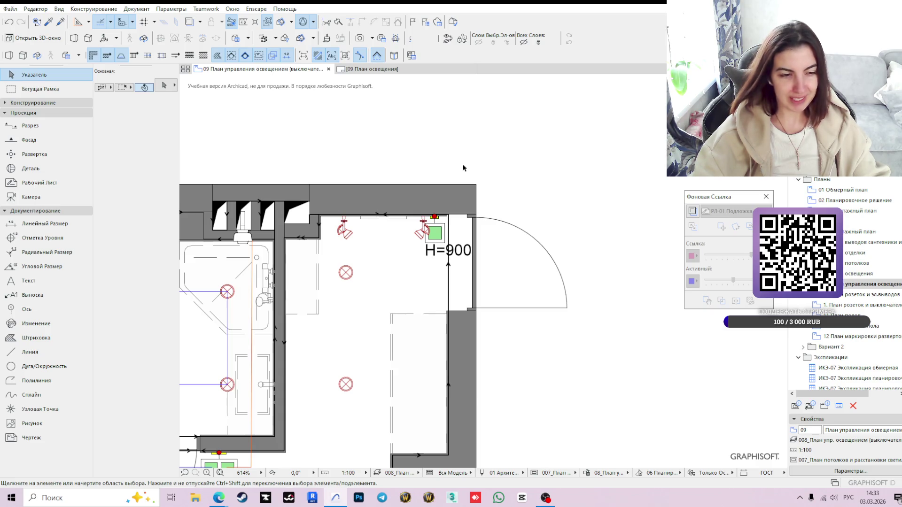
pyautogui.scroll(-2, 544, 255)
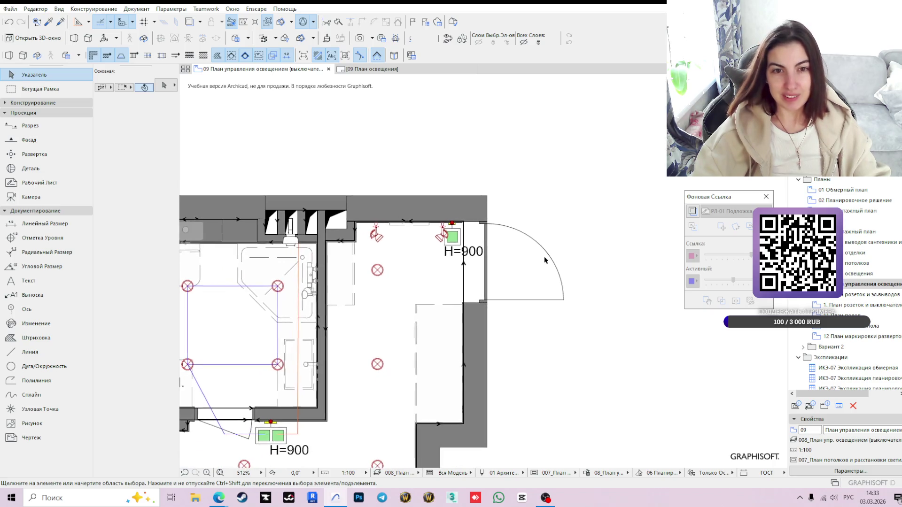
pyautogui.scroll(-2, 528, 260)
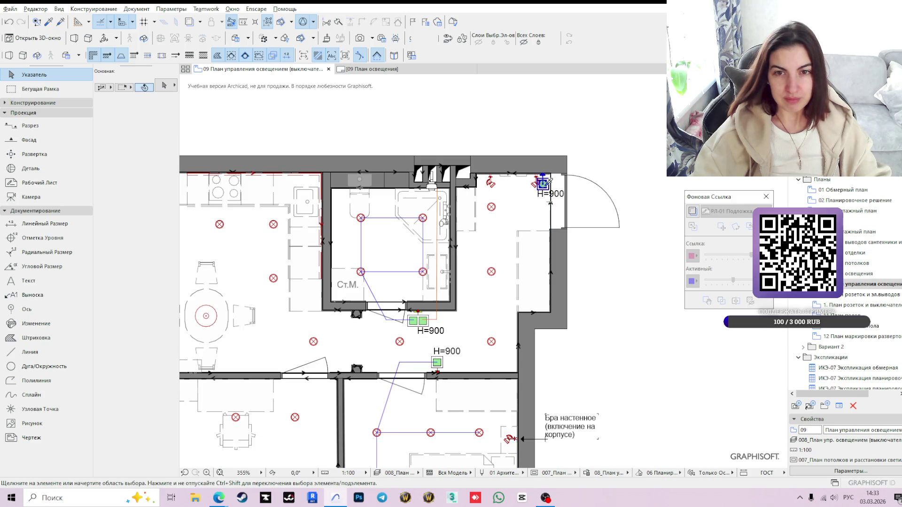
# Place another Рамка ЭЛ switch frame with H=900 label beside the doorway under the Ст.М. room.
pyautogui.keyDown('alt'); pyautogui.click(541, 185); pyautogui.keyUp('alt')
pyautogui.scroll(3, 261, 328)
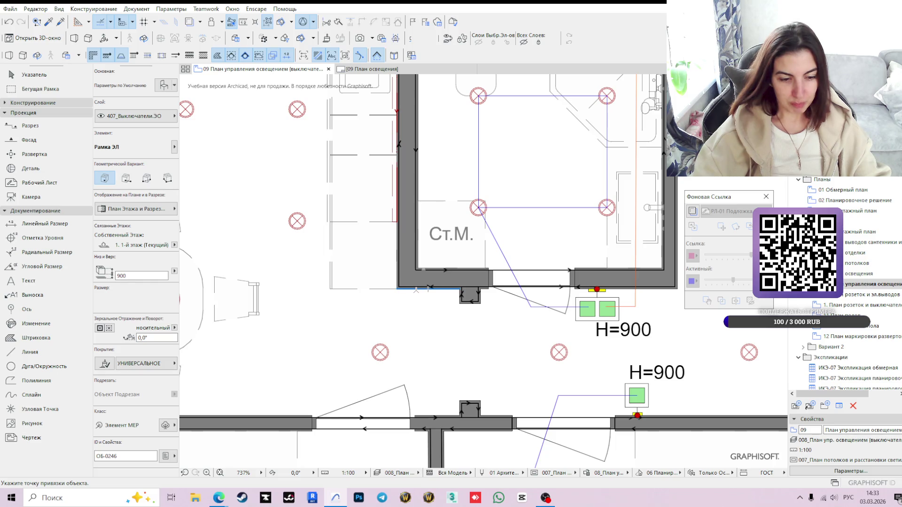
pyautogui.click(407, 321)
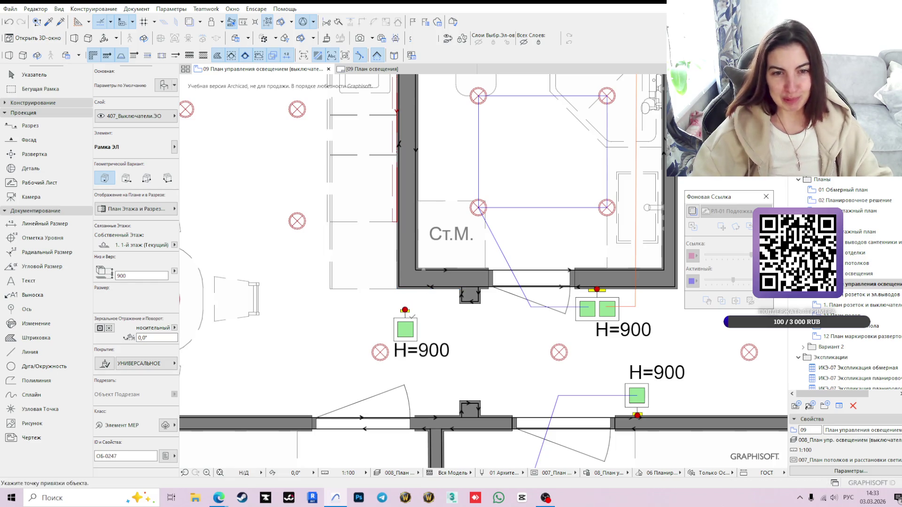
pyautogui.press('Escape')
pyautogui.click(409, 327)
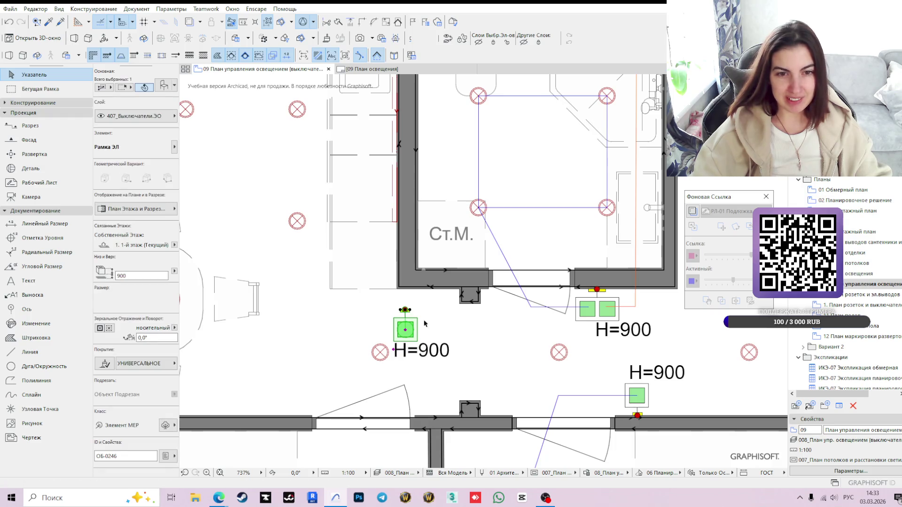
pyautogui.scroll(3, 396, 313)
# Move the new switch 20 mm up onto the wall beside the door.
pyautogui.click(396, 311)
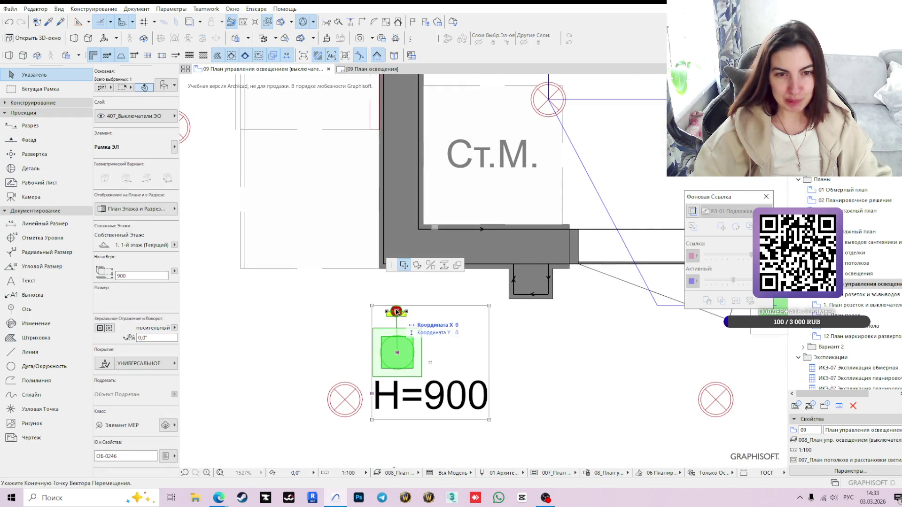
pyautogui.click(378, 268)
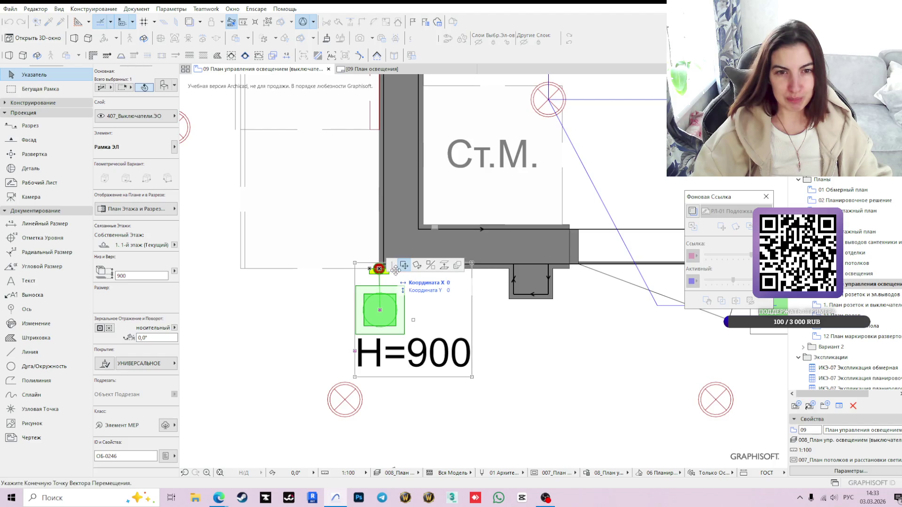
pyautogui.moveTo(395, 269); pyautogui.dragTo(387, 385, button='middle')
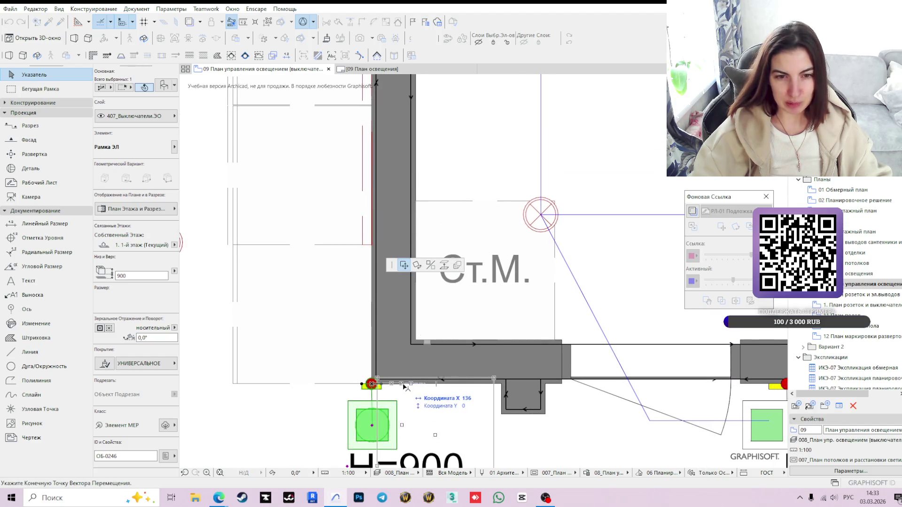
pyautogui.write('20')
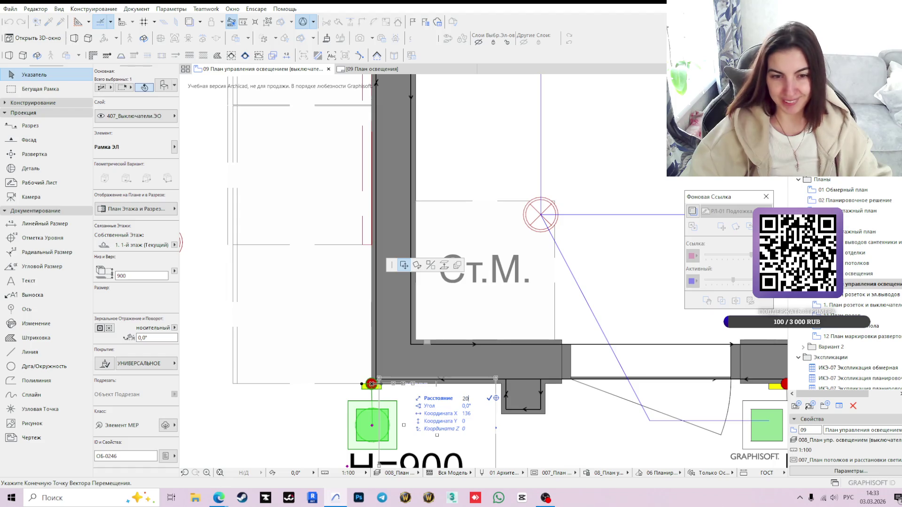
pyautogui.press('Return')
pyautogui.scroll(-2, 474, 377)
pyautogui.scroll(-1, 473, 378)
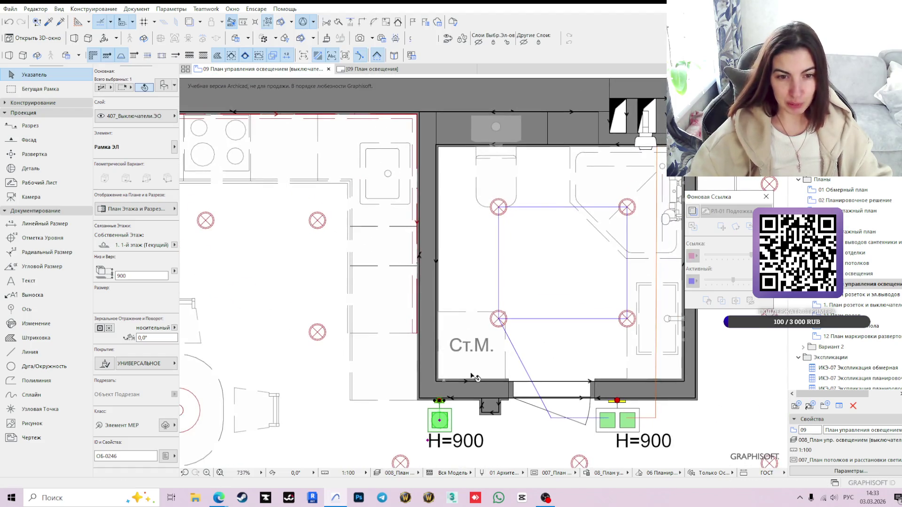
pyautogui.scroll(-3, 473, 378)
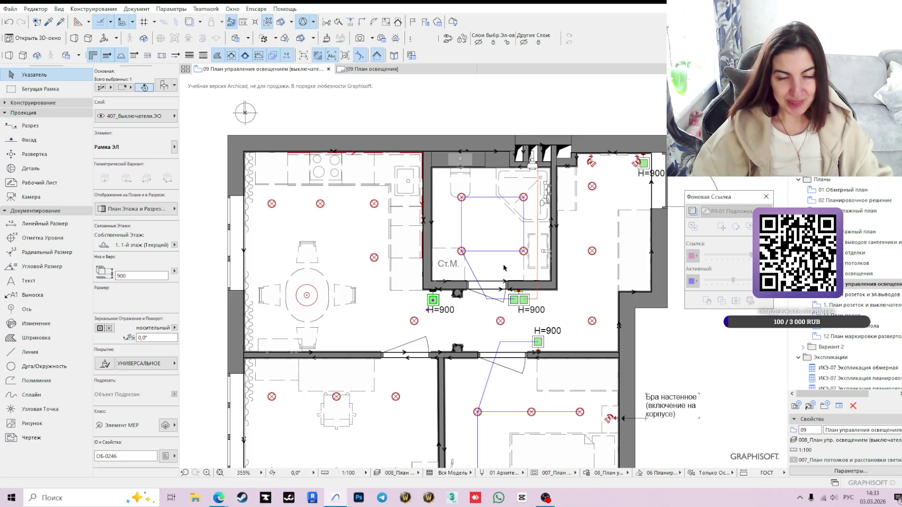
pyautogui.moveTo(492, 305); pyautogui.dragTo(445, 346, button='middle')
pyautogui.press('Escape')
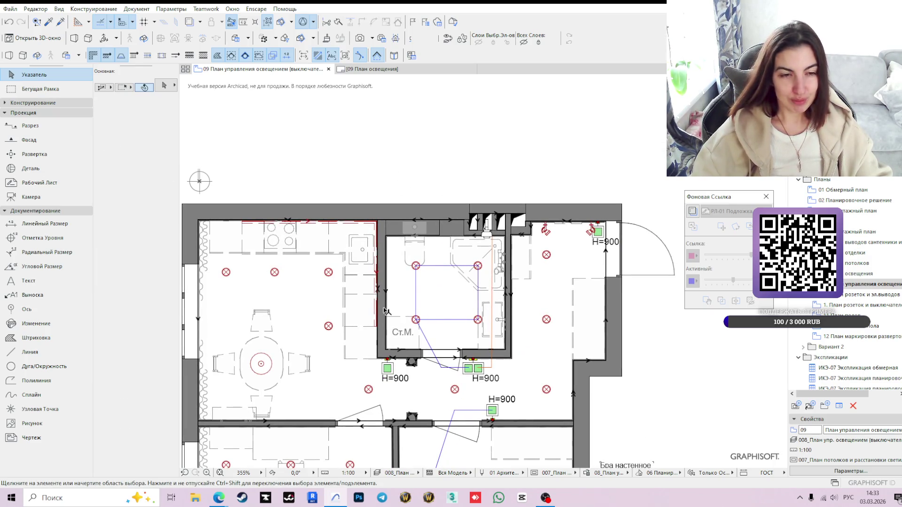
pyautogui.moveTo(386, 312); pyautogui.dragTo(415, 249, button='middle')
pyautogui.click(418, 305)
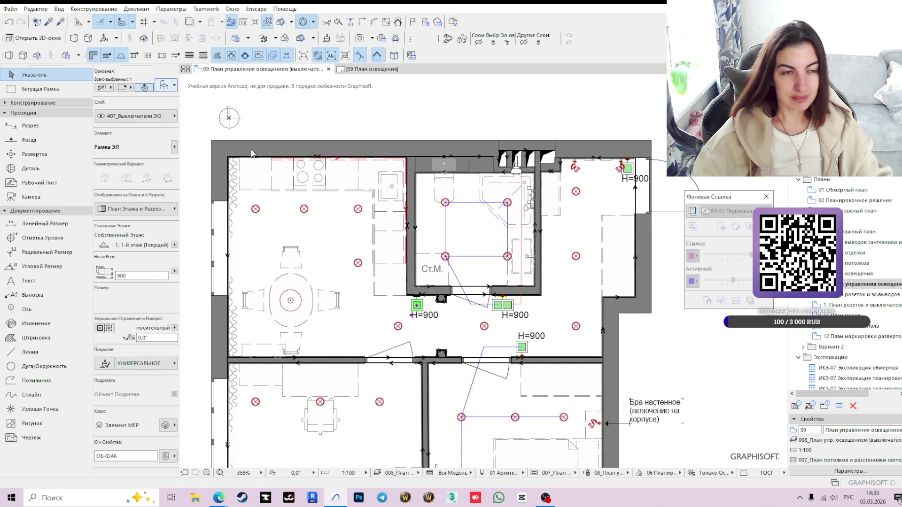
# In Object Settings try a two-insert frame with a one-key switch as the second insert.
pyautogui.hotkey('ctrl', 't')
pyautogui.click(474, 272)
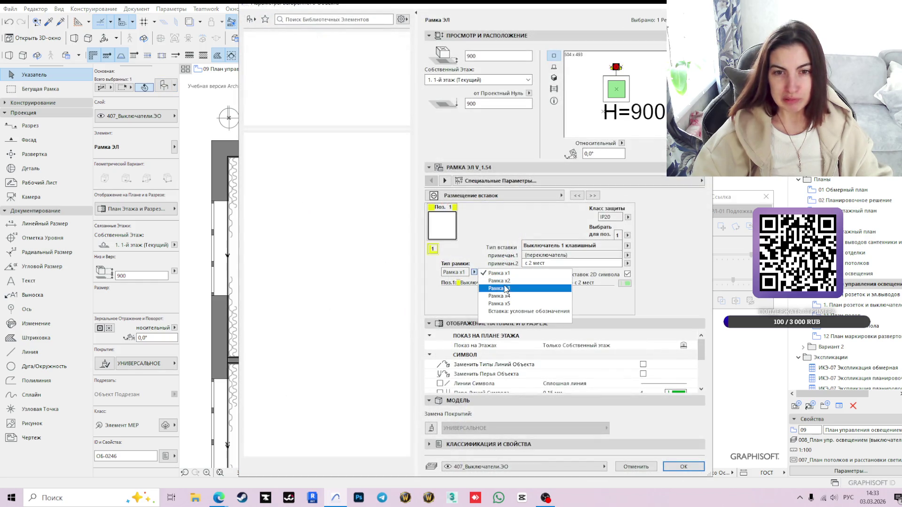
pyautogui.click(500, 281)
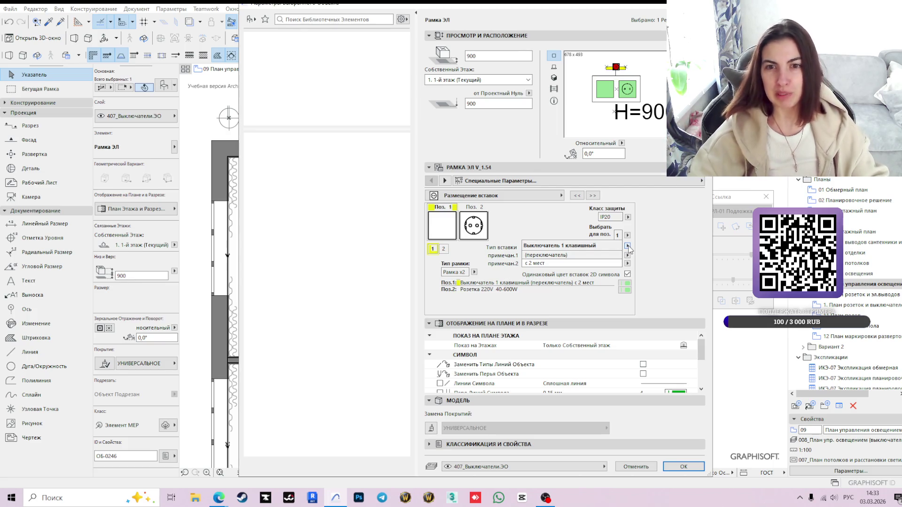
pyautogui.click(627, 247)
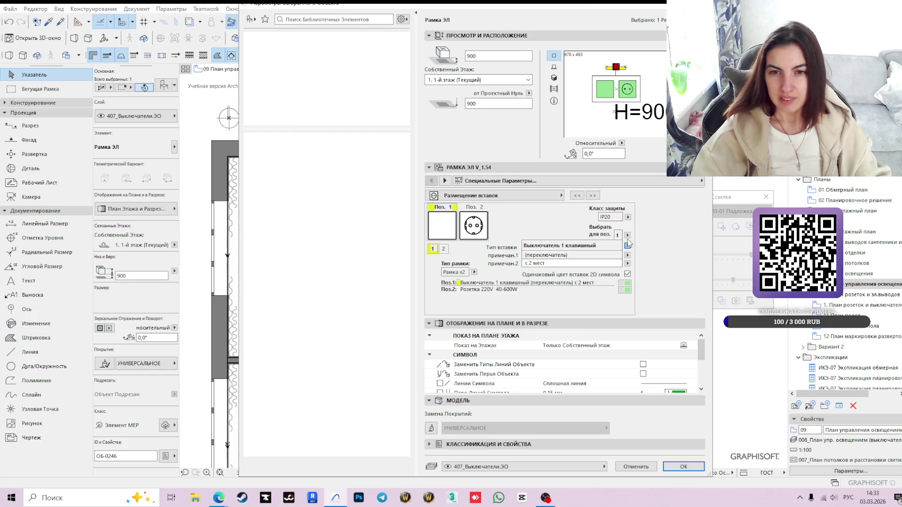
pyautogui.click(627, 235)
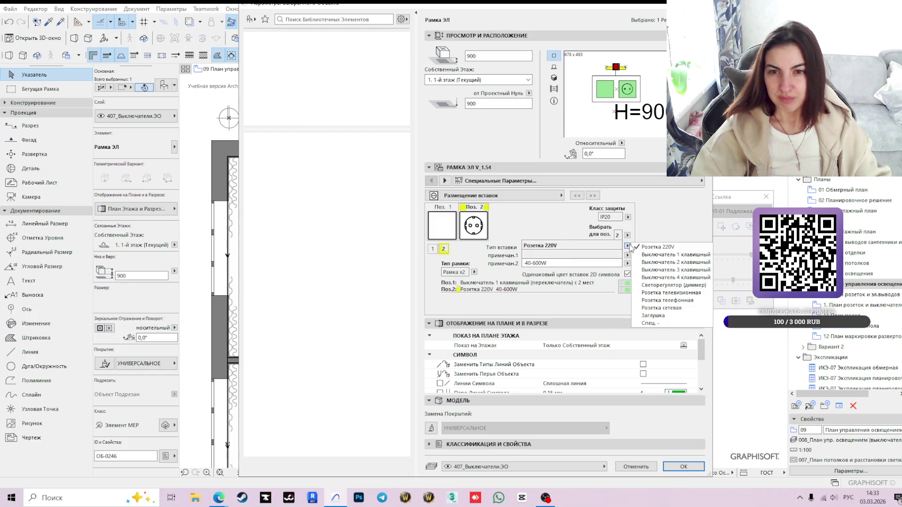
pyautogui.click(647, 254)
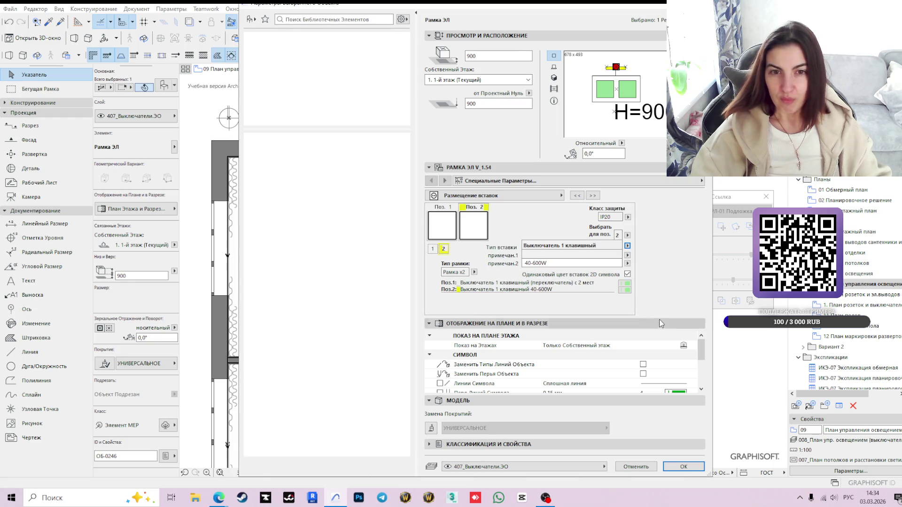
# Settle on Рамка x1 with a Выключатель 2 клавишный insert and confirm the settings.
pyautogui.click(474, 273)
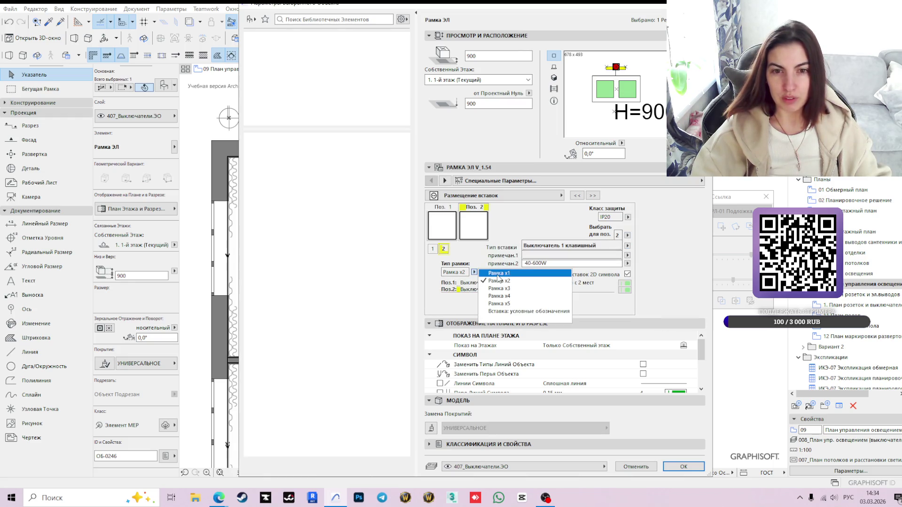
pyautogui.click(500, 273)
pyautogui.click(627, 245)
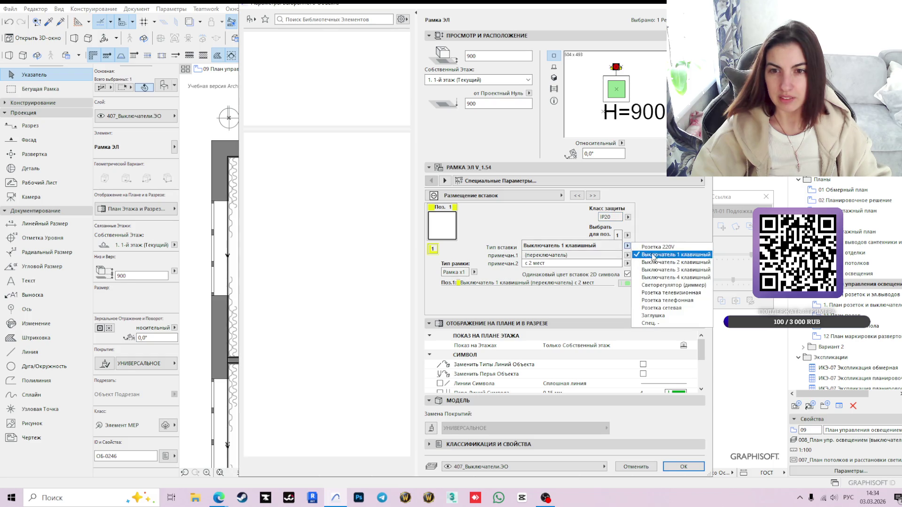
pyautogui.click(659, 263)
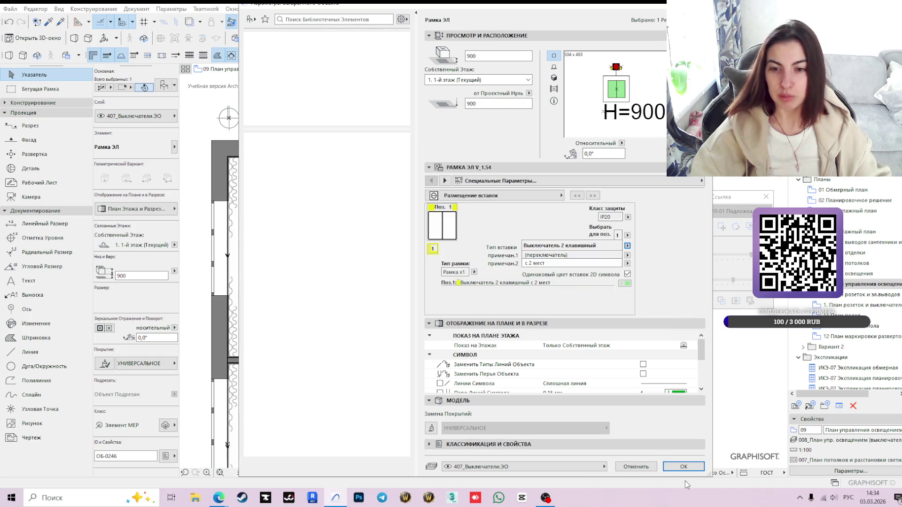
pyautogui.click(683, 466)
pyautogui.scroll(3, 409, 317)
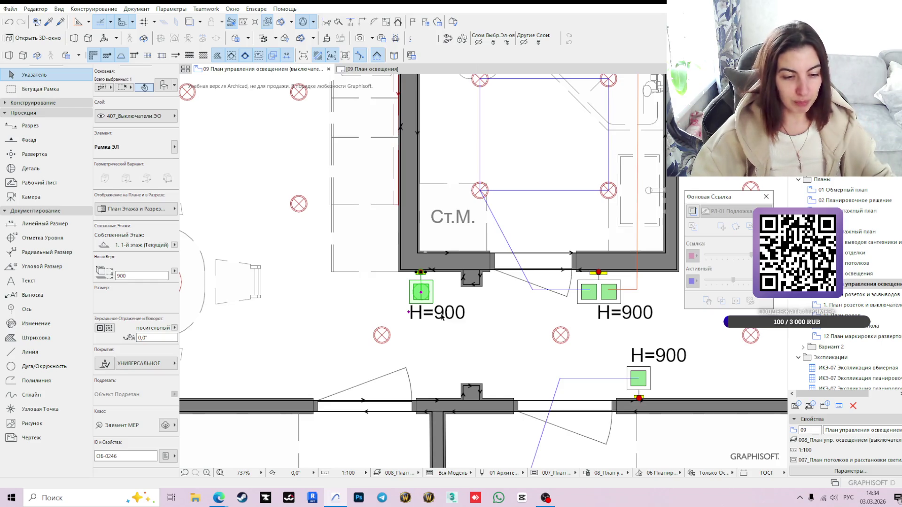
pyautogui.scroll(-2, 440, 317)
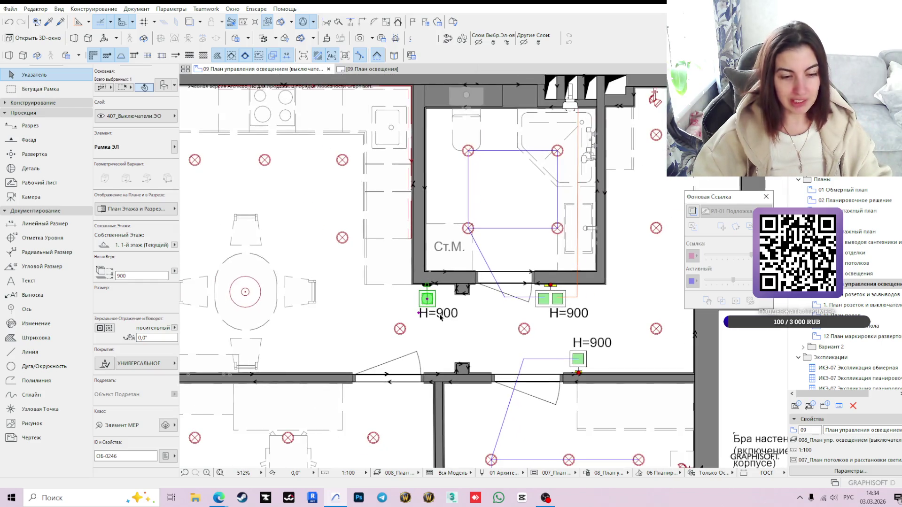
pyautogui.scroll(-2, 440, 317)
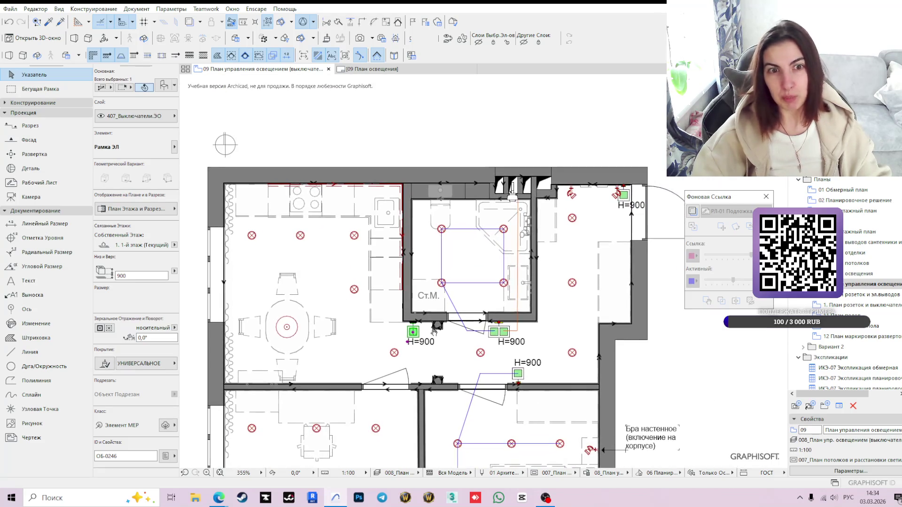
# Deselect the switch, reposition the plan and pick the Line tool for the group lines.
pyautogui.click(434, 333)
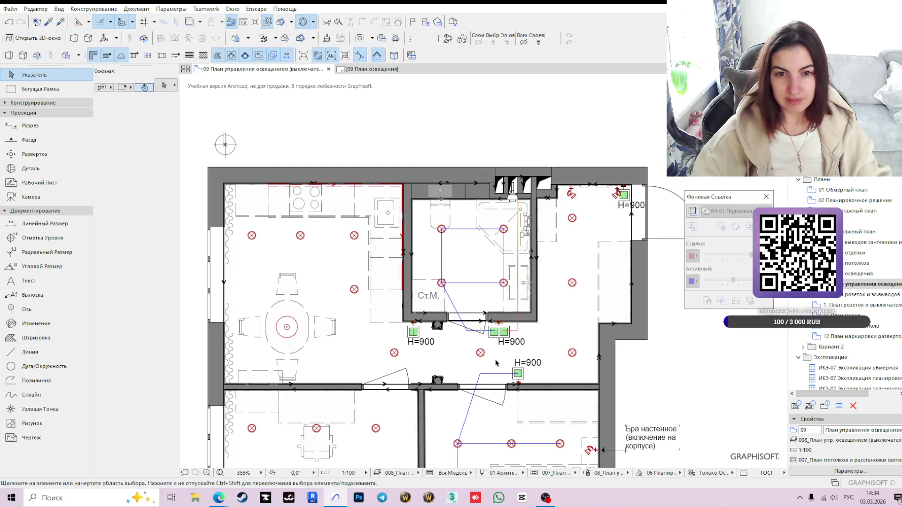
pyautogui.moveTo(498, 363); pyautogui.dragTo(427, 337, button='middle')
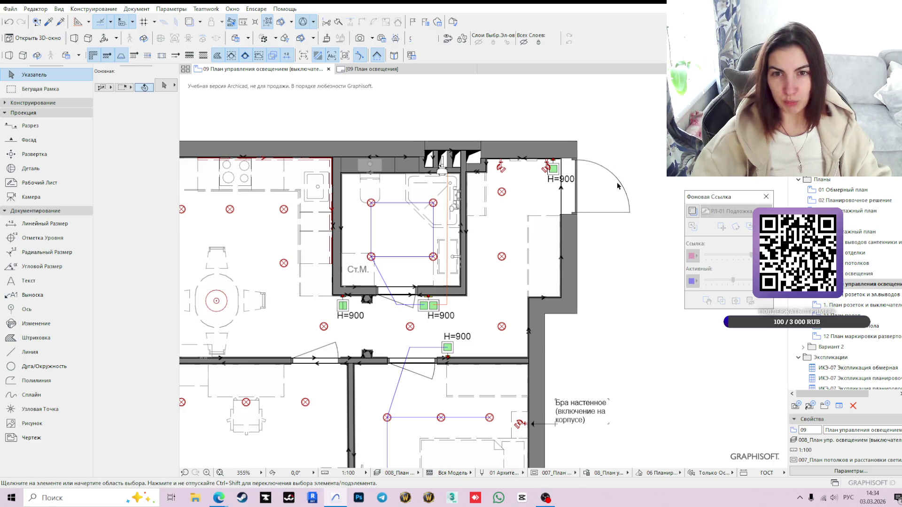
pyautogui.scroll(-2, 435, 305)
pyautogui.scroll(2, 468, 294)
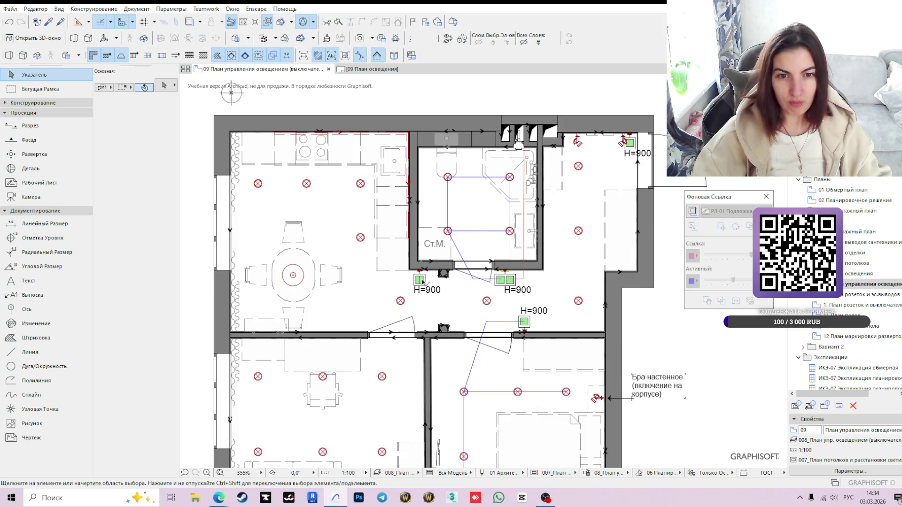
pyautogui.keyDown('alt'); pyautogui.click(472, 271); pyautogui.keyUp('alt')
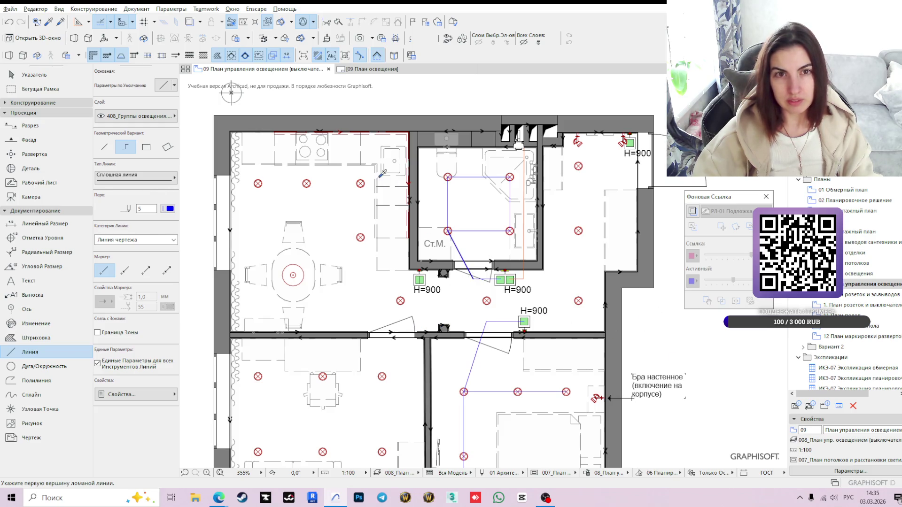
pyautogui.press('Escape')
pyautogui.scroll(-5, 401, 247)
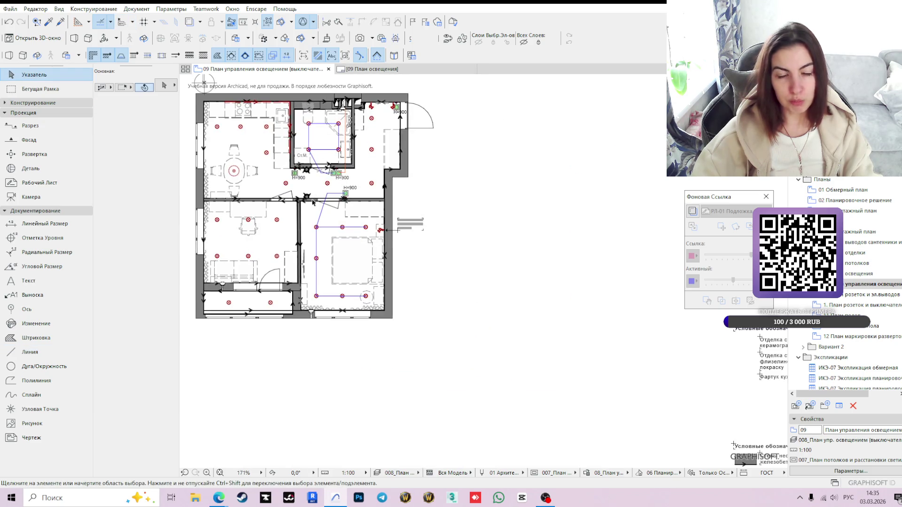
pyautogui.scroll(6, 402, 247)
pyautogui.moveTo(402, 246); pyautogui.dragTo(452, 342, button='middle')
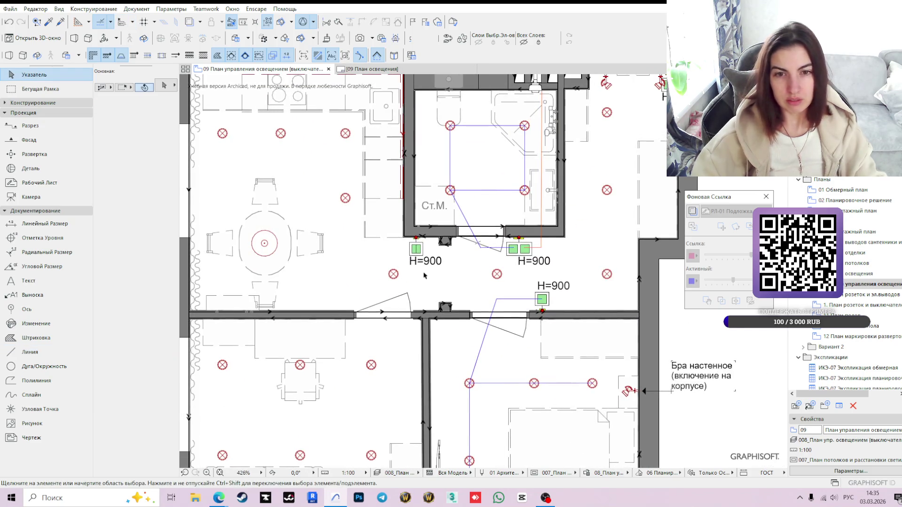
pyautogui.click(393, 275)
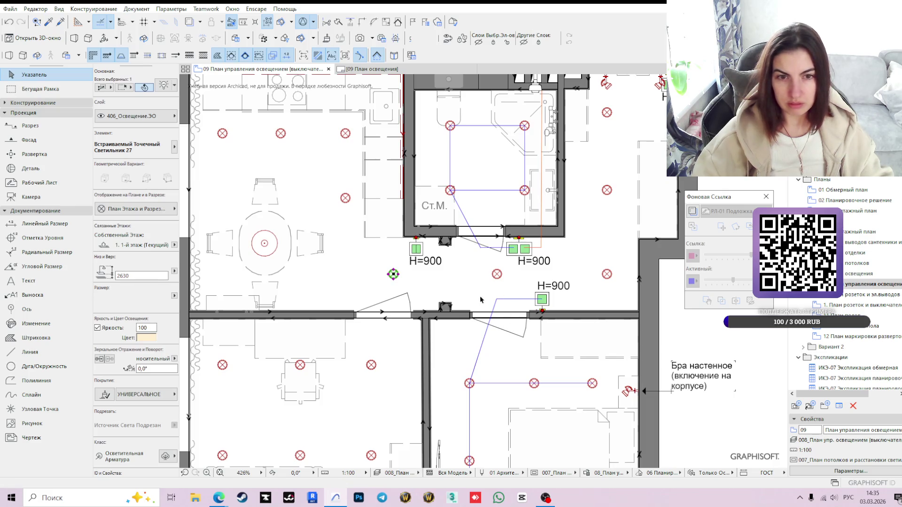
pyautogui.press('Escape')
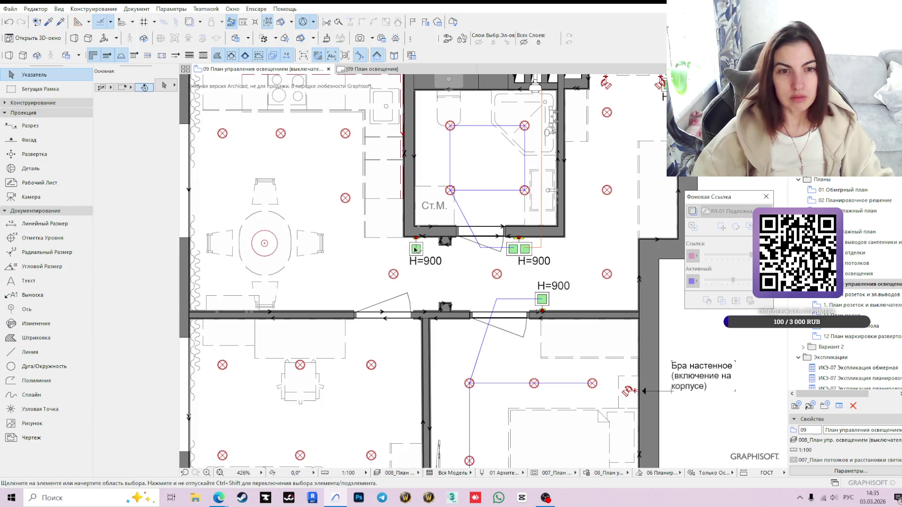
pyautogui.click(416, 249)
pyautogui.press('Escape')
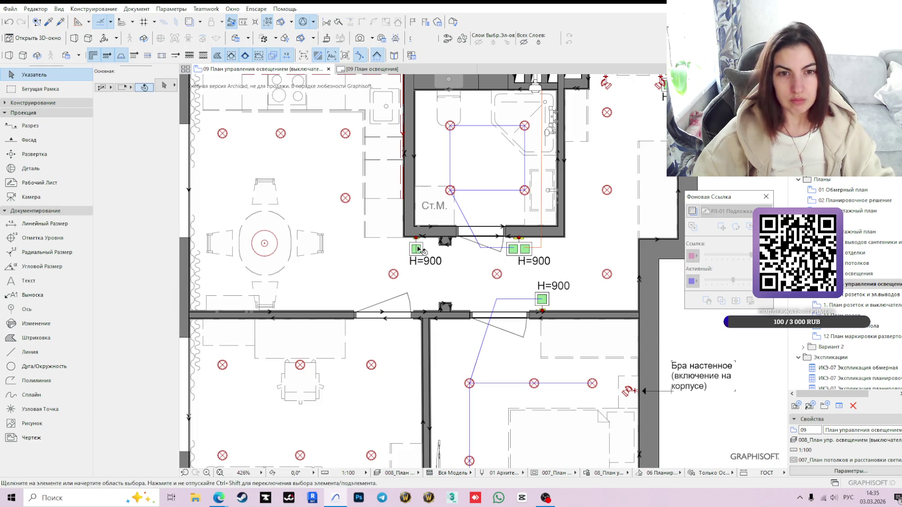
pyautogui.click(417, 249)
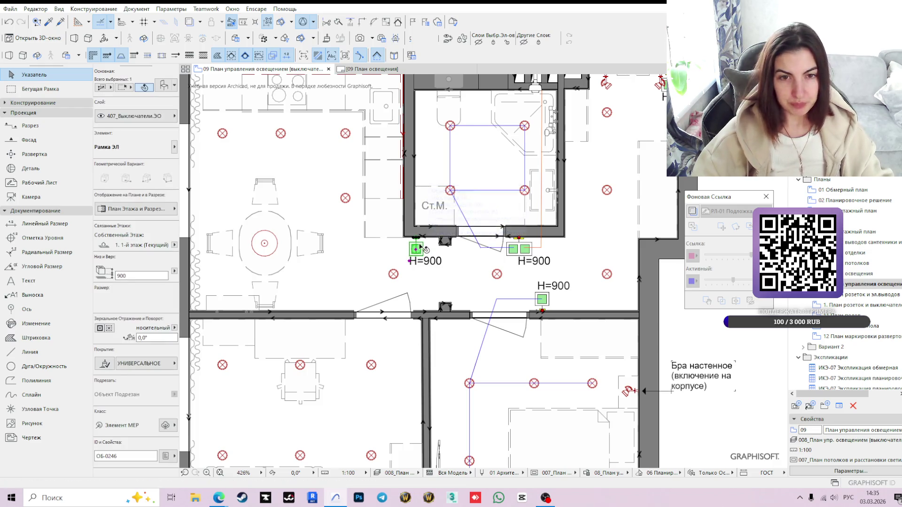
pyautogui.click(417, 250)
pyautogui.click(392, 267)
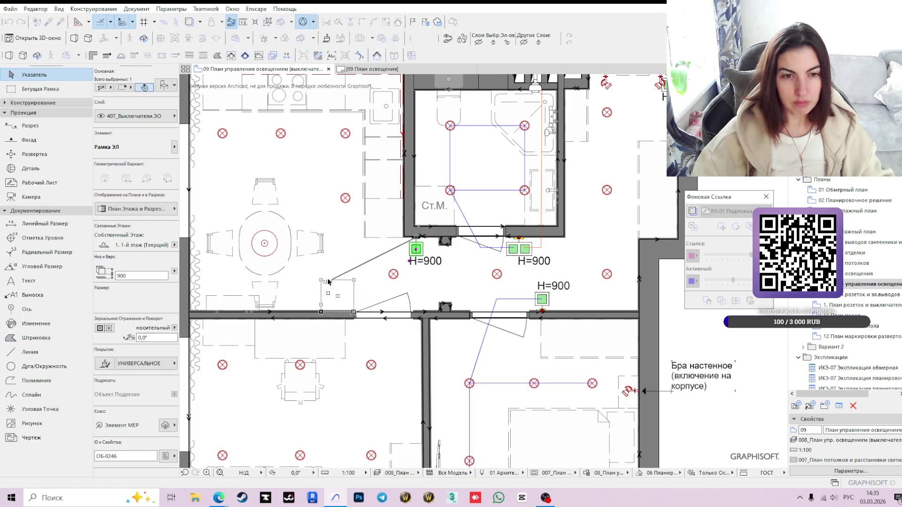
pyautogui.click(328, 281)
pyautogui.click(419, 272)
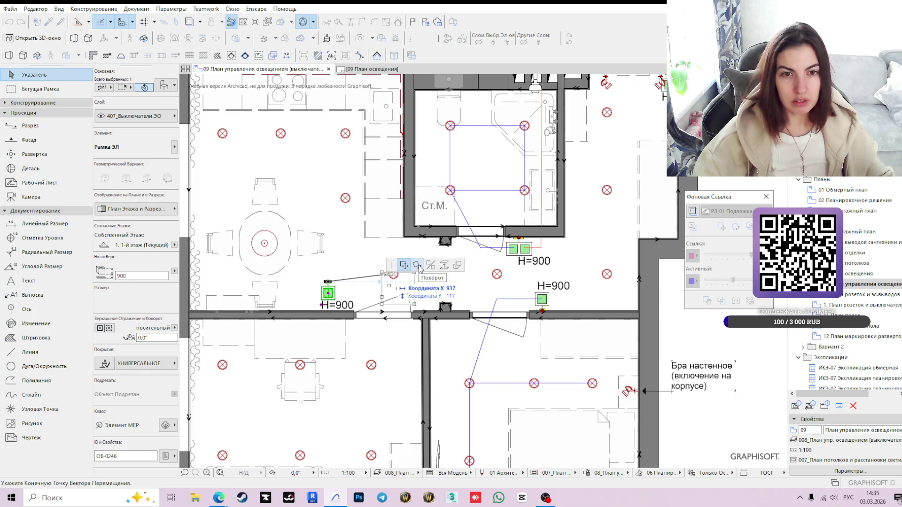
pyautogui.press('Escape')
pyautogui.hotkey('ctrl', 'z')
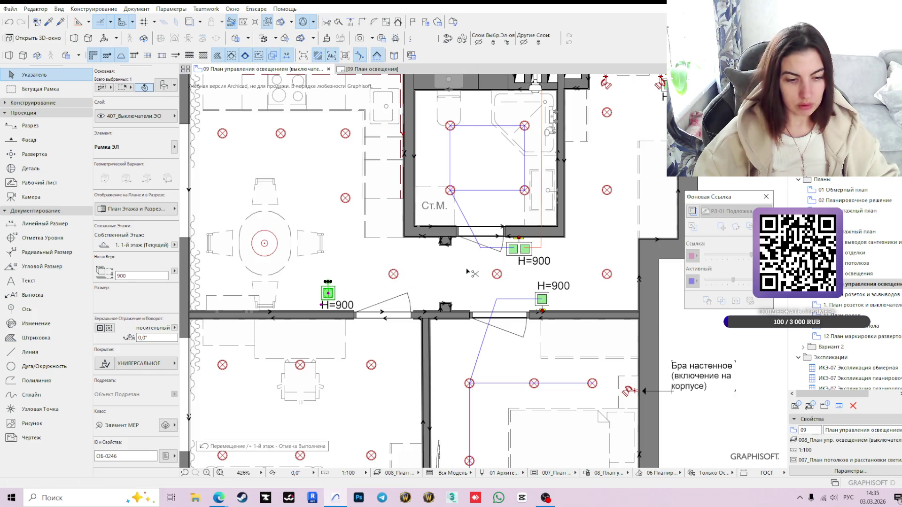
pyautogui.scroll(-2, 425, 281)
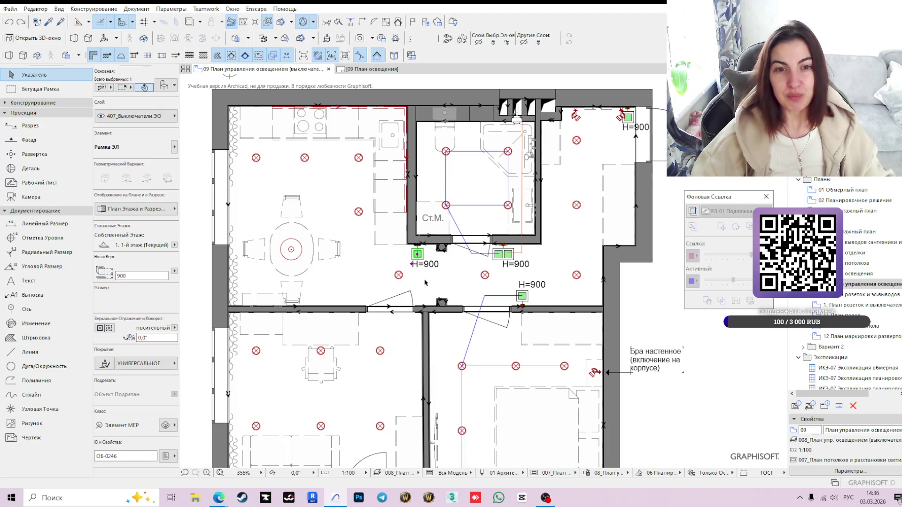
pyautogui.click(424, 282)
pyautogui.moveTo(405, 253); pyautogui.dragTo(343, 274, button='middle')
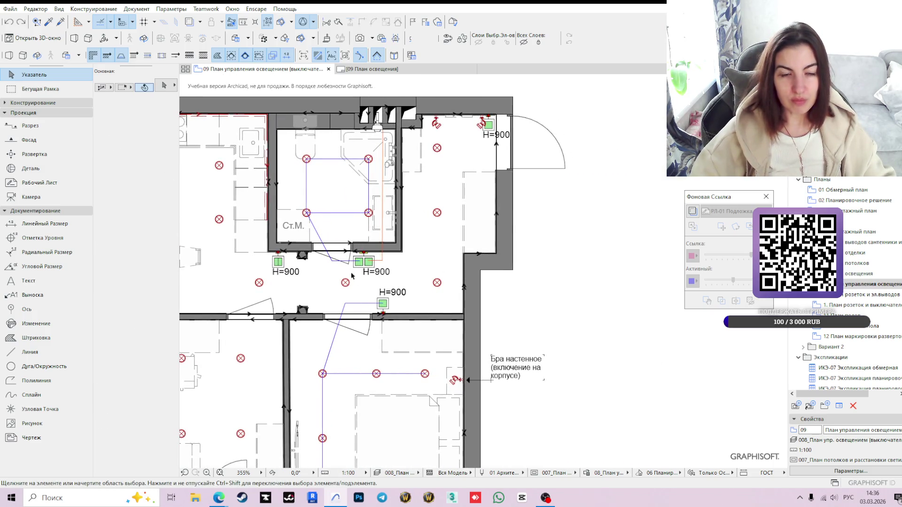
pyautogui.moveTo(366, 279); pyautogui.dragTo(376, 308, button='middle')
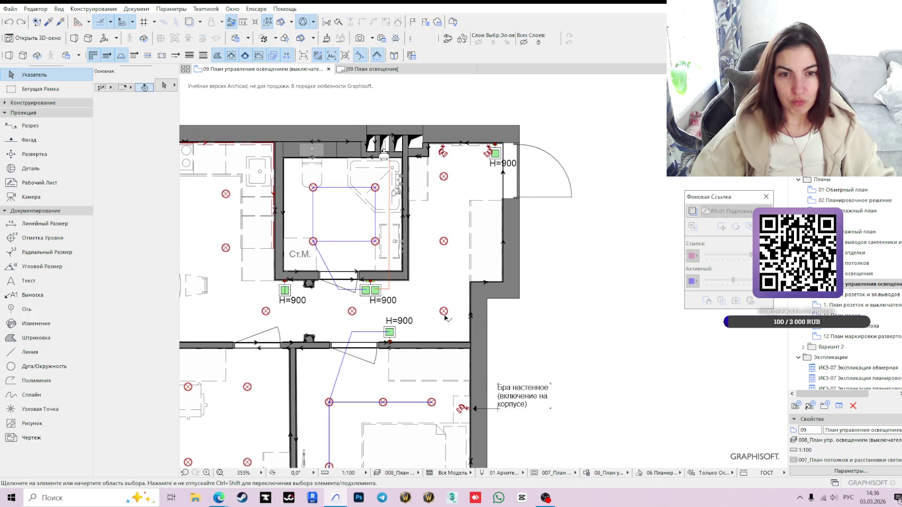
pyautogui.moveTo(365, 310); pyautogui.dragTo(439, 192, button='middle')
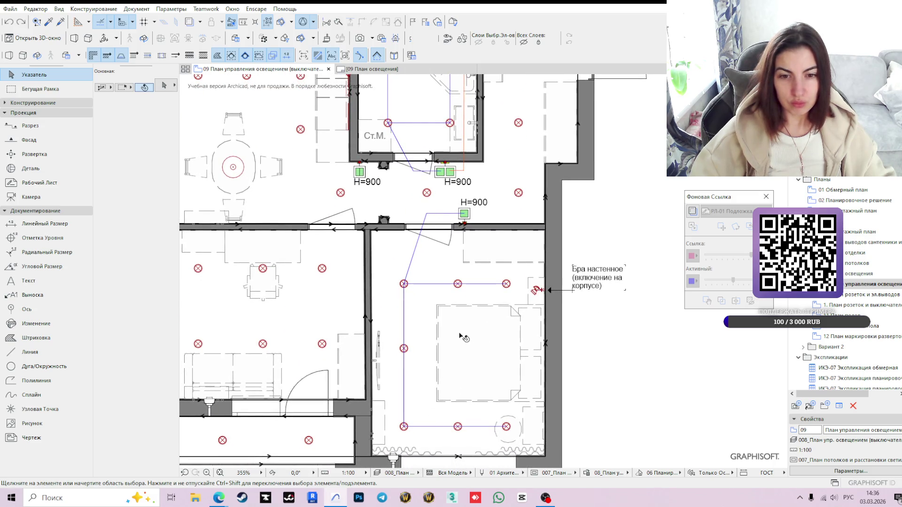
pyautogui.moveTo(384, 336); pyautogui.dragTo(449, 272, button='middle')
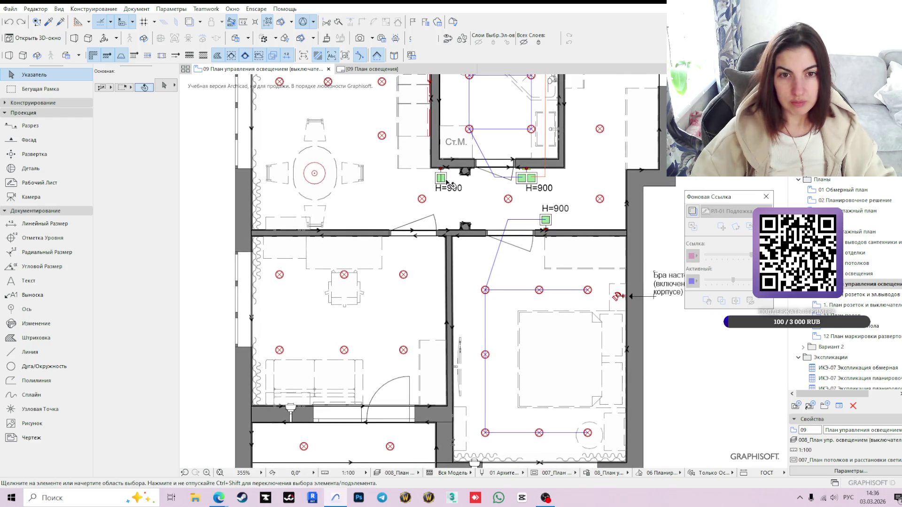
pyautogui.click(547, 224)
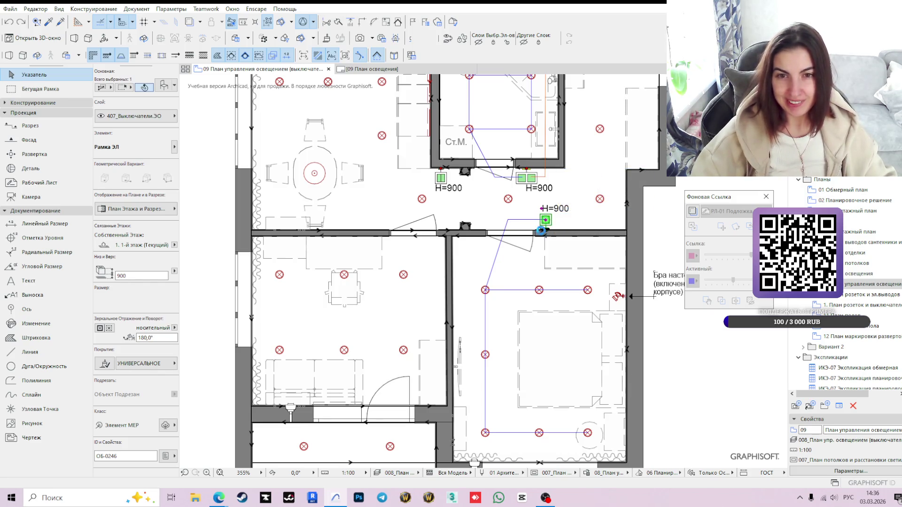
# Move the switch group with Ctrl+D onto the wall beside the lower-left room's door.
pyautogui.click(541, 228)
pyautogui.scroll(3, 542, 229)
pyautogui.click(541, 228)
pyautogui.moveTo(231, 233); pyautogui.dragTo(429, 252, button='middle')
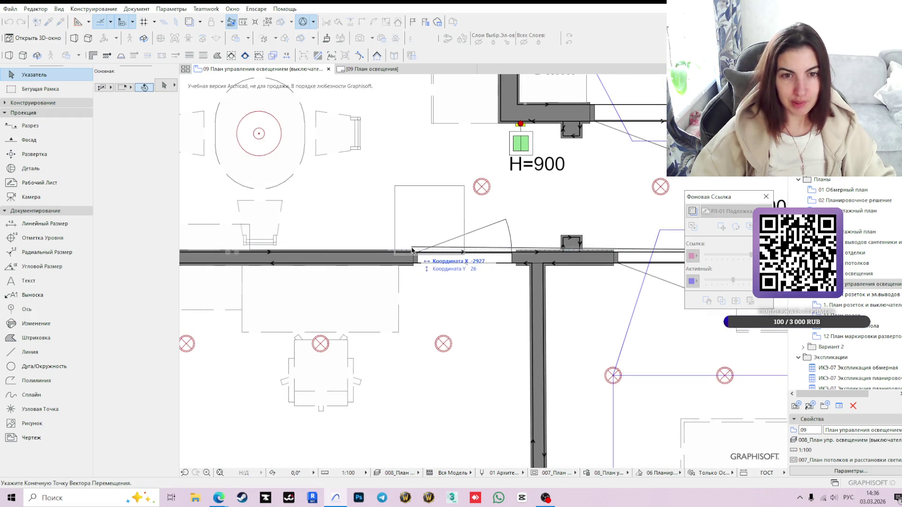
pyautogui.scroll(2, 415, 254)
pyautogui.scroll(1, 415, 254)
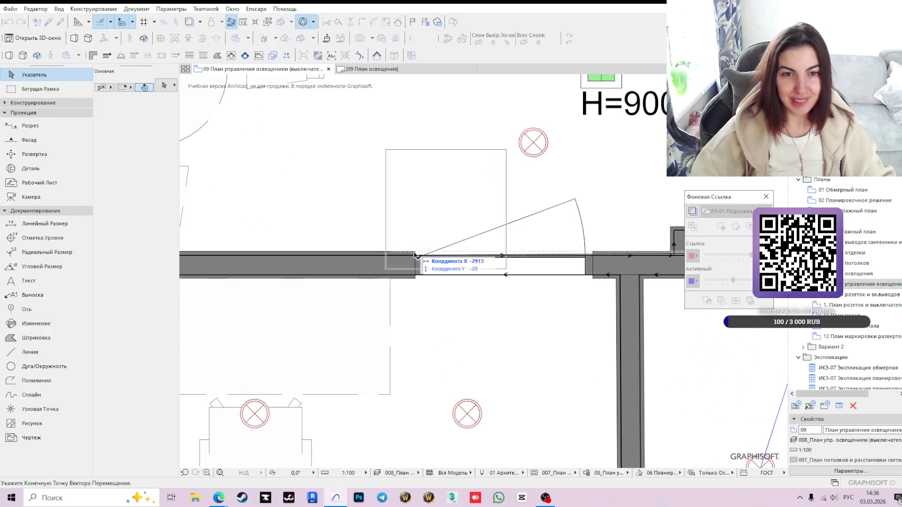
pyautogui.click(416, 253)
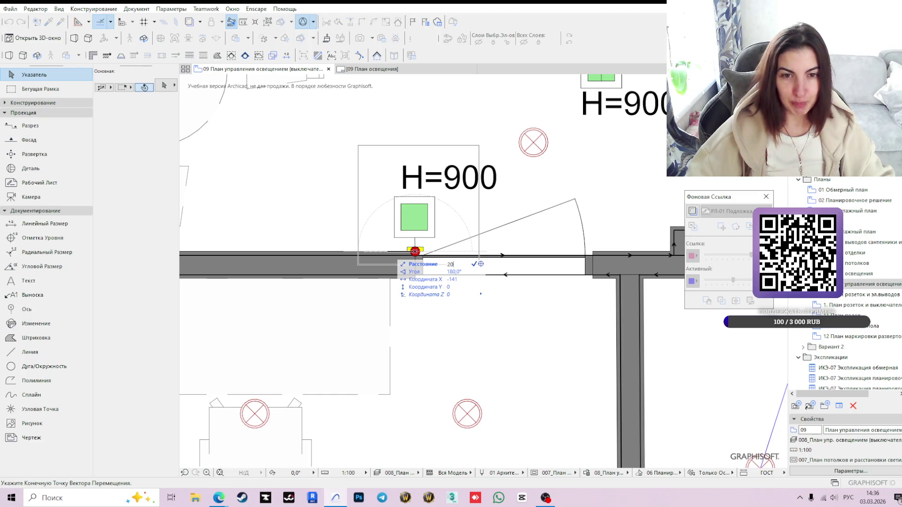
pyautogui.click(377, 253)
pyautogui.press('Escape')
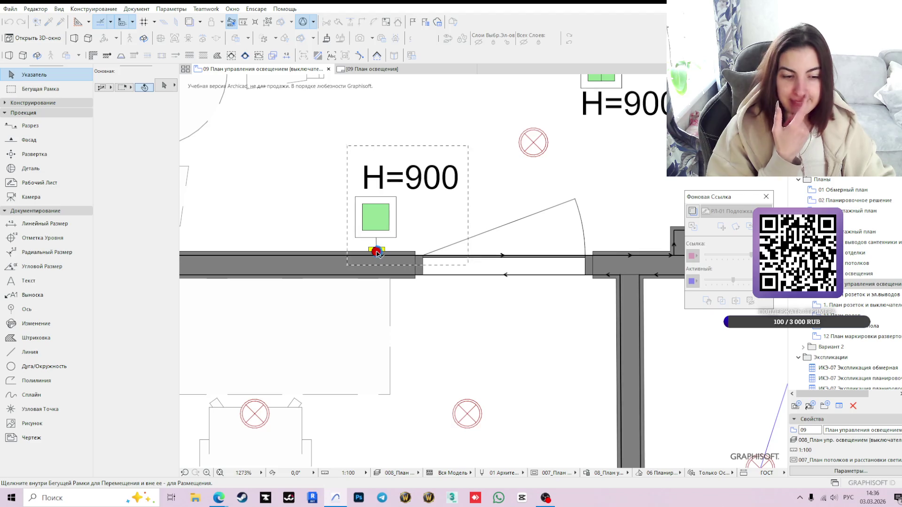
pyautogui.scroll(-2, 398, 231)
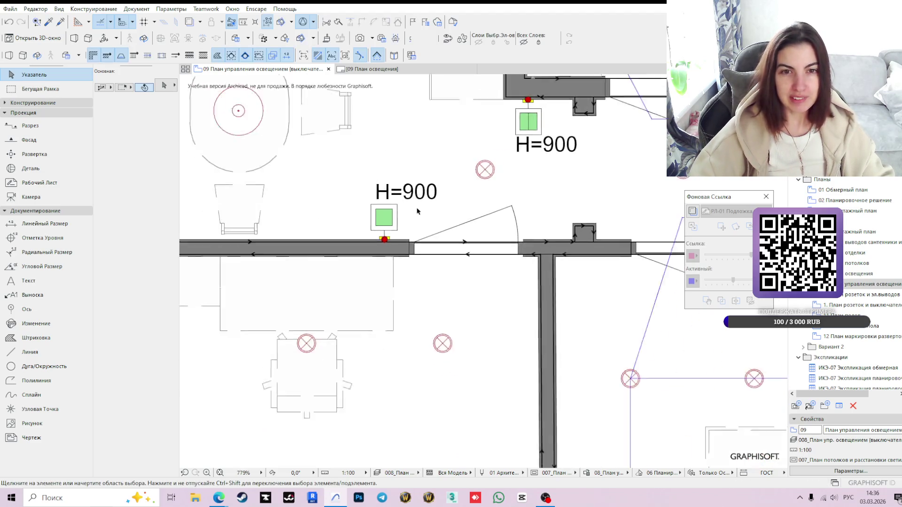
pyautogui.scroll(-2, 407, 246)
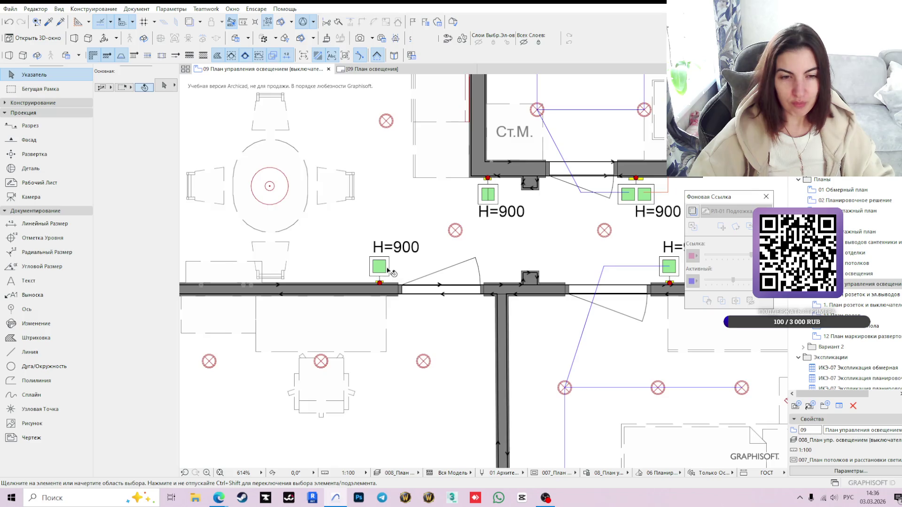
pyautogui.scroll(-2, 387, 271)
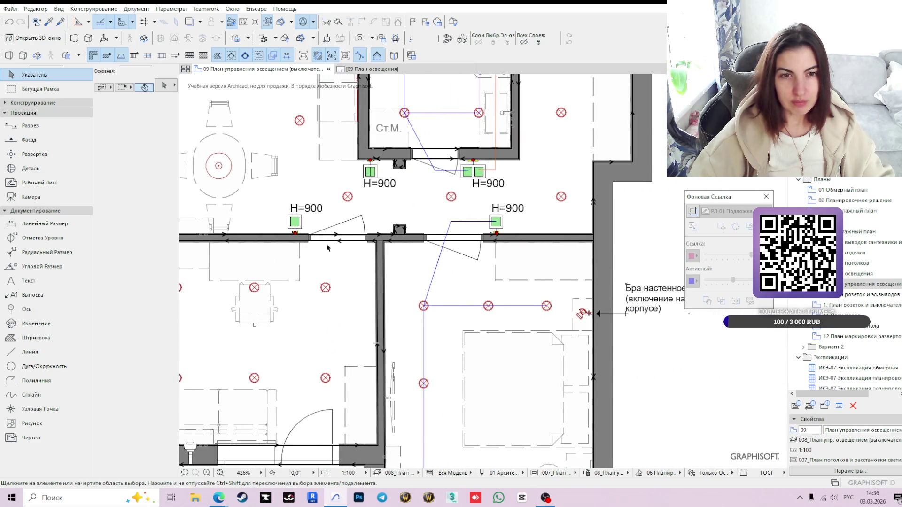
pyautogui.click(295, 224)
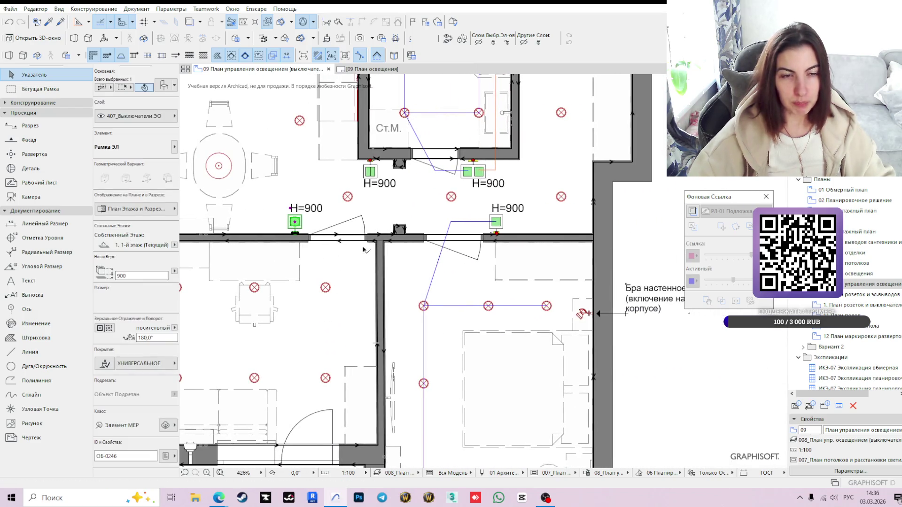
# Move the H=900 switch to the other side of the door beside the wall junction.
pyautogui.click(297, 234)
pyautogui.scroll(3, 300, 237)
pyautogui.scroll(2, 310, 240)
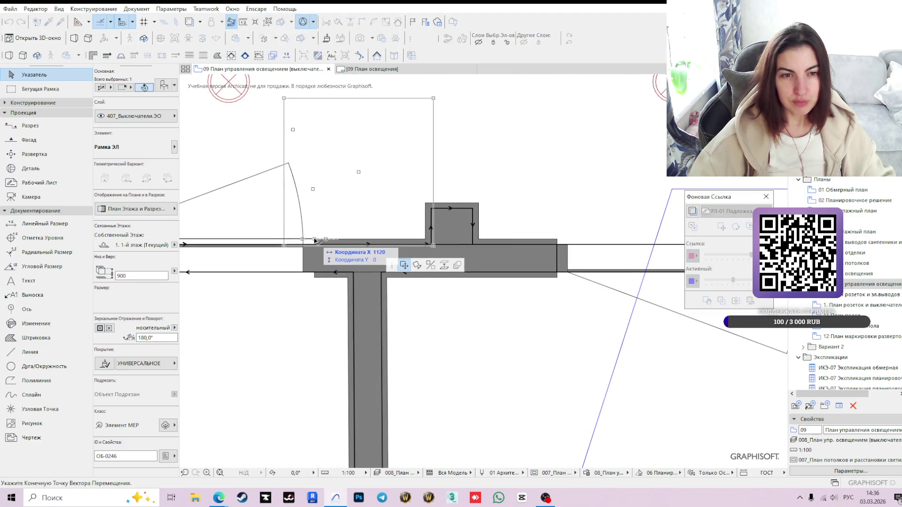
pyautogui.click(369, 242)
pyautogui.scroll(-3, 367, 242)
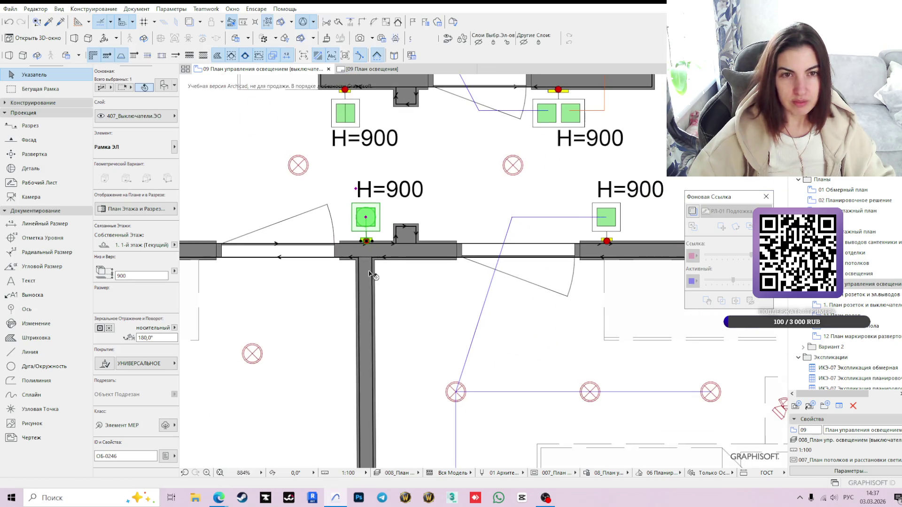
pyautogui.moveTo(391, 407); pyautogui.dragTo(465, 259, button='middle')
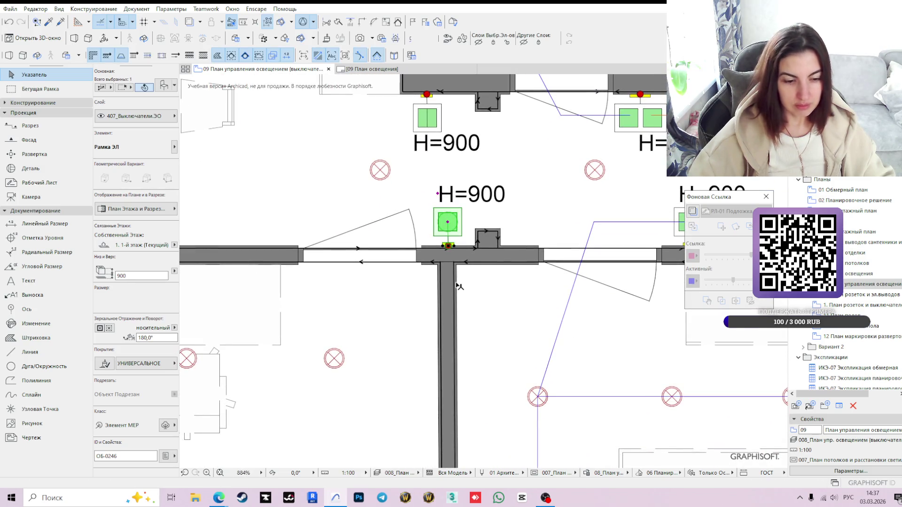
pyautogui.scroll(-3, 459, 286)
pyautogui.moveTo(458, 286); pyautogui.dragTo(427, 245, button='middle')
pyautogui.scroll(-3, 427, 244)
# Check the relocated switch by selecting it, then clear the selection.
pyautogui.click(609, 335)
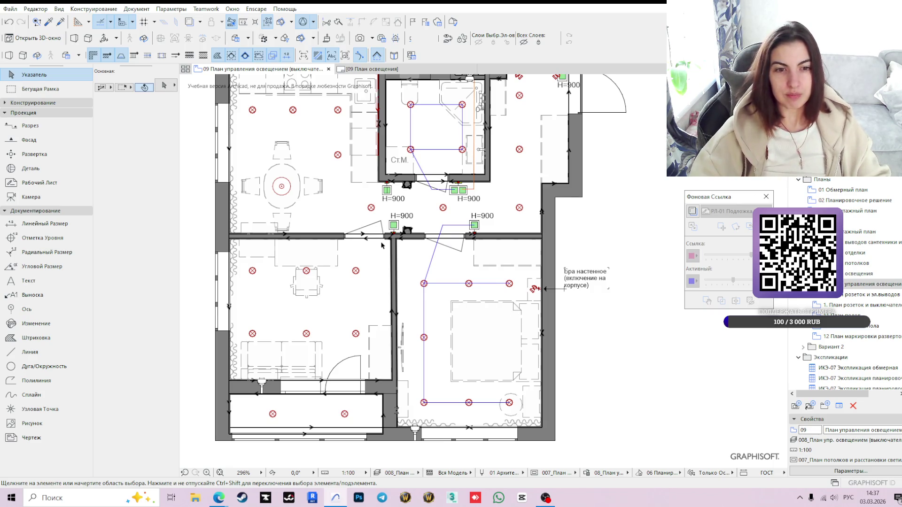
pyautogui.click(393, 227)
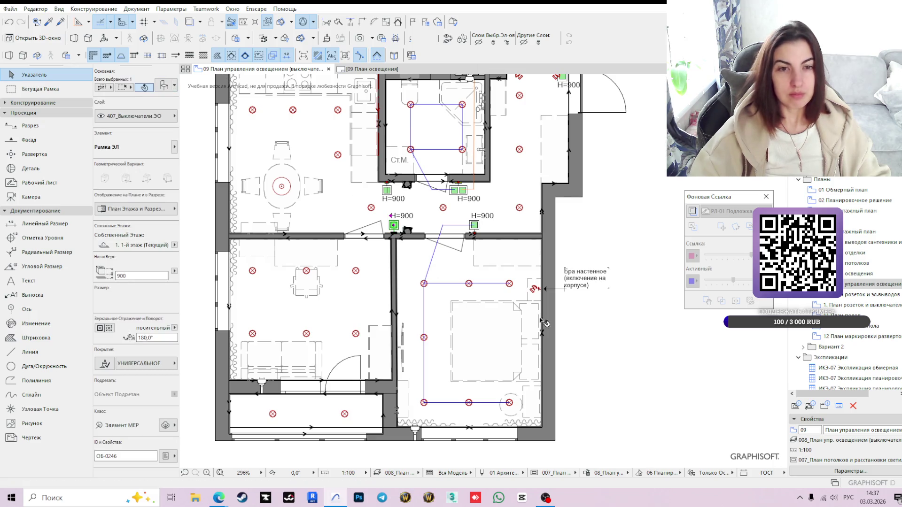
pyautogui.click(624, 358)
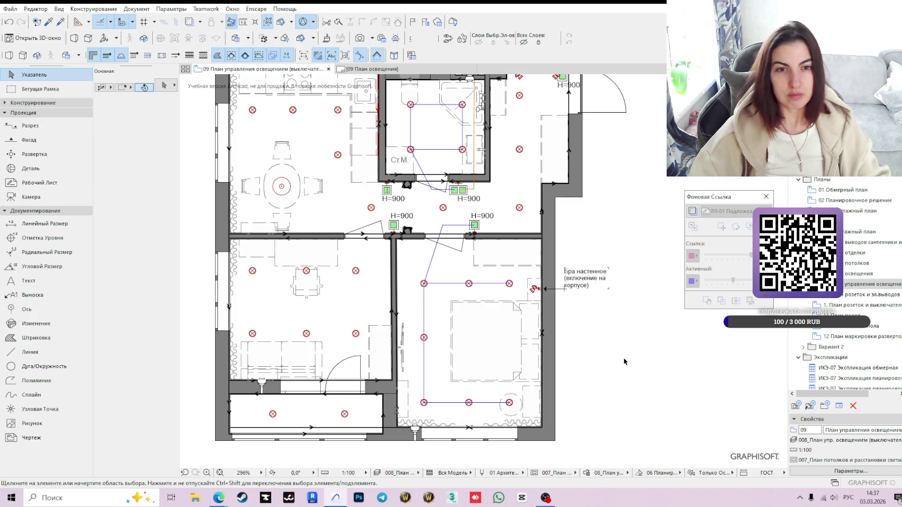
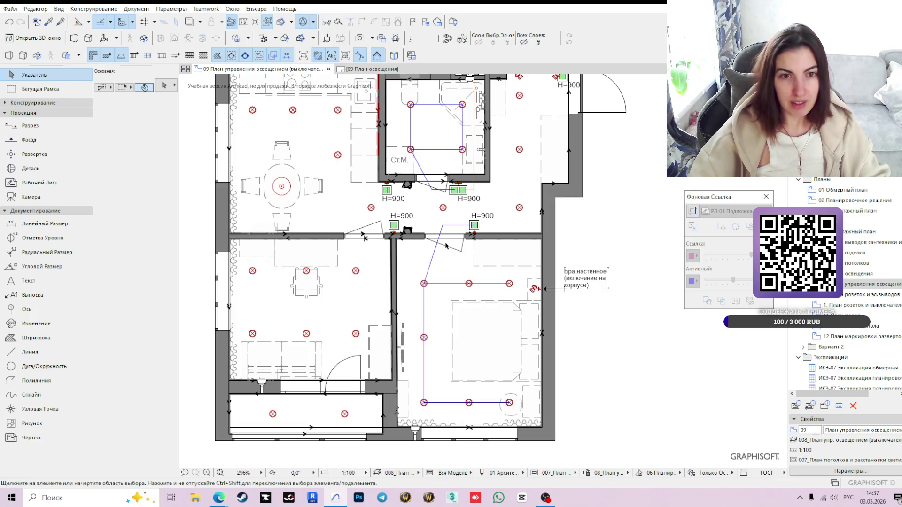
# Set the doorway switch's insert type to 'Выключатель 2 клавишный' in Object Settings and apply.
pyautogui.moveTo(440, 227); pyautogui.dragTo(453, 270, button='middle')
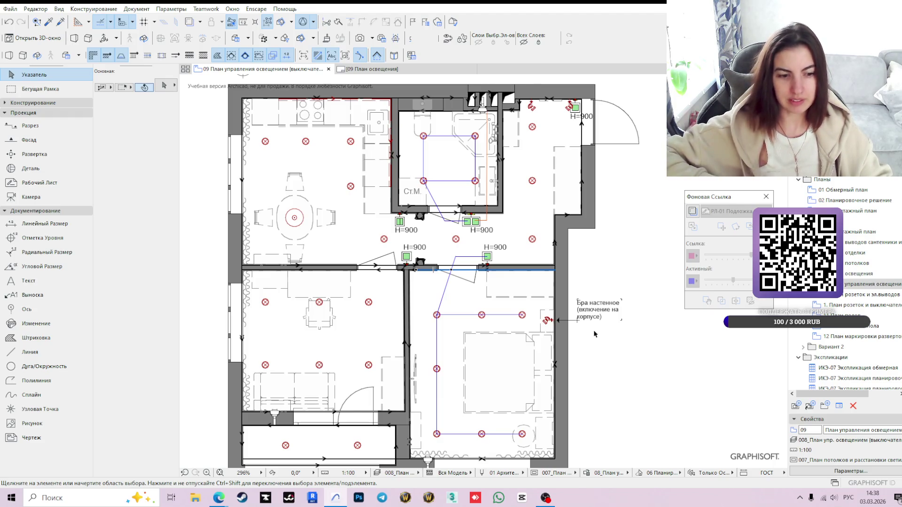
pyautogui.click(415, 259)
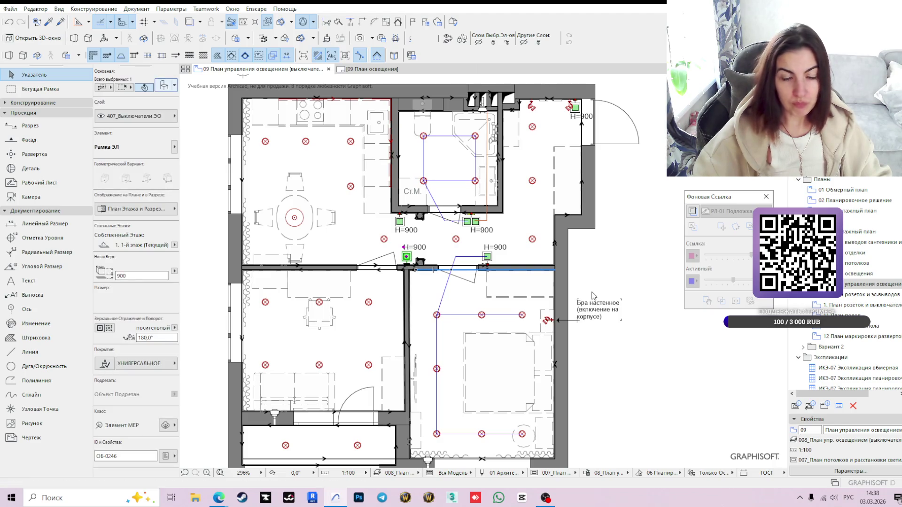
pyautogui.hotkey('ctrl', 't')
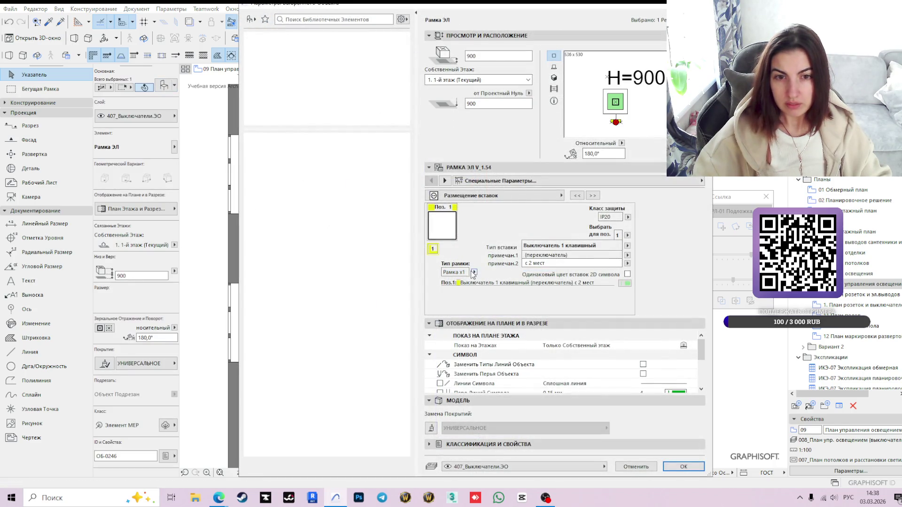
pyautogui.click(628, 245)
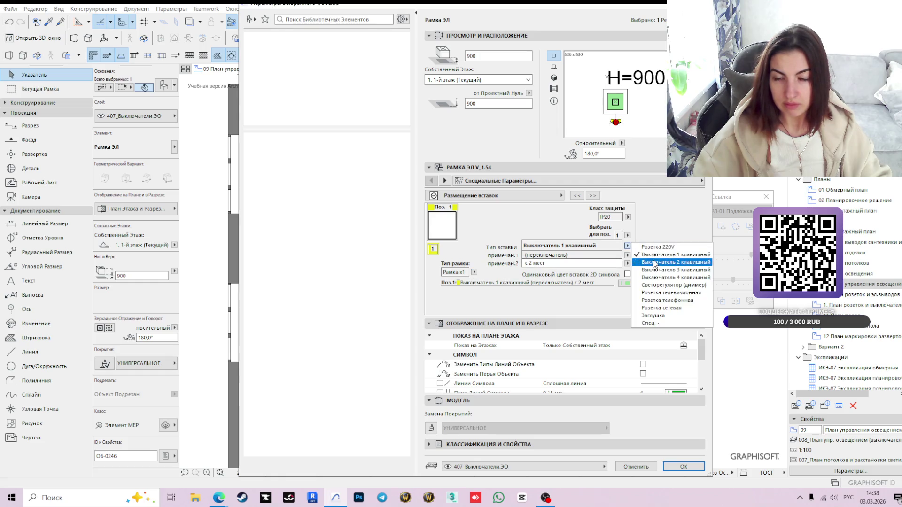
pyautogui.click(655, 262)
pyautogui.click(682, 467)
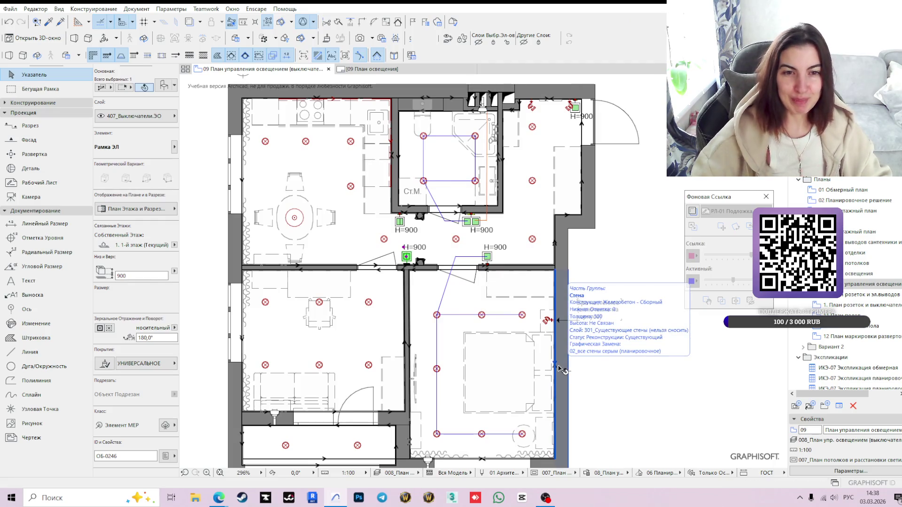
pyautogui.scroll(1, 400, 271)
pyautogui.scroll(2, 400, 271)
# Deselect the switch and activate the Line tool for wiring.
pyautogui.press('Escape')
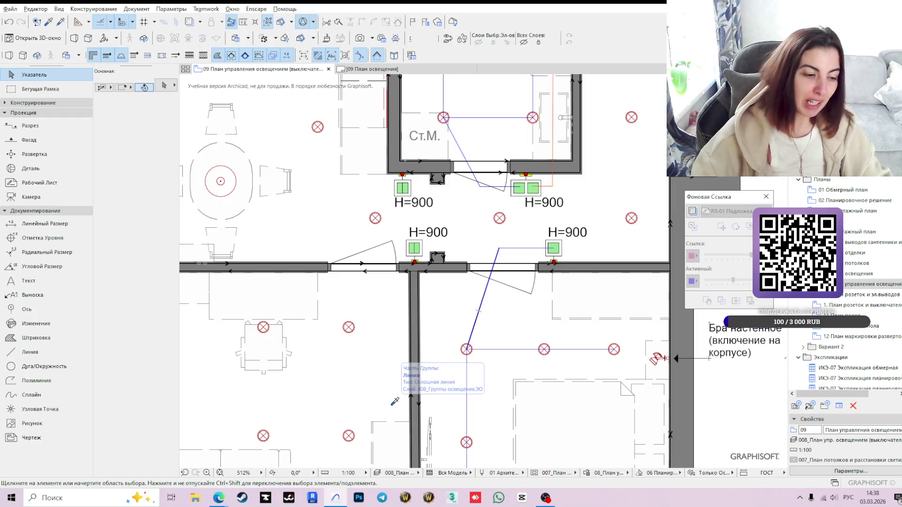
pyautogui.press('l')
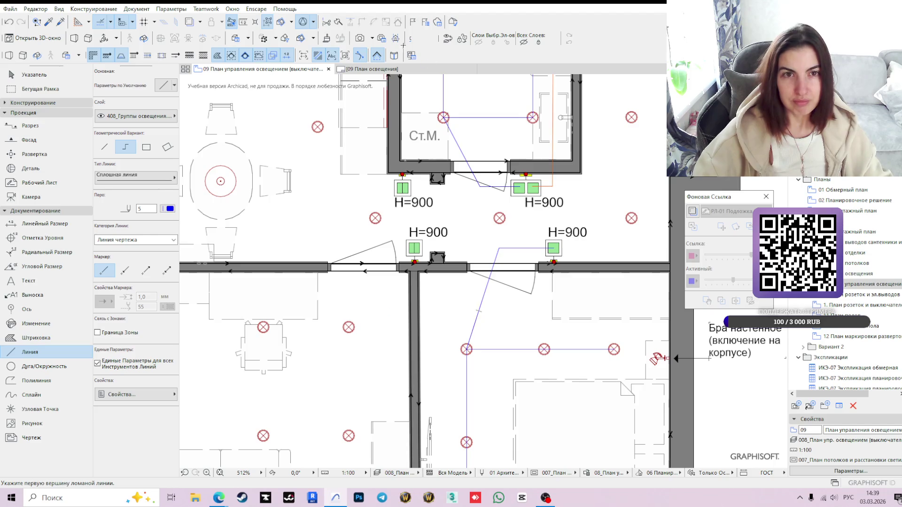
# Select and reshape the blue wiring line from the doorway switch to the bedroom lights.
pyautogui.press('Escape')
pyautogui.scroll(-5, 564, 318)
pyautogui.scroll(5, 476, 261)
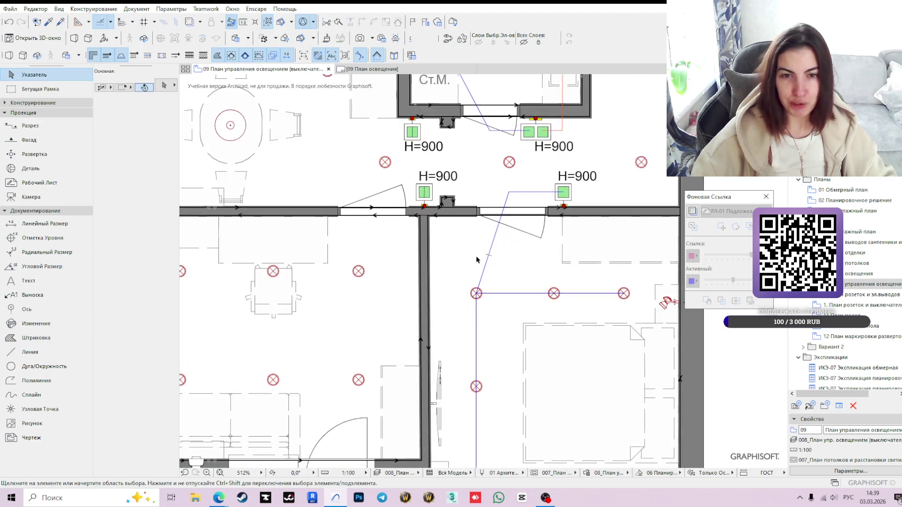
pyautogui.click(488, 258)
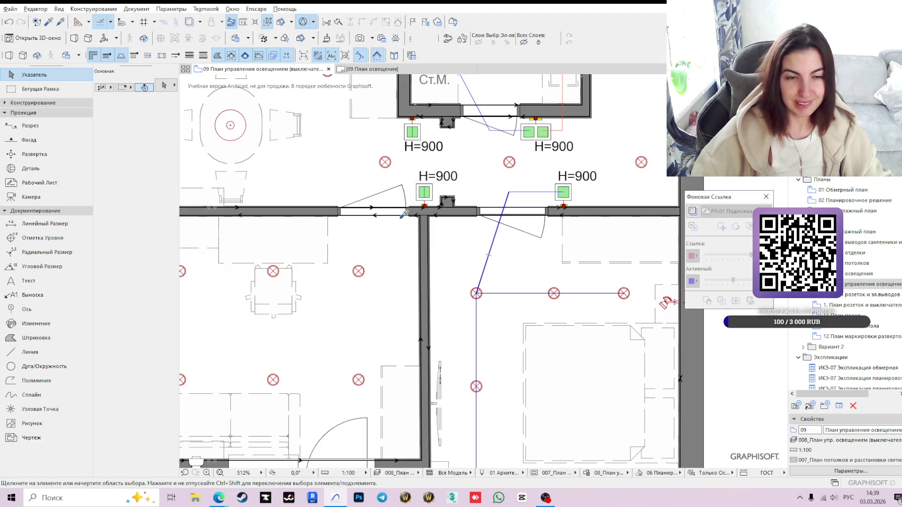
pyautogui.press('l')
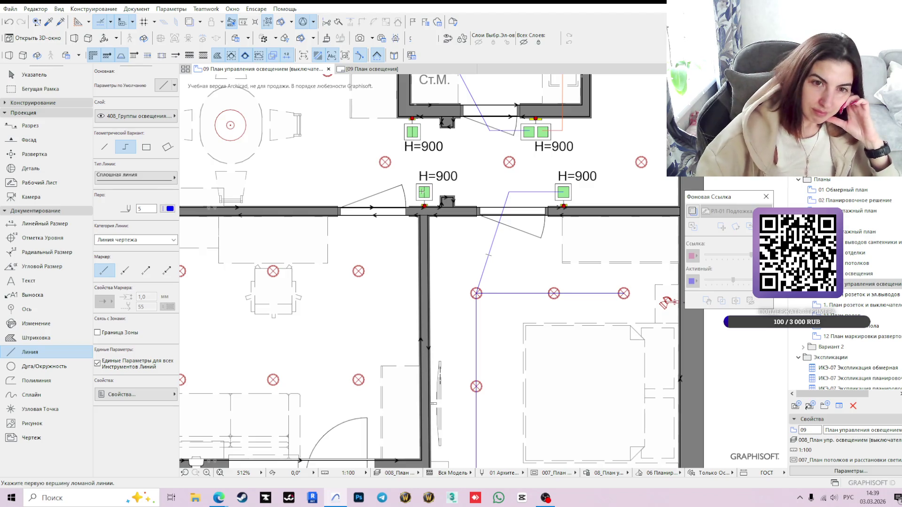
pyautogui.scroll(-2, 422, 194)
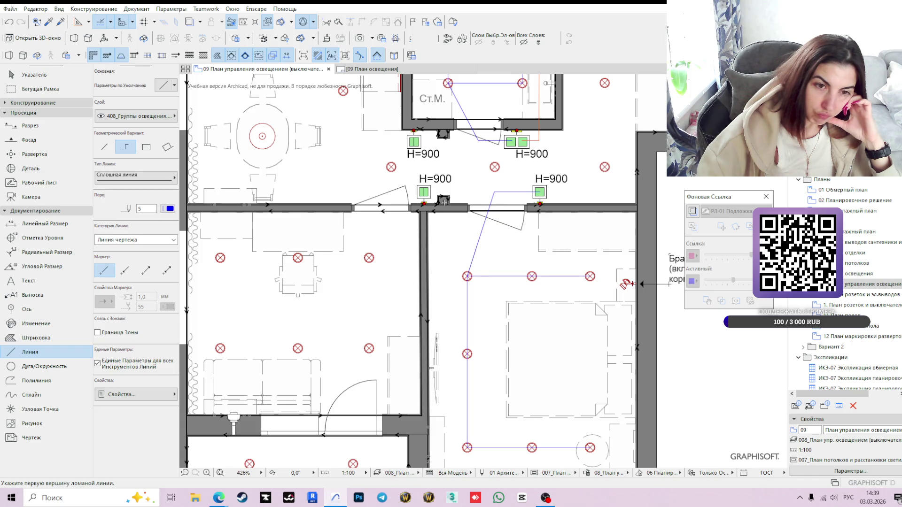
pyautogui.scroll(2, 443, 201)
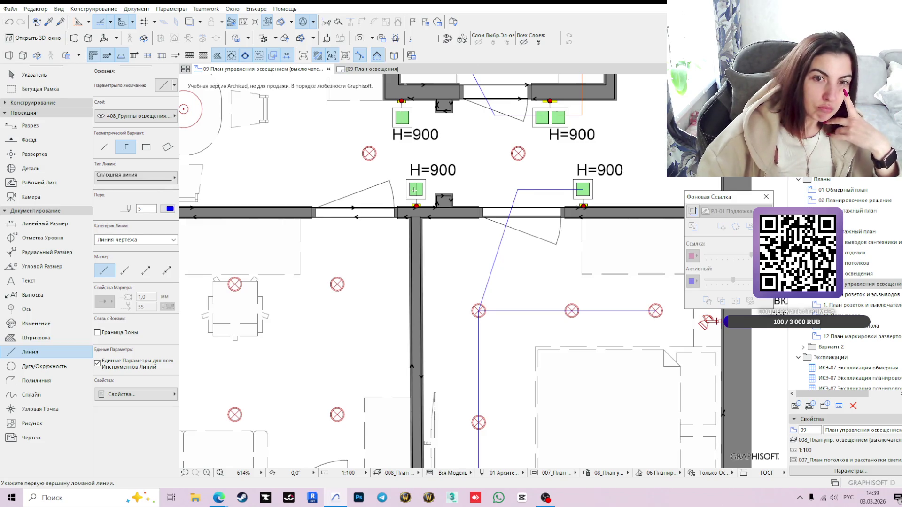
pyautogui.scroll(-2, 414, 190)
pyautogui.scroll(-1, 415, 189)
pyautogui.moveTo(426, 196); pyautogui.dragTo(417, 226, button='middle')
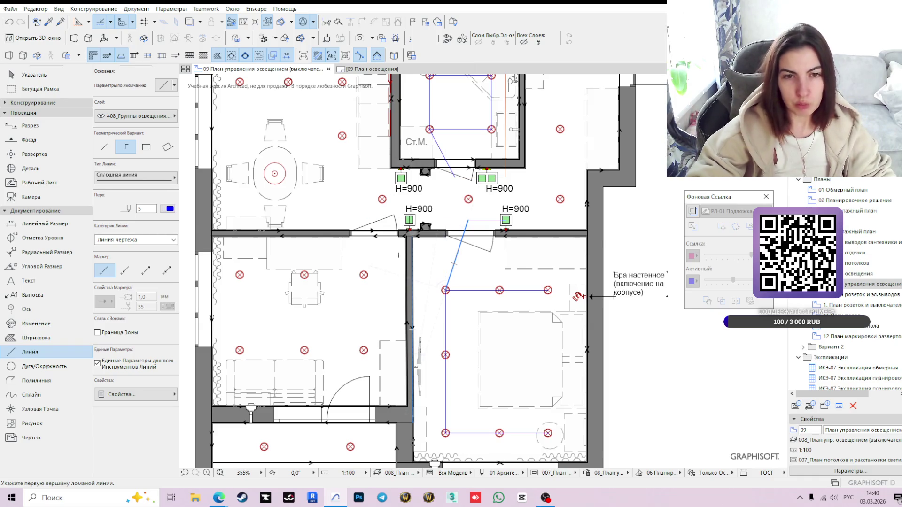
pyautogui.scroll(1, 413, 232)
pyautogui.scroll(1, 413, 232)
pyautogui.scroll(-1, 413, 233)
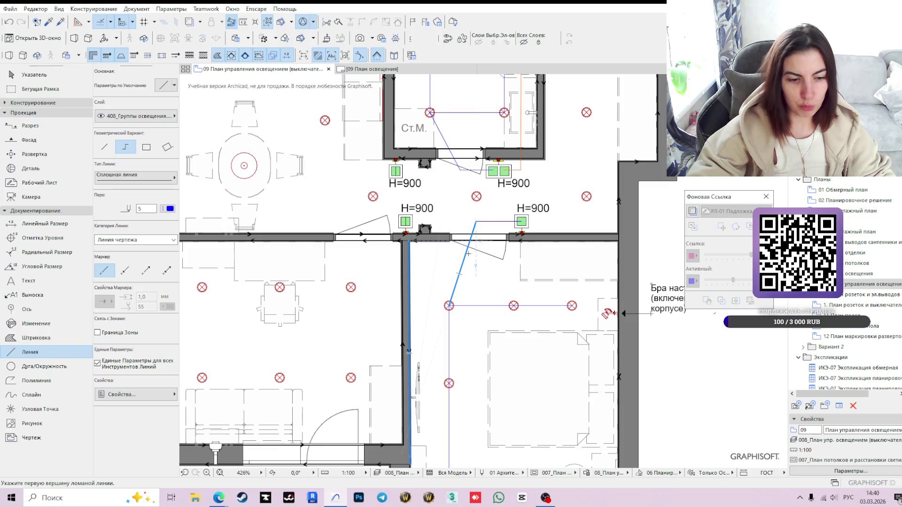
pyautogui.scroll(2, 472, 258)
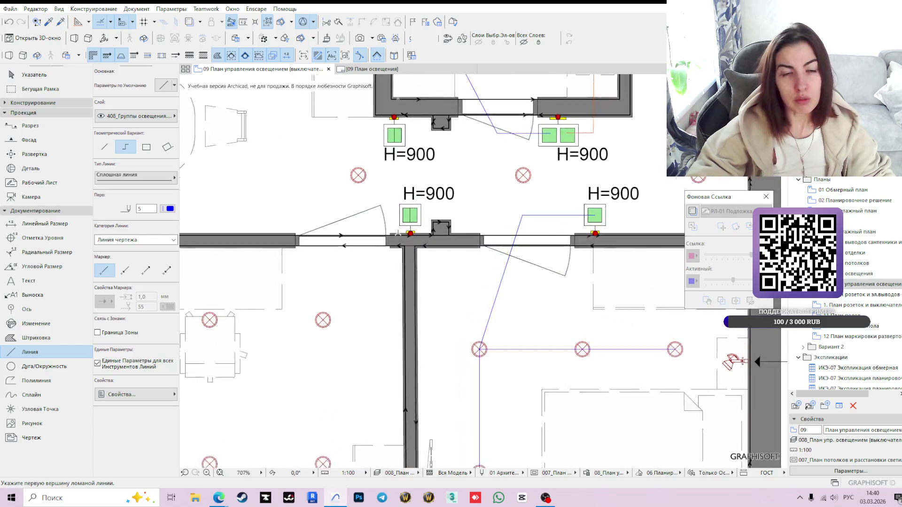
pyautogui.scroll(-1, 419, 263)
pyautogui.scroll(-2, 419, 264)
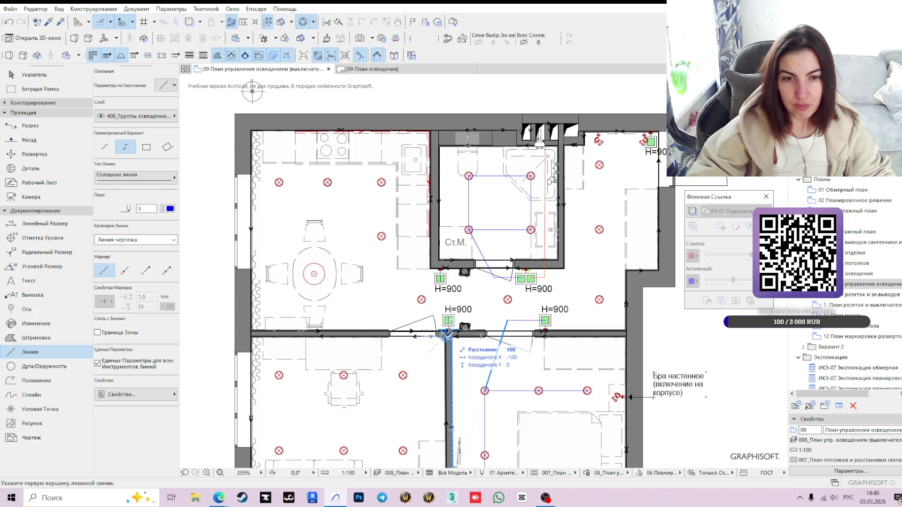
pyautogui.press('Escape')
pyautogui.press('Escape')
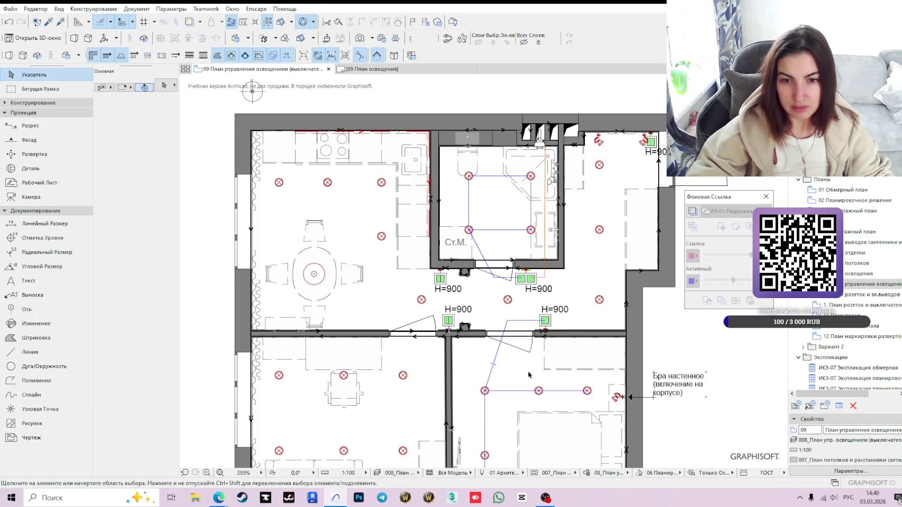
pyautogui.scroll(-1, 373, 268)
pyautogui.scroll(-1, 352, 298)
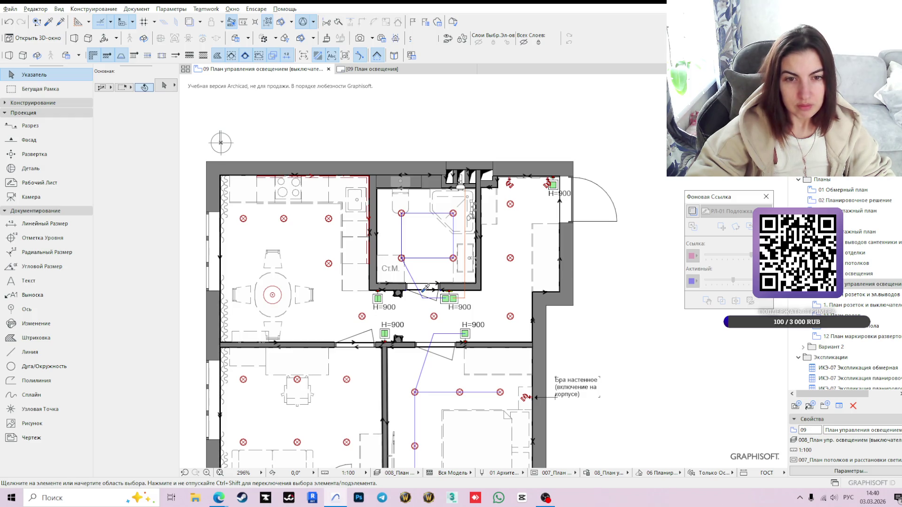
# Draw a wiring polyline from the switch below the small room through bends to the dining ceiling lights.
pyautogui.press('l')
pyautogui.scroll(4, 370, 305)
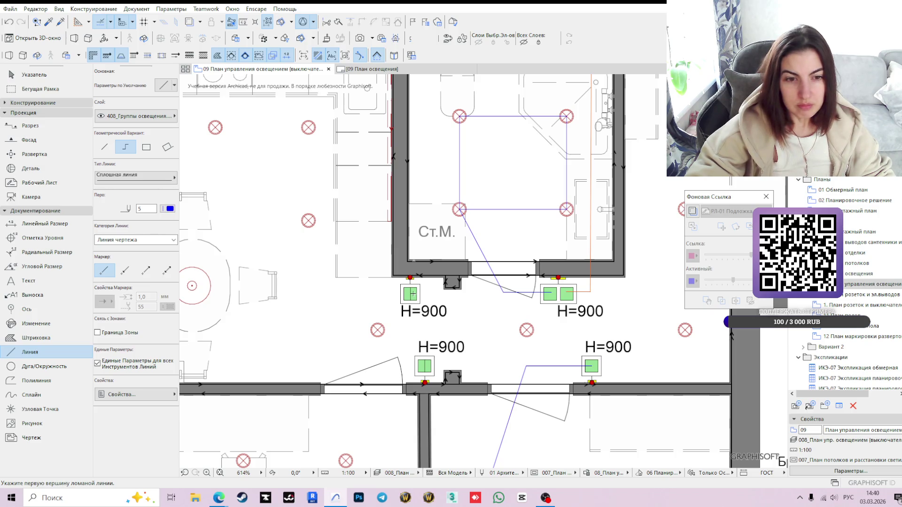
pyautogui.click(410, 278)
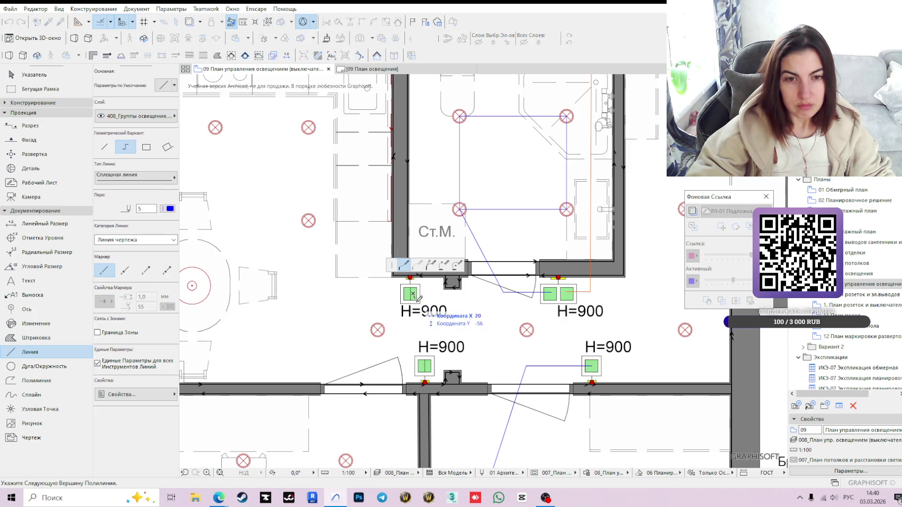
pyautogui.click(412, 313)
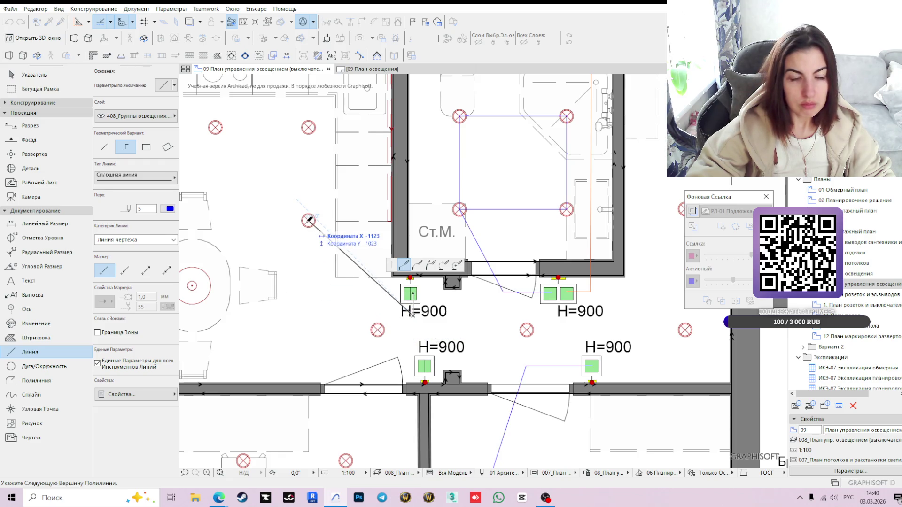
pyautogui.click(309, 315)
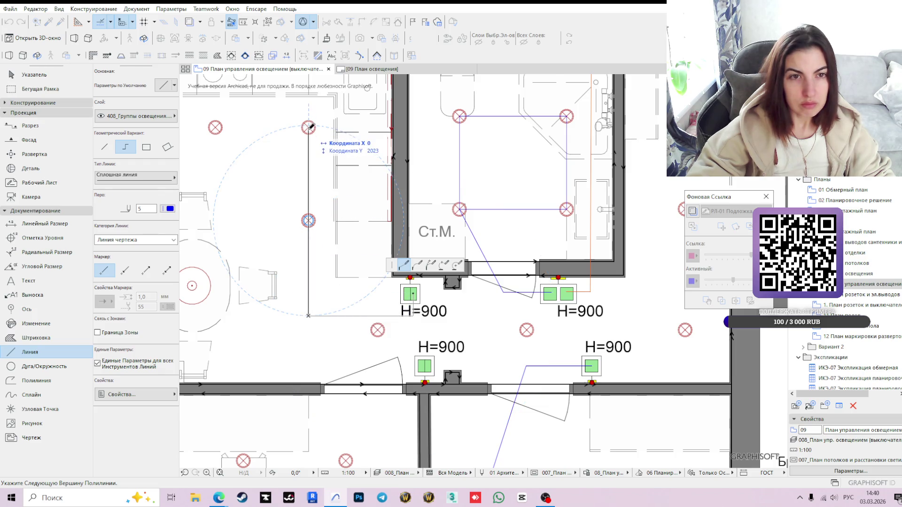
pyautogui.click(309, 127)
pyautogui.moveTo(309, 127); pyautogui.dragTo(478, 200, button='middle')
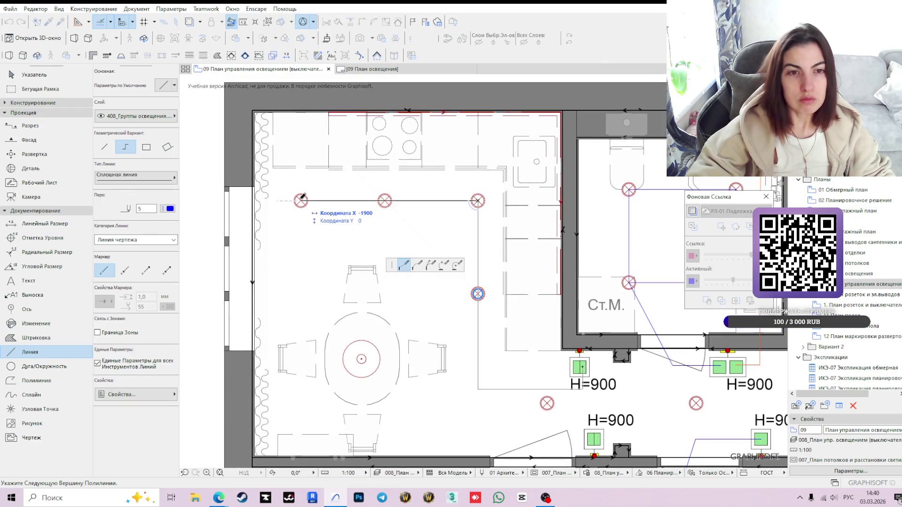
pyautogui.doubleClick(301, 200)
pyautogui.scroll(-3, 300, 200)
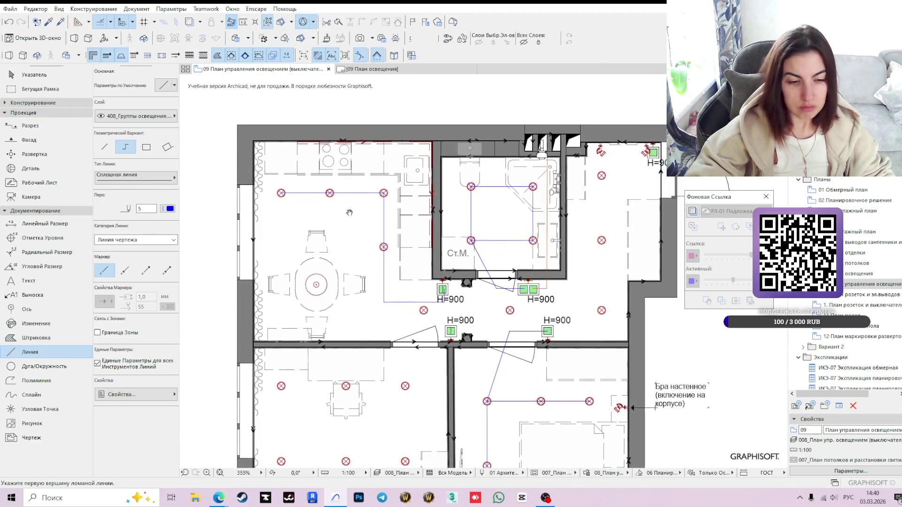
pyautogui.press('Escape')
pyautogui.scroll(1, 433, 295)
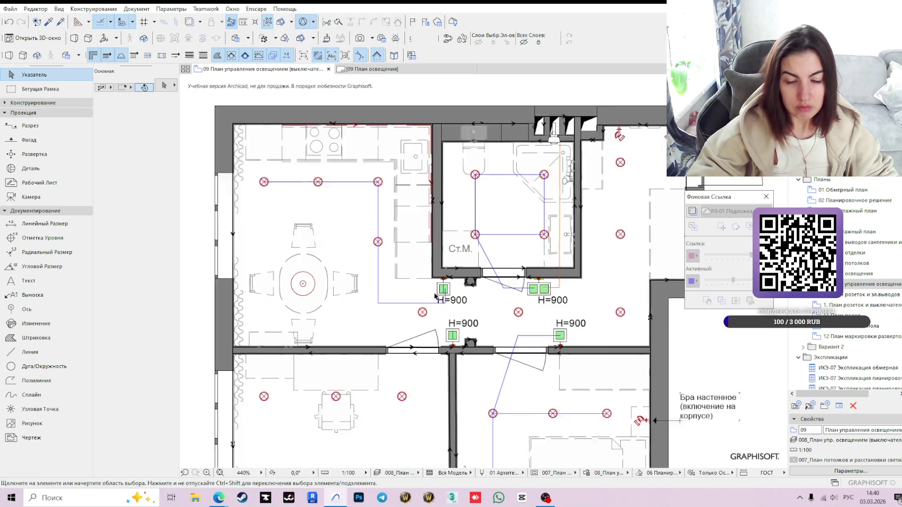
pyautogui.scroll(2, 434, 295)
pyautogui.click(448, 286)
pyautogui.scroll(2, 441, 303)
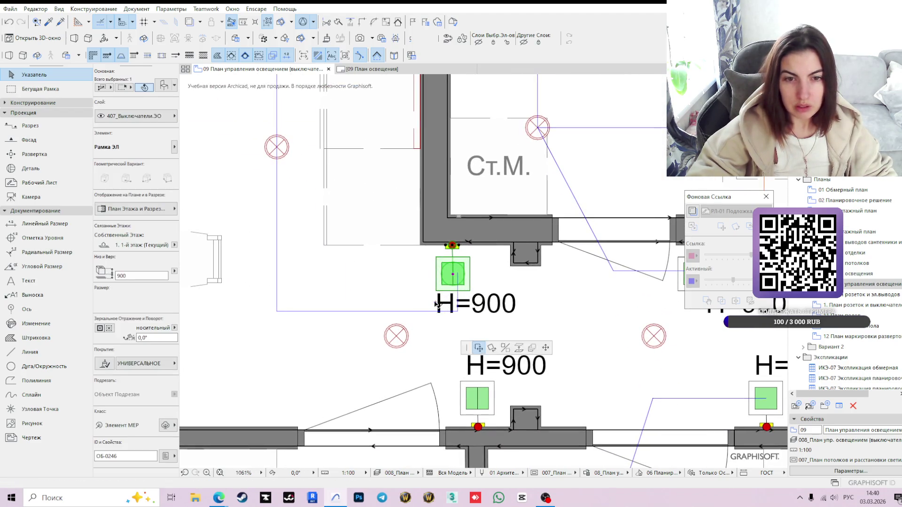
# Stretch the H=900 switch beside the Ст.М. room up against the wall and check it.
pyautogui.click(445, 305)
pyautogui.press('XF86AudioLowerVolume')
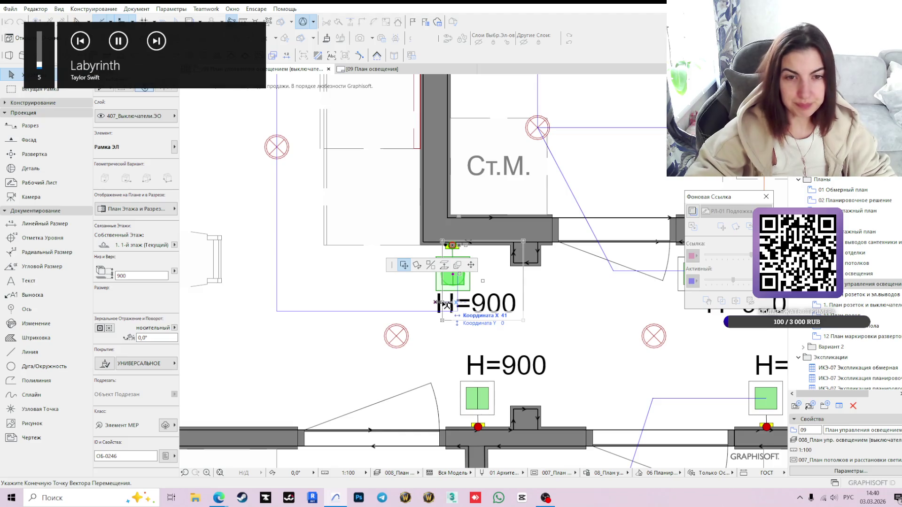
pyautogui.click(471, 265)
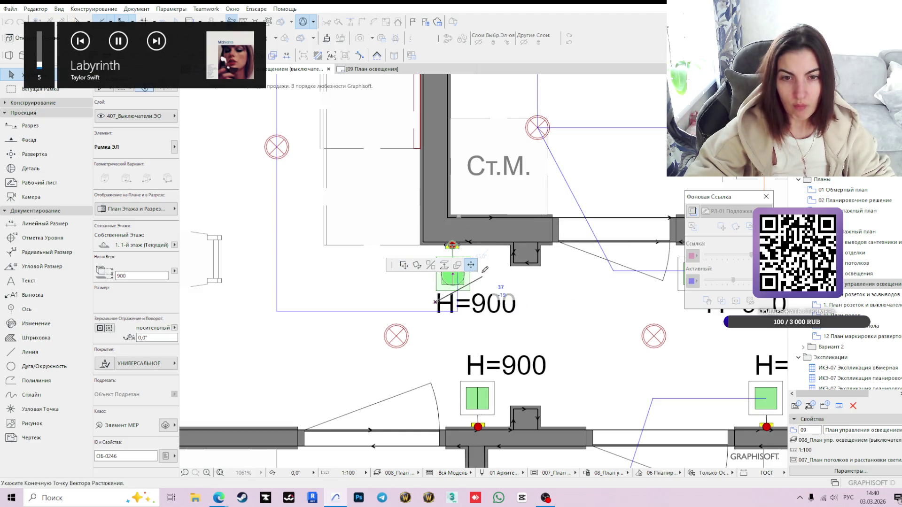
pyautogui.click(481, 272)
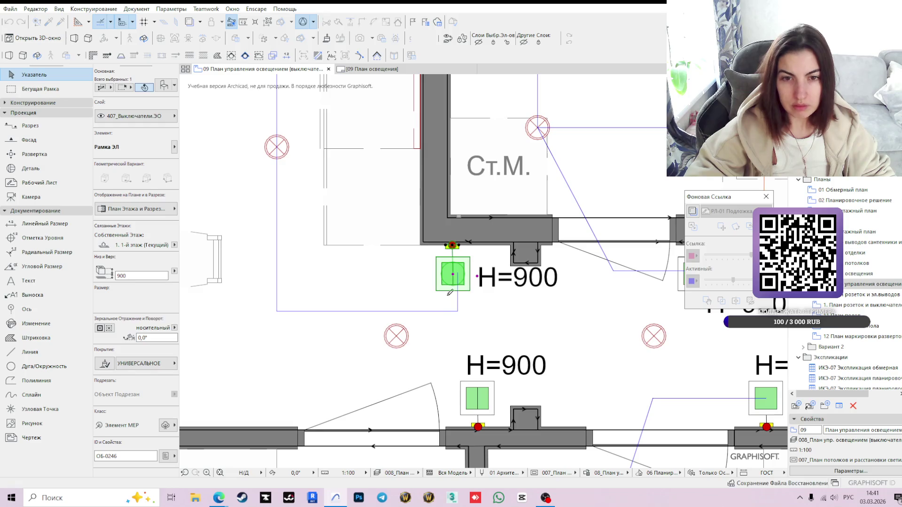
pyautogui.moveTo(356, 290); pyautogui.dragTo(395, 317, button='middle')
pyautogui.scroll(-2, 395, 317)
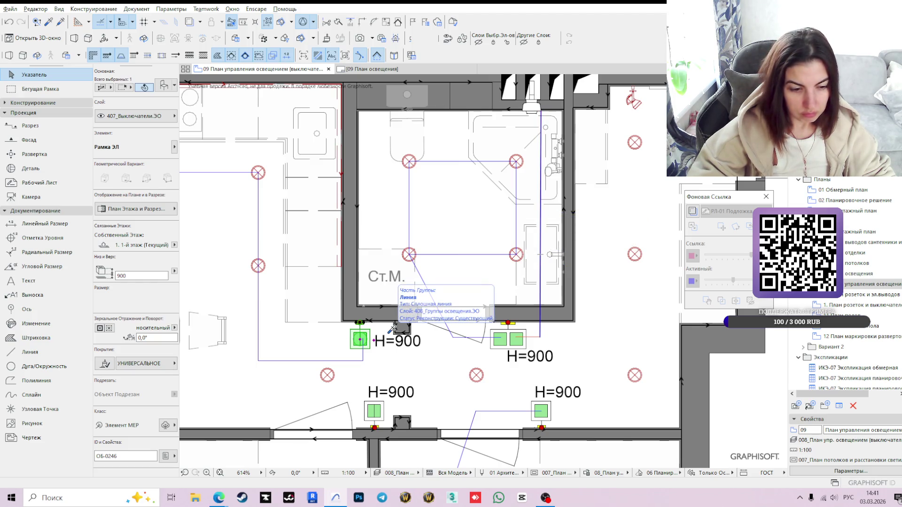
pyautogui.click(390, 329)
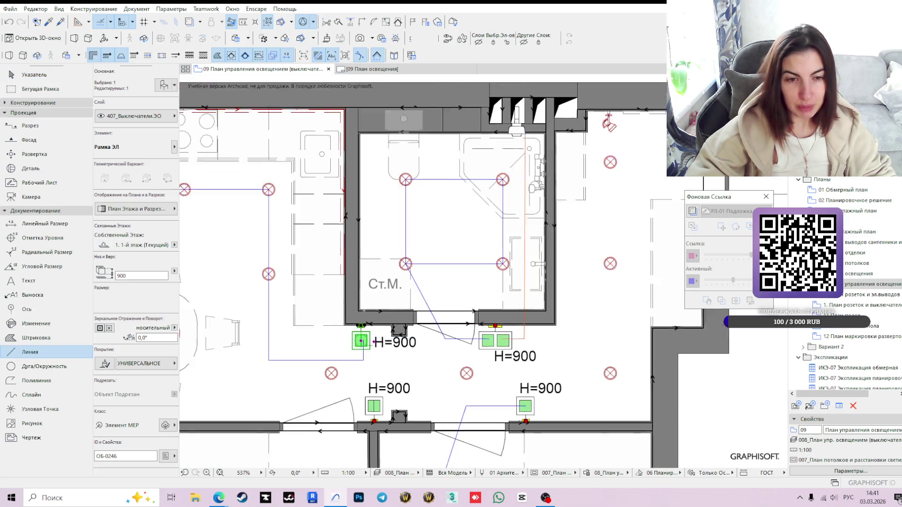
pyautogui.scroll(-2, 379, 327)
pyautogui.scroll(-1, 411, 304)
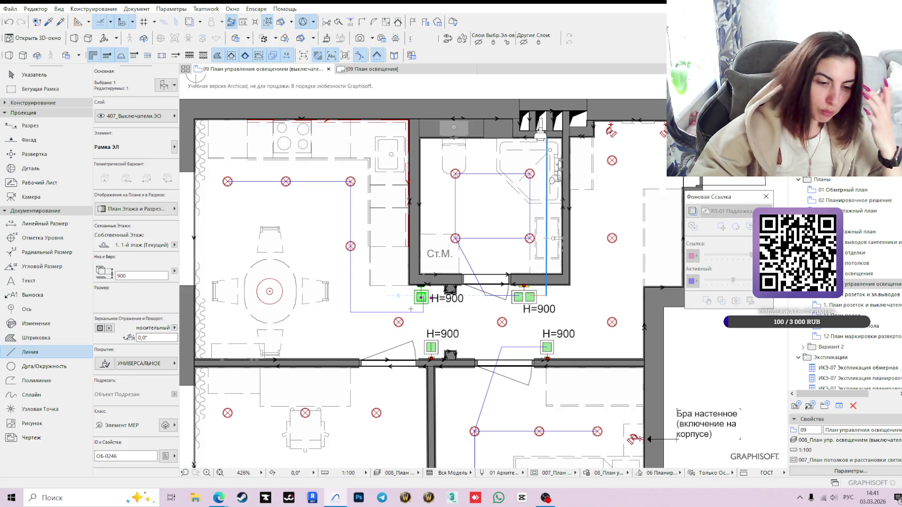
pyautogui.scroll(2, 421, 296)
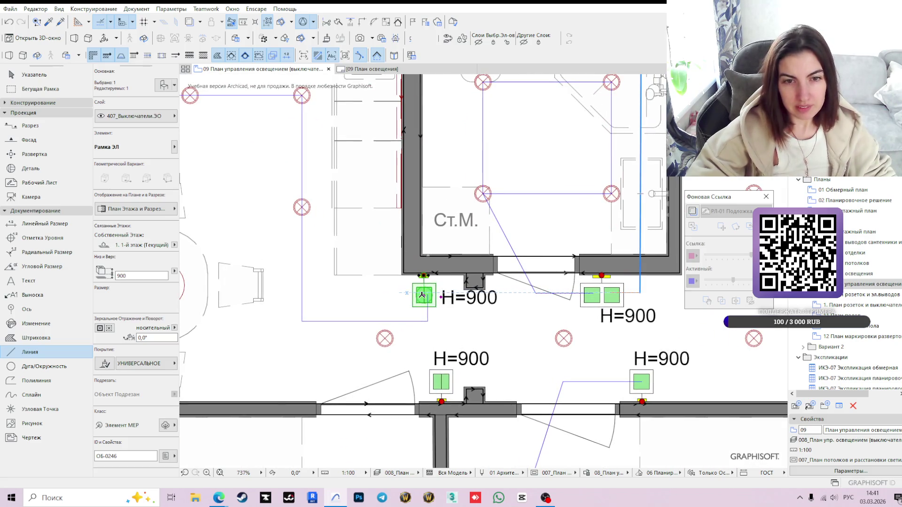
# Draw a wire from the Ст.М. switch across to the light centre above the round dining table.
pyautogui.press('Escape')
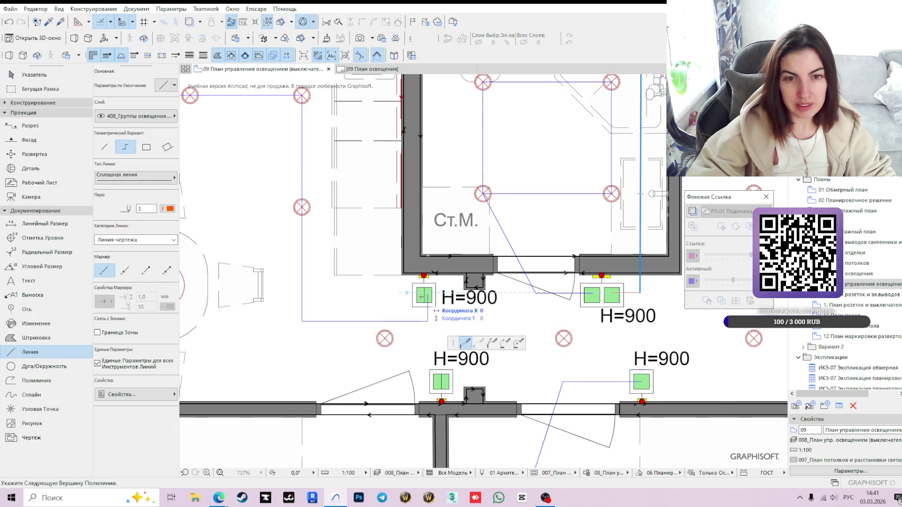
pyautogui.click(423, 295)
pyautogui.scroll(-2, 267, 300)
pyautogui.moveTo(267, 301); pyautogui.dragTo(404, 308, button='middle')
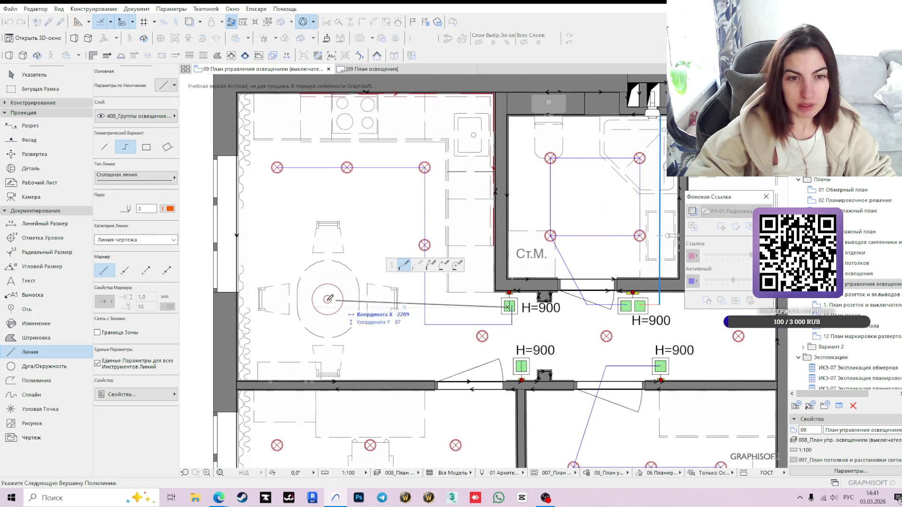
pyautogui.click(508, 318)
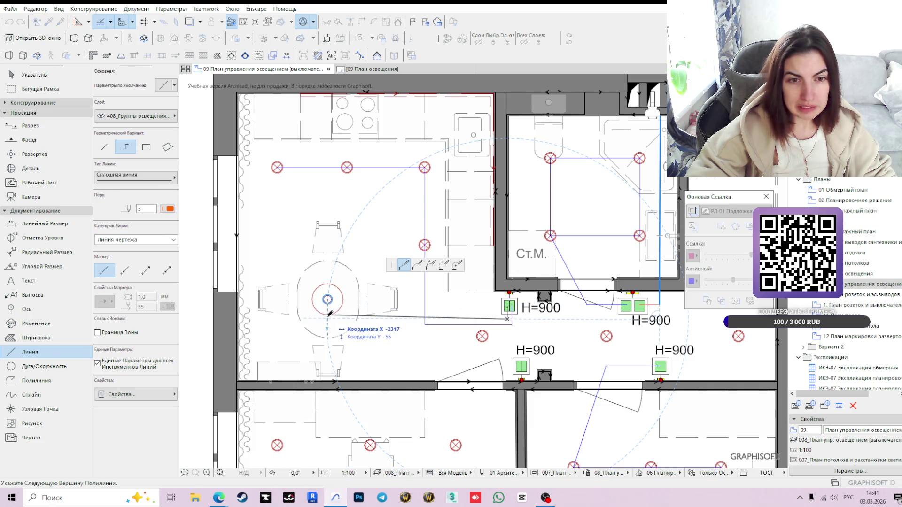
pyautogui.click(326, 318)
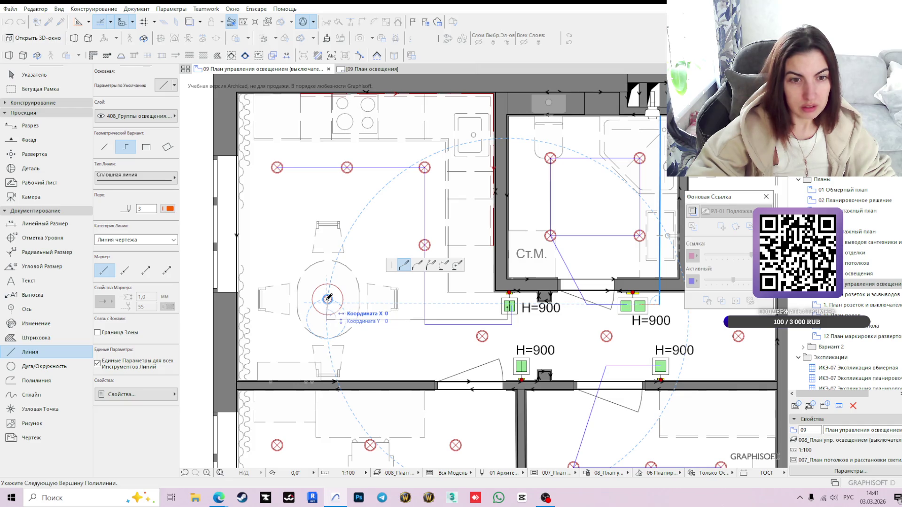
pyautogui.doubleClick(327, 299)
pyautogui.press('Escape')
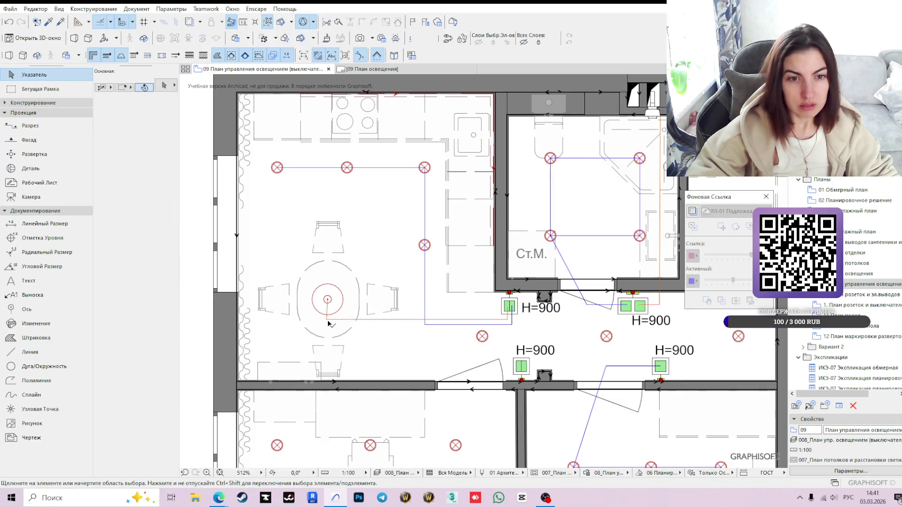
# Straighten the new wire's vertices and end point, then deselect it.
pyautogui.click(326, 321)
pyautogui.click(328, 318)
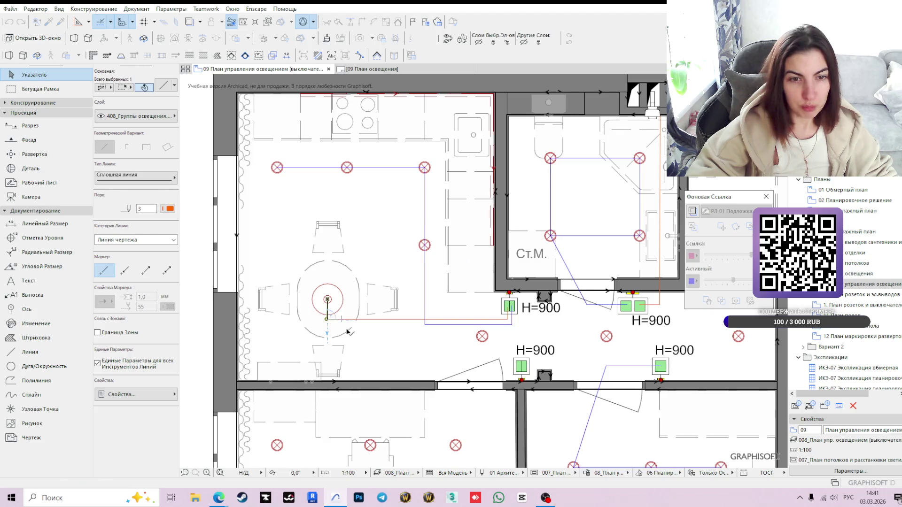
pyautogui.scroll(1, 336, 323)
pyautogui.scroll(2, 313, 315)
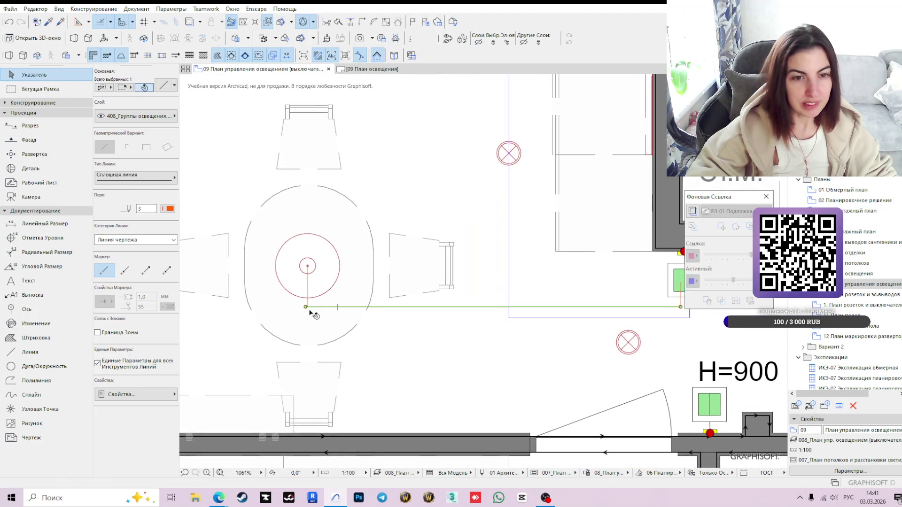
pyautogui.click(307, 307)
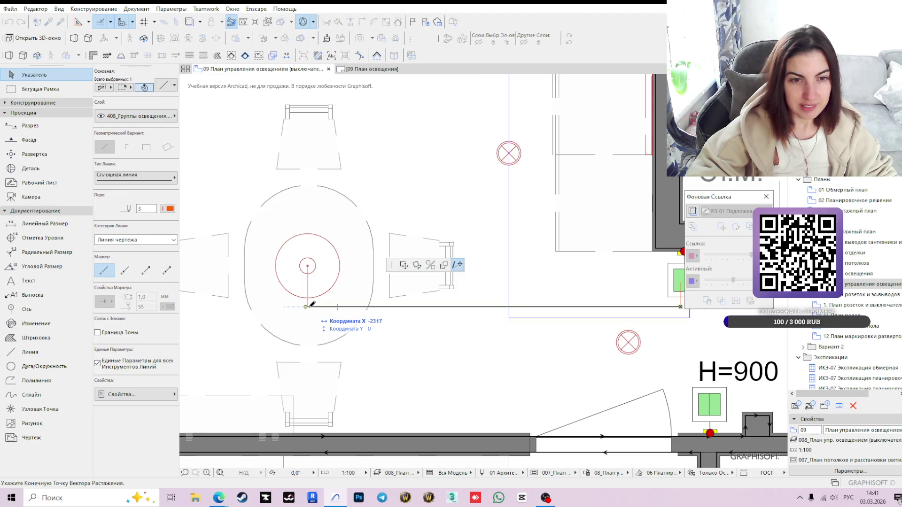
pyautogui.scroll(2, 305, 304)
pyautogui.scroll(1, 307, 305)
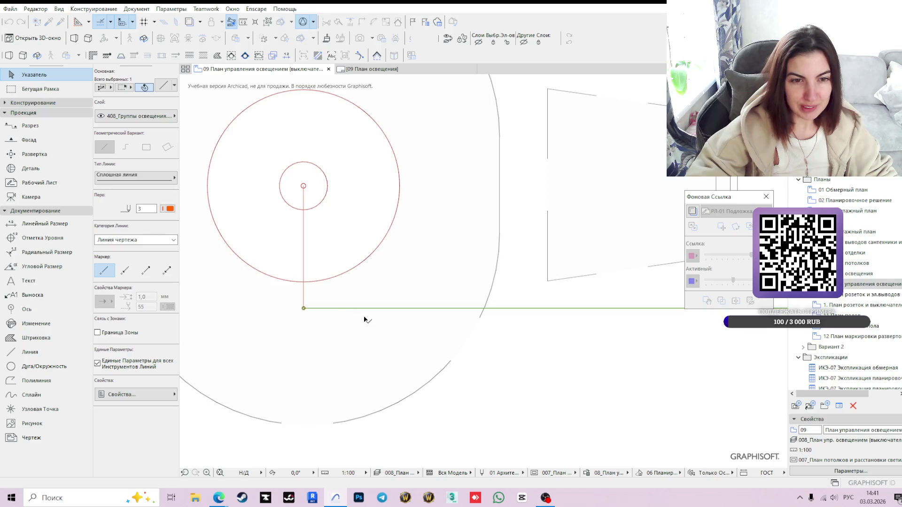
pyautogui.scroll(-1, 362, 318)
pyautogui.scroll(-2, 362, 317)
pyautogui.scroll(-2, 362, 317)
pyautogui.scroll(-1, 433, 273)
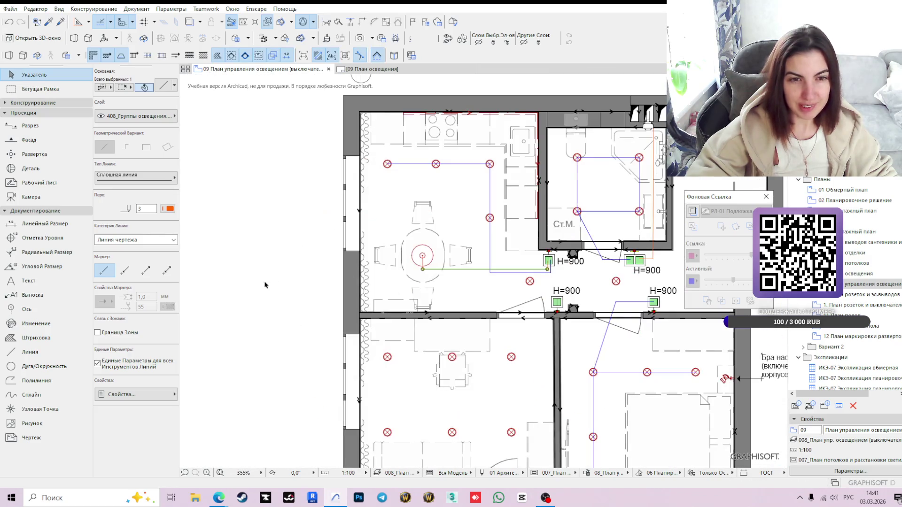
pyautogui.click(275, 283)
pyautogui.scroll(1, 341, 284)
pyautogui.scroll(1, 342, 283)
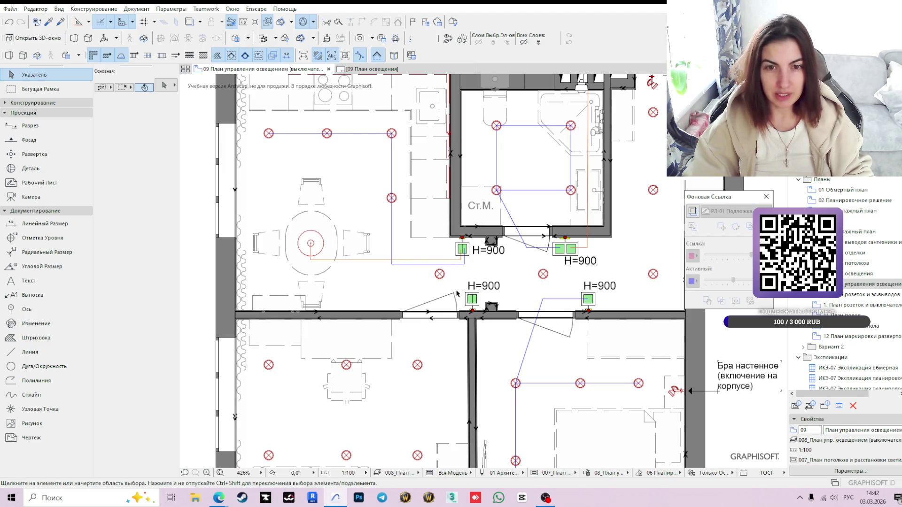
pyautogui.scroll(-2, 457, 294)
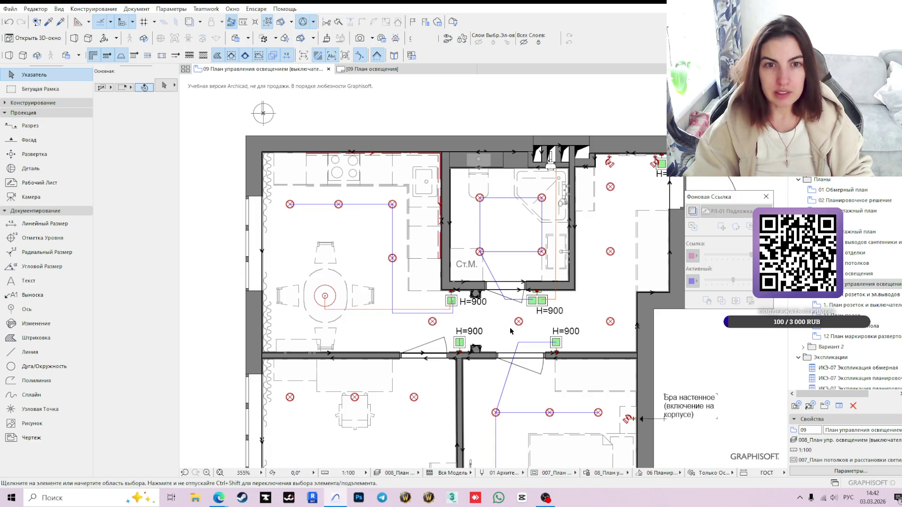
pyautogui.moveTo(430, 217); pyautogui.dragTo(382, 160, button='middle')
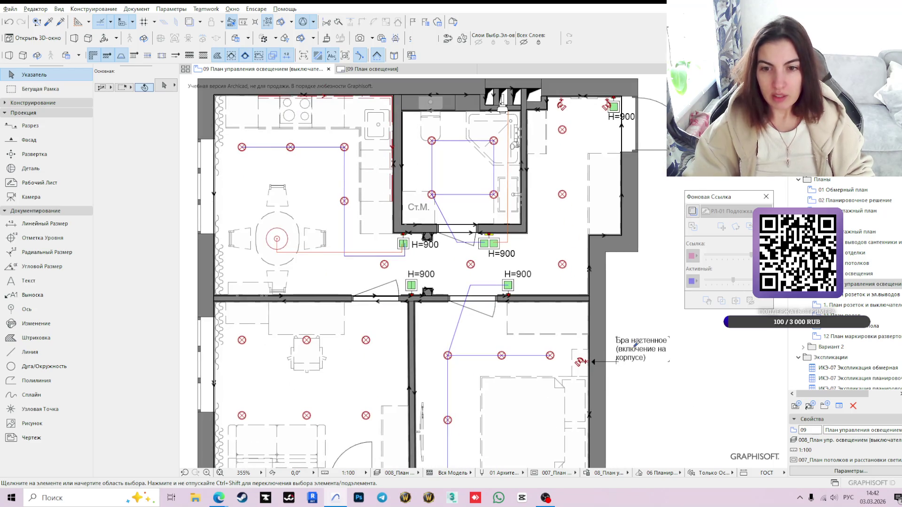
pyautogui.click(33, 295)
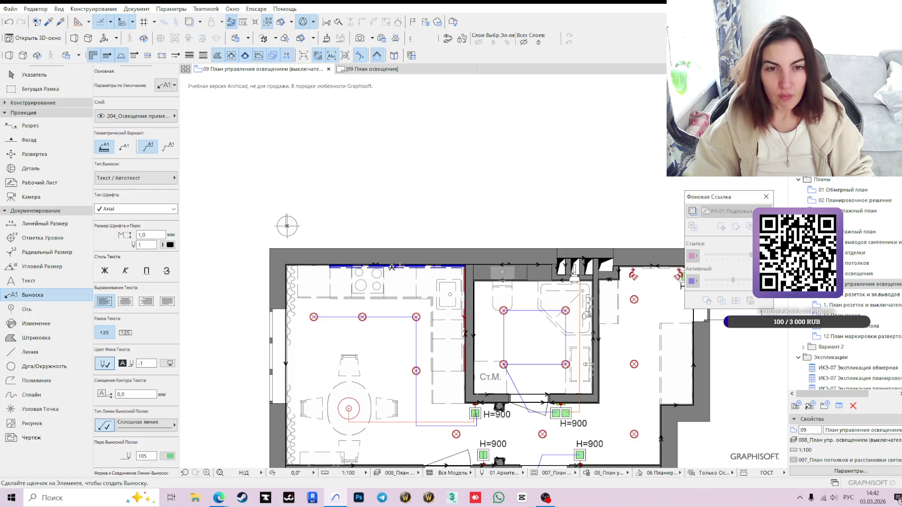
# Move the wall-sconce label above the top wall and lower its leader bend point.
pyautogui.press('Escape')
pyautogui.click(524, 266)
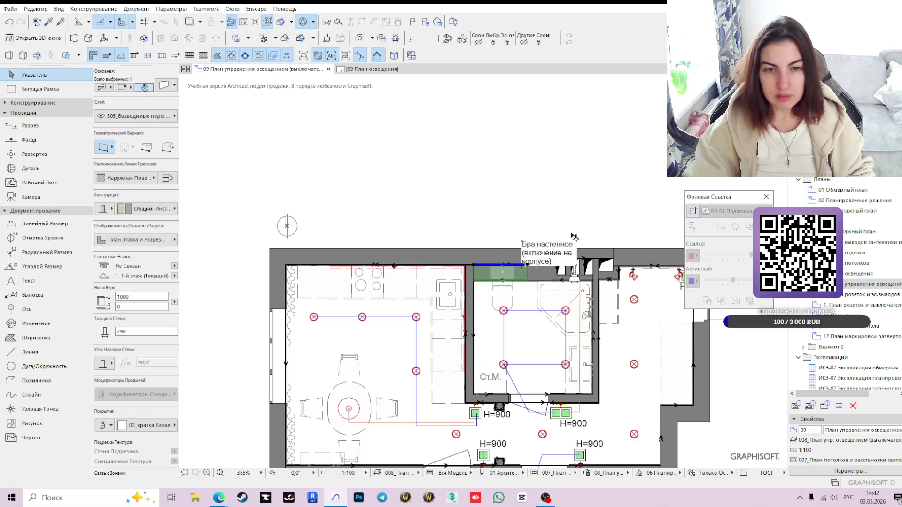
pyautogui.click(538, 264)
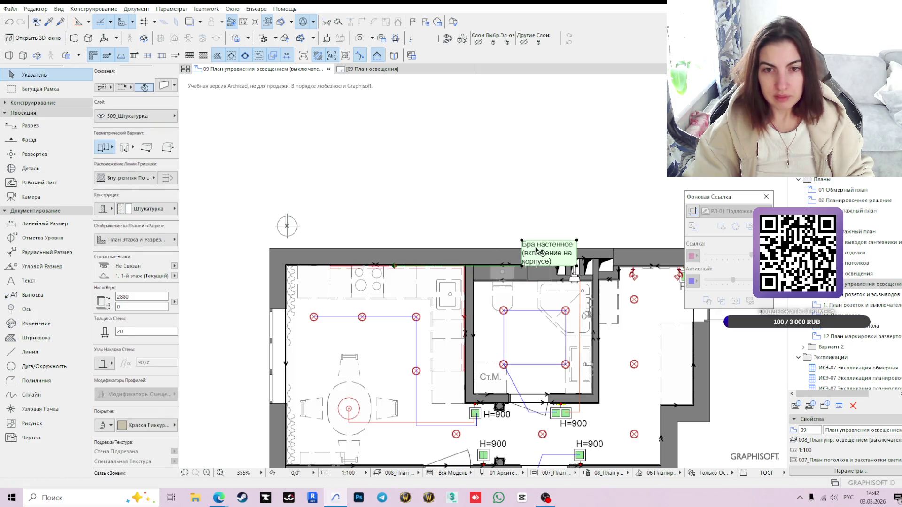
pyautogui.click(524, 267)
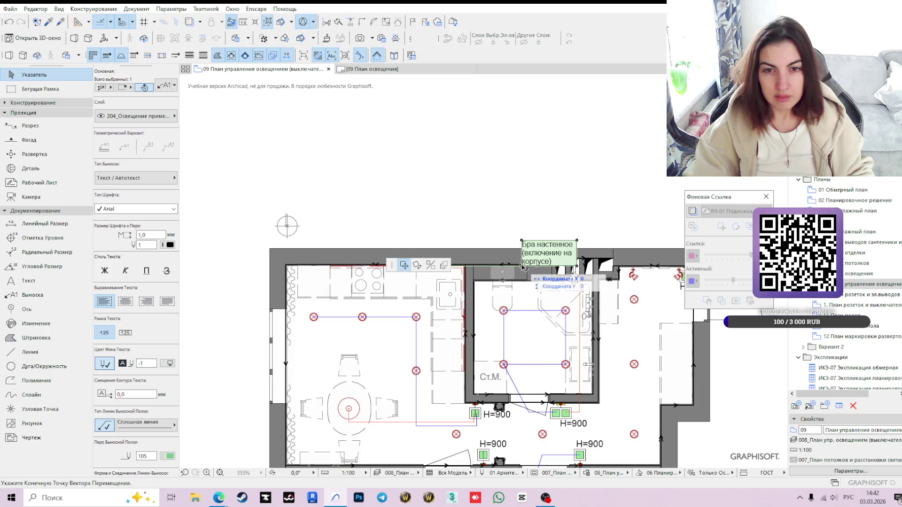
pyautogui.click(445, 243)
pyautogui.scroll(3, 388, 235)
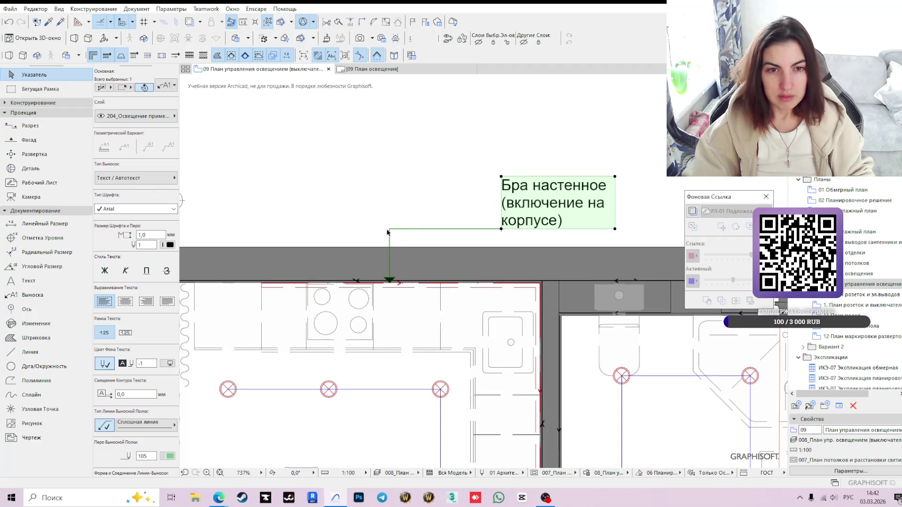
pyautogui.click(389, 229)
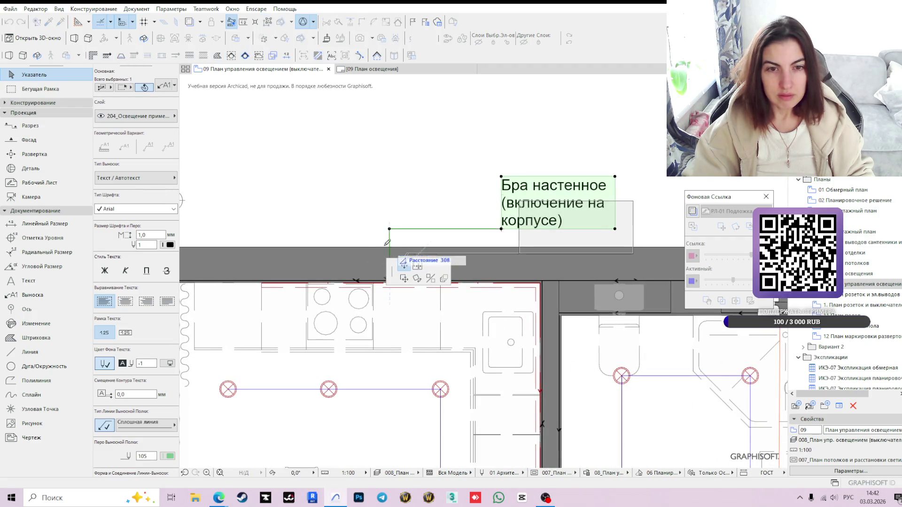
pyautogui.scroll(3, 388, 230)
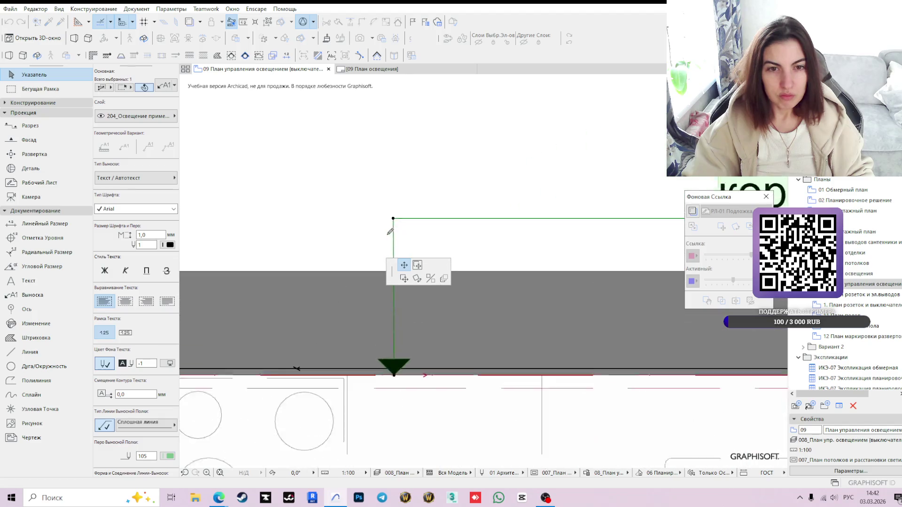
pyautogui.click(397, 236)
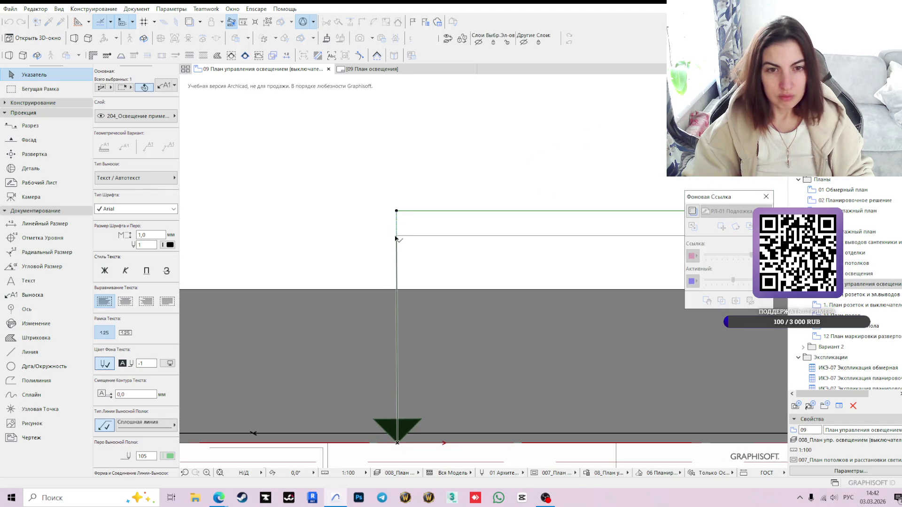
pyautogui.scroll(-2, 498, 257)
# Reposition the 'Бра настенное (включение на корпусе)' callout text above the wall and deselect.
pyautogui.moveTo(496, 261); pyautogui.dragTo(438, 288, button='middle')
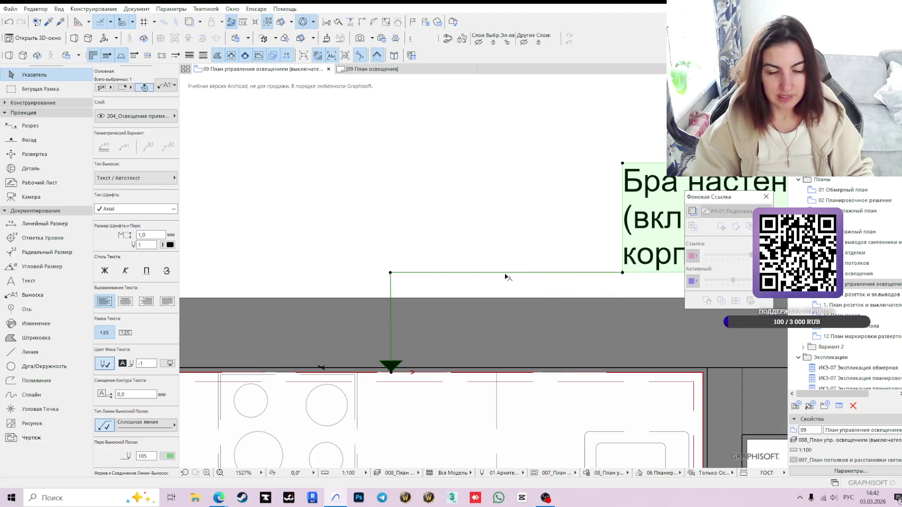
pyautogui.scroll(-1, 505, 277)
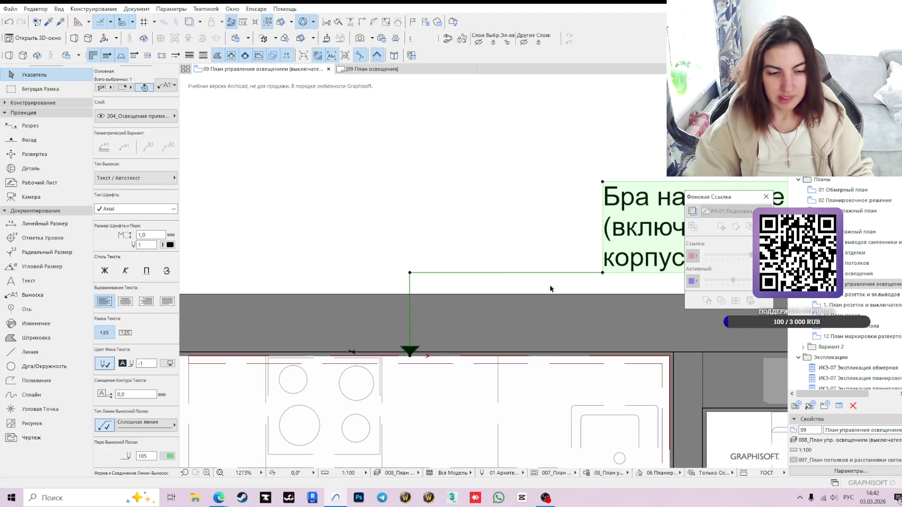
pyautogui.click(602, 272)
pyautogui.click(417, 265)
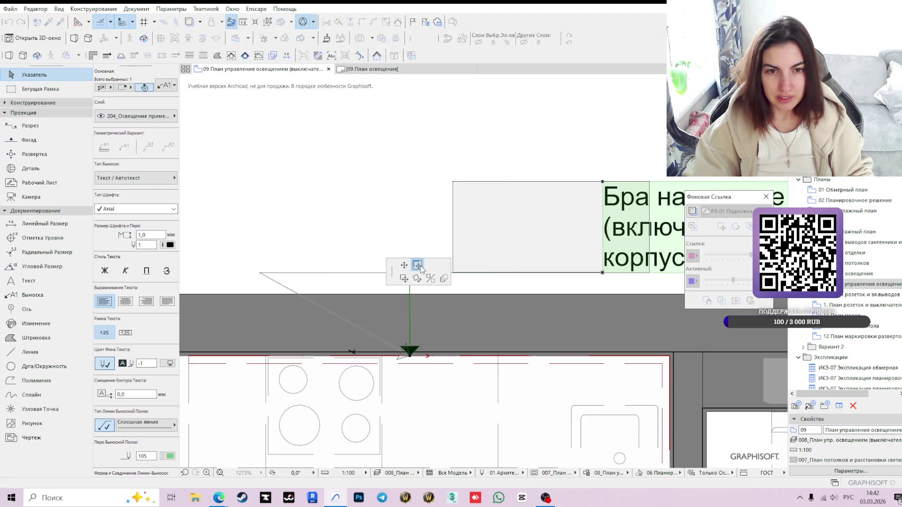
pyautogui.moveTo(477, 322); pyautogui.dragTo(519, 423, button='middle')
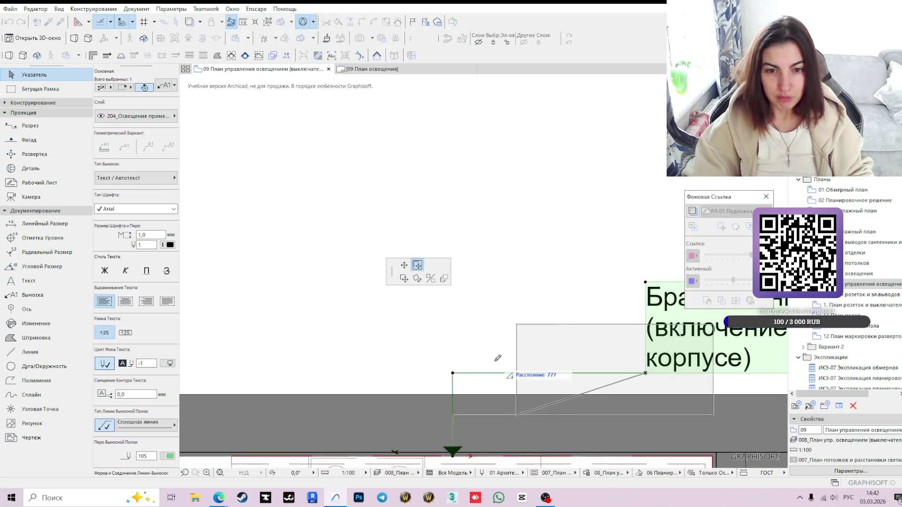
pyautogui.click(474, 371)
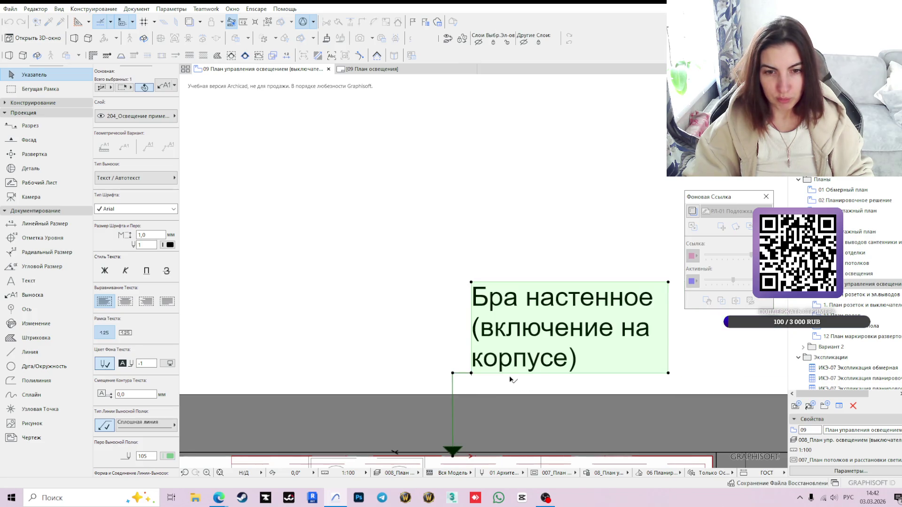
pyautogui.scroll(-3, 487, 373)
pyautogui.scroll(-2, 423, 317)
pyautogui.press('Escape')
pyautogui.click(493, 279)
pyautogui.press('Escape')
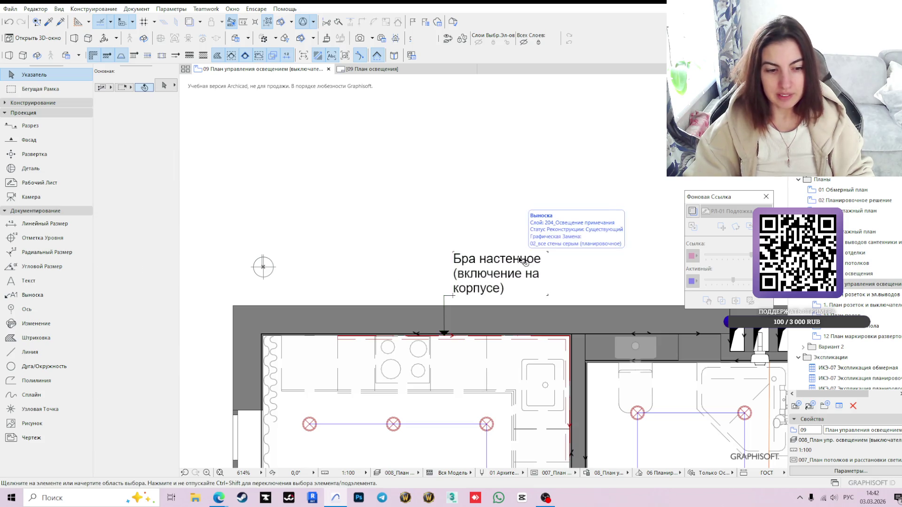
pyautogui.scroll(-1, 550, 345)
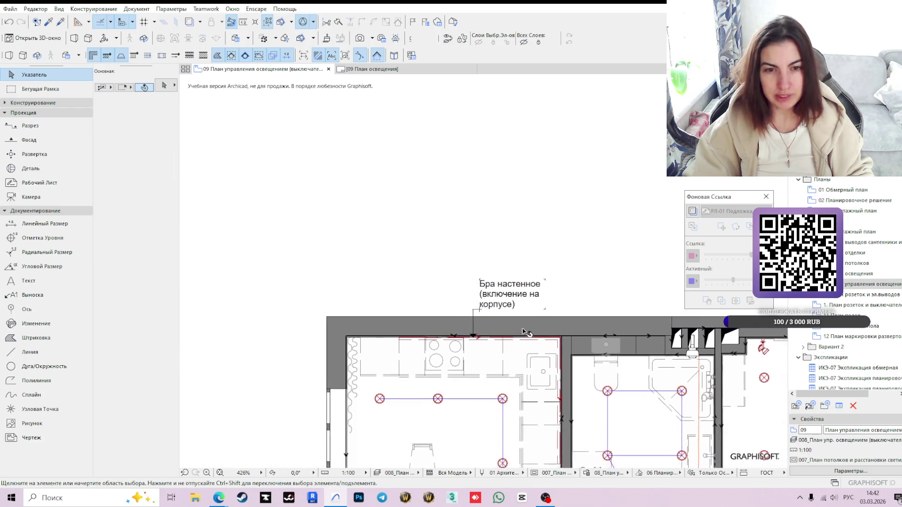
pyautogui.scroll(-1, 465, 366)
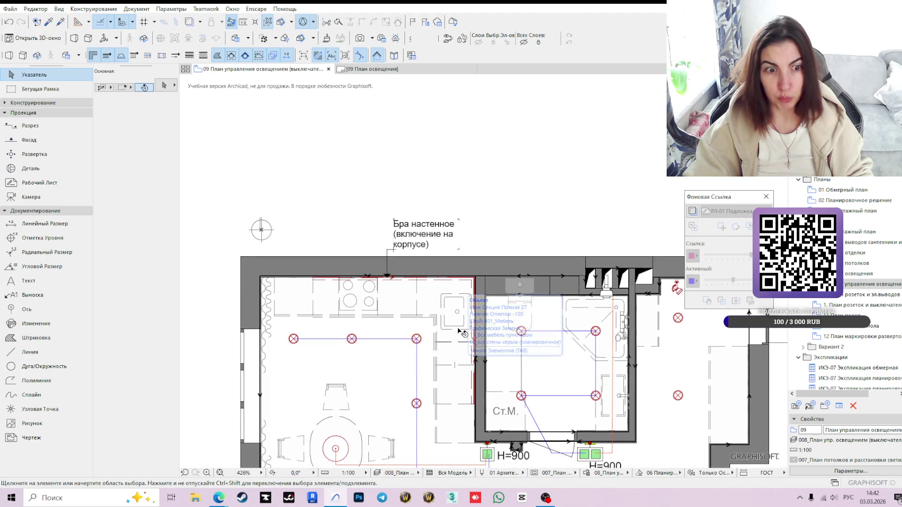
# Replace the callout text with 'Подсветка кухни (включение на фасаде)'.
pyautogui.click(456, 240)
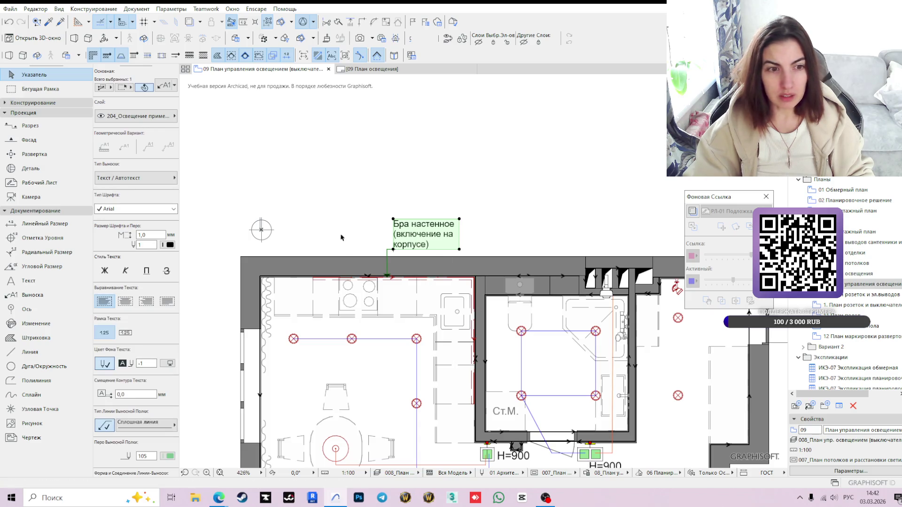
pyautogui.doubleClick(440, 240)
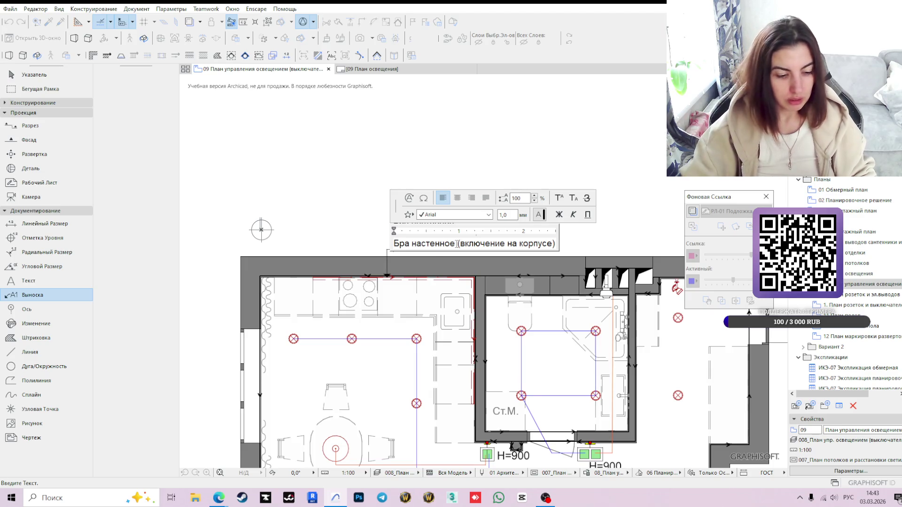
pyautogui.hotkey('ctrl', 'a')
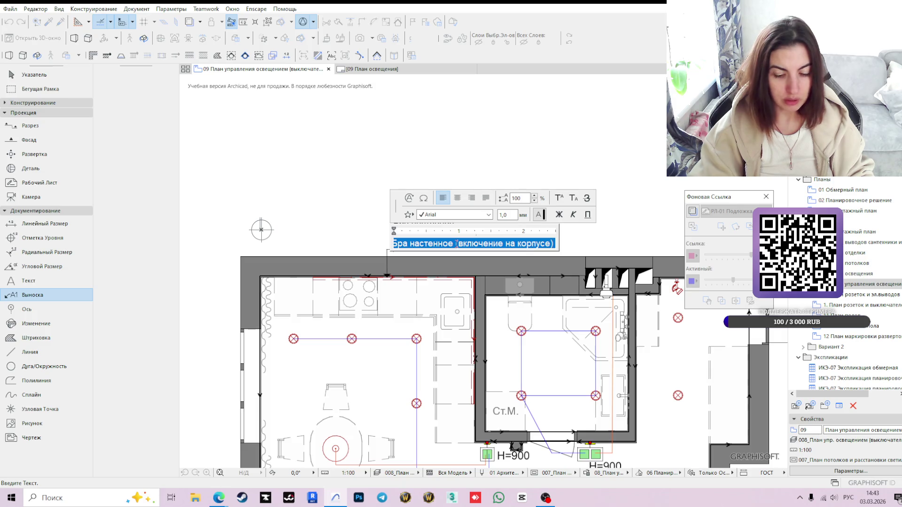
pyautogui.write('Подсветка кухни')
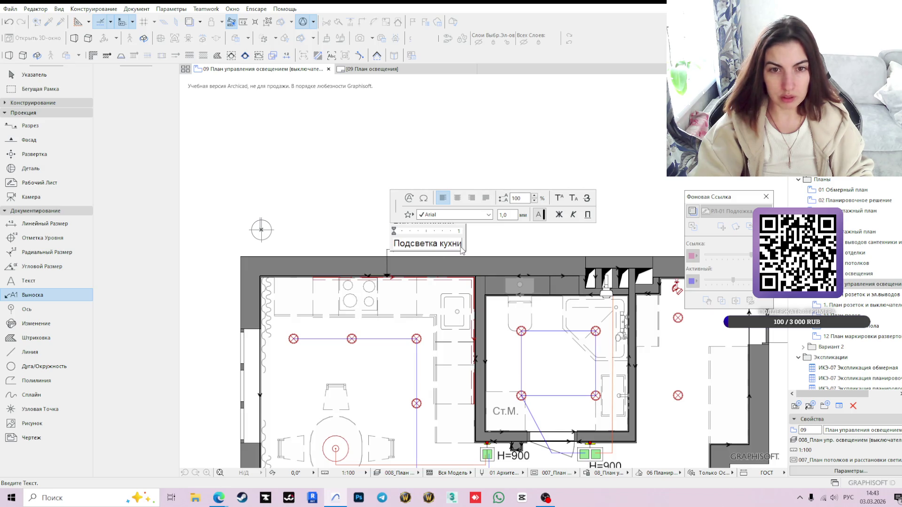
pyautogui.write('(')
pyautogui.write('с')
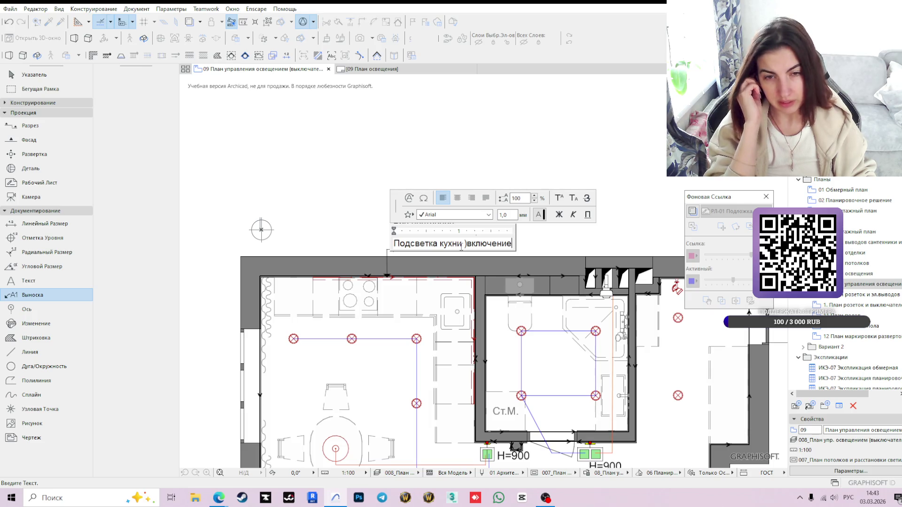
pyautogui.write('на')
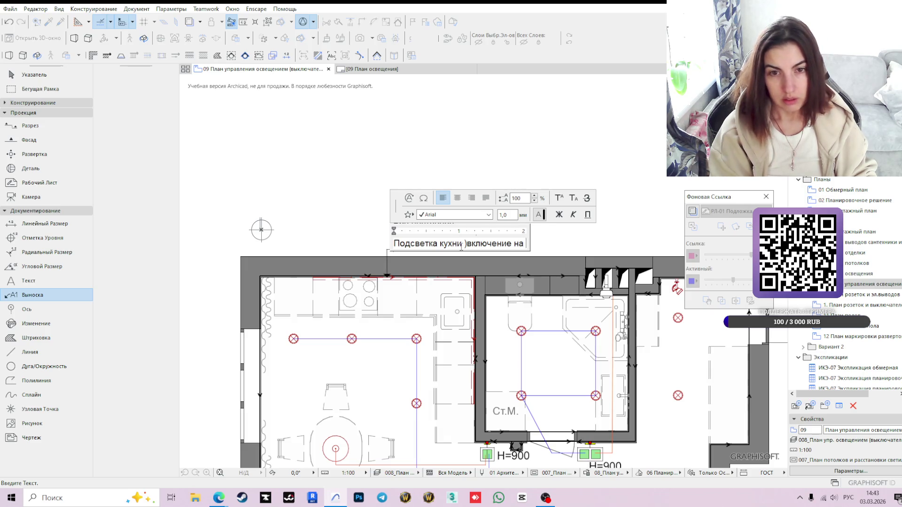
pyautogui.write(' фасаде')
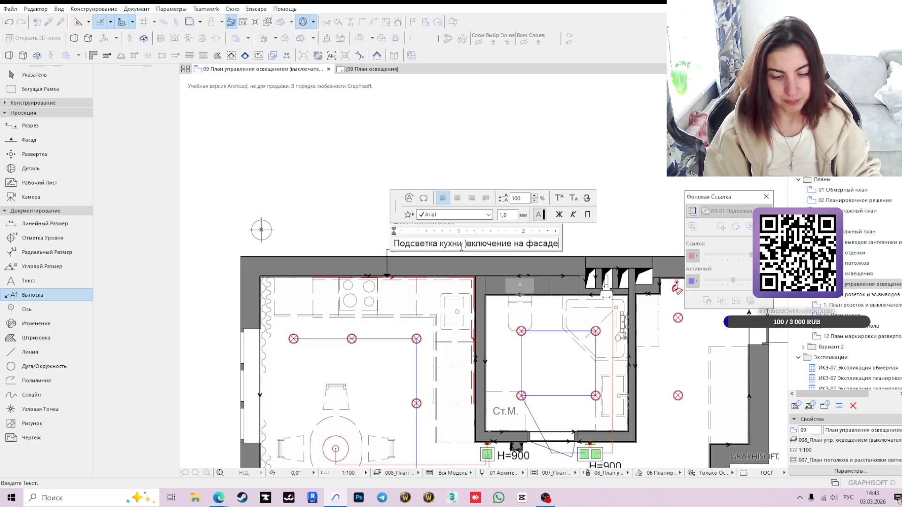
pyautogui.write(')')
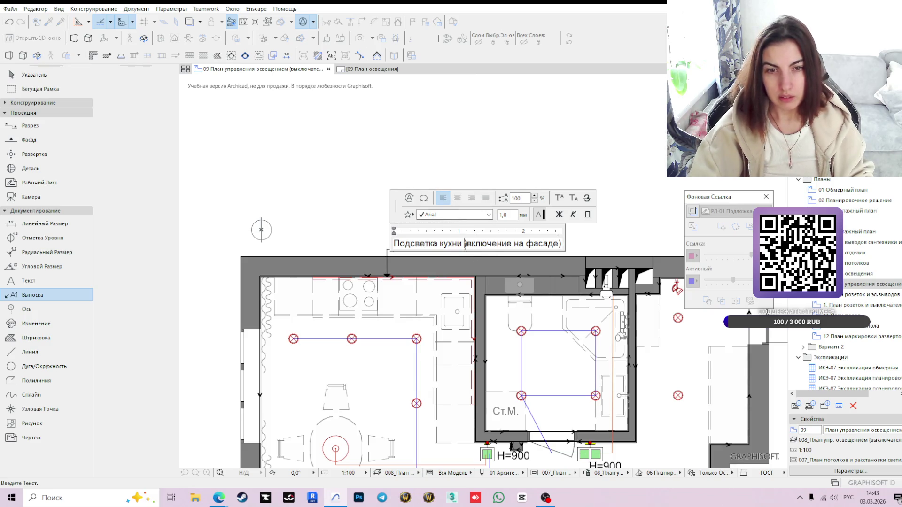
pyautogui.write('(')
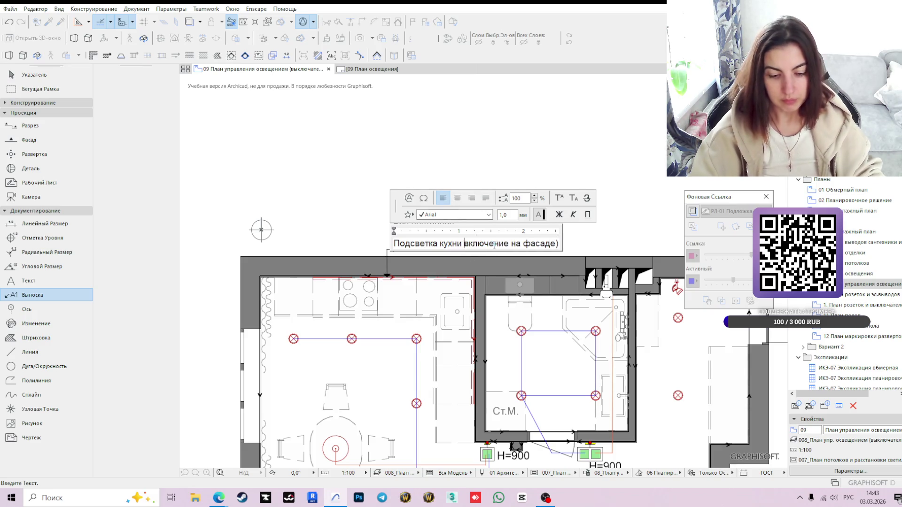
pyautogui.click(441, 259)
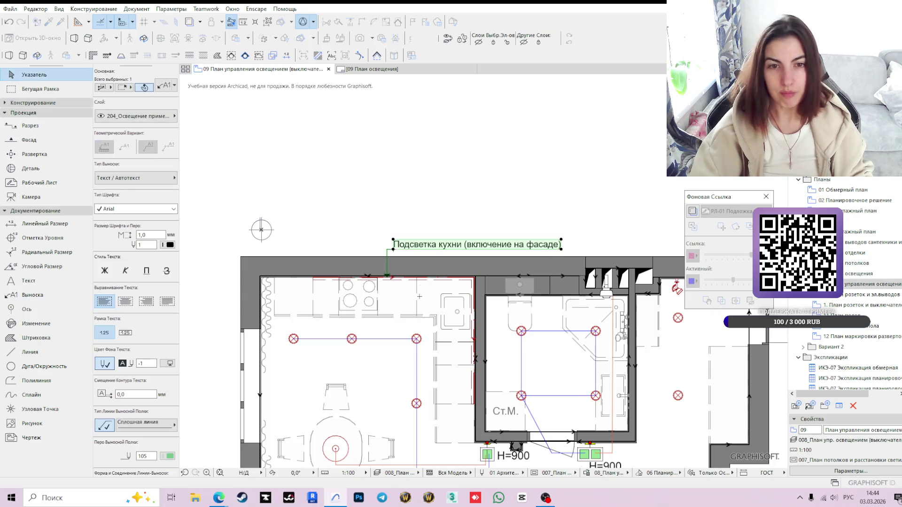
pyautogui.scroll(2, 440, 259)
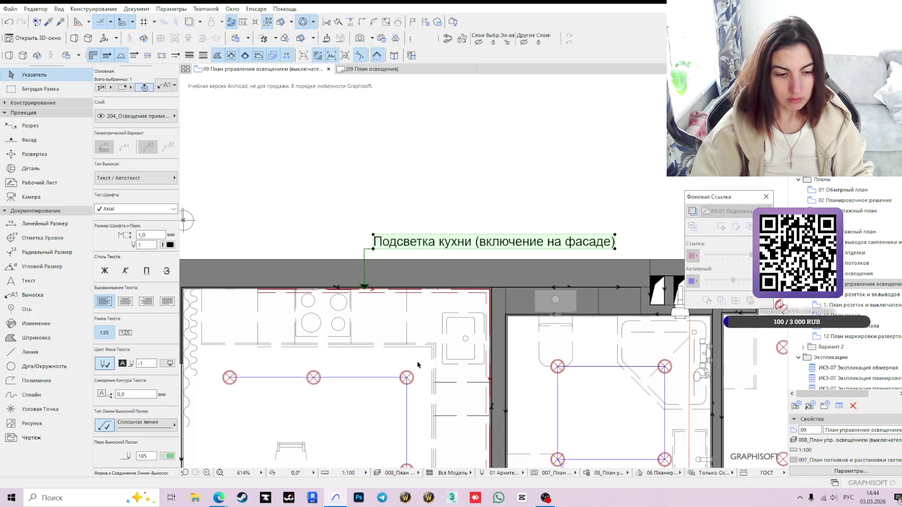
pyautogui.moveTo(419, 341); pyautogui.dragTo(380, 286, button='middle')
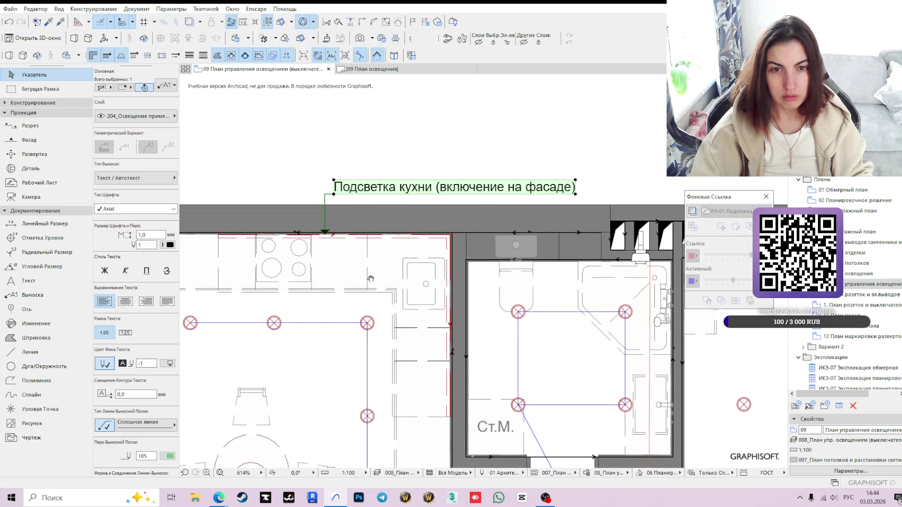
pyautogui.click(865, 294)
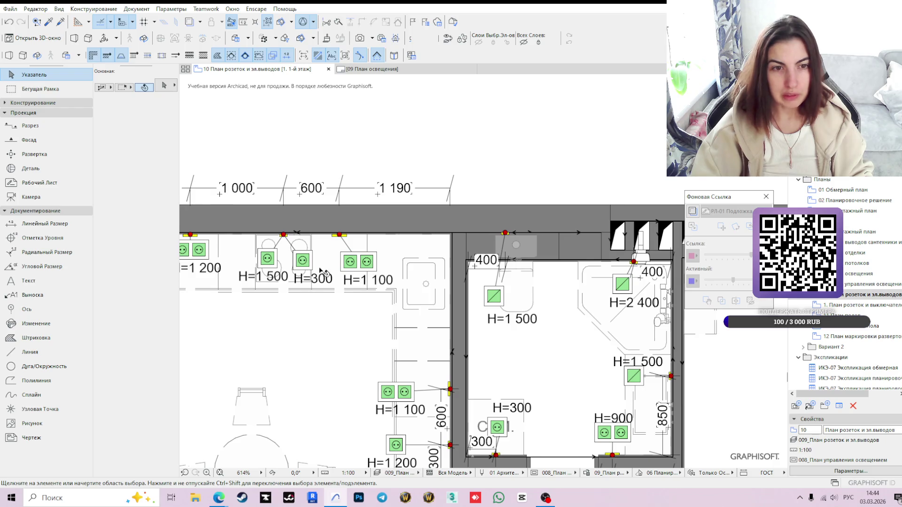
pyautogui.scroll(-3, 318, 269)
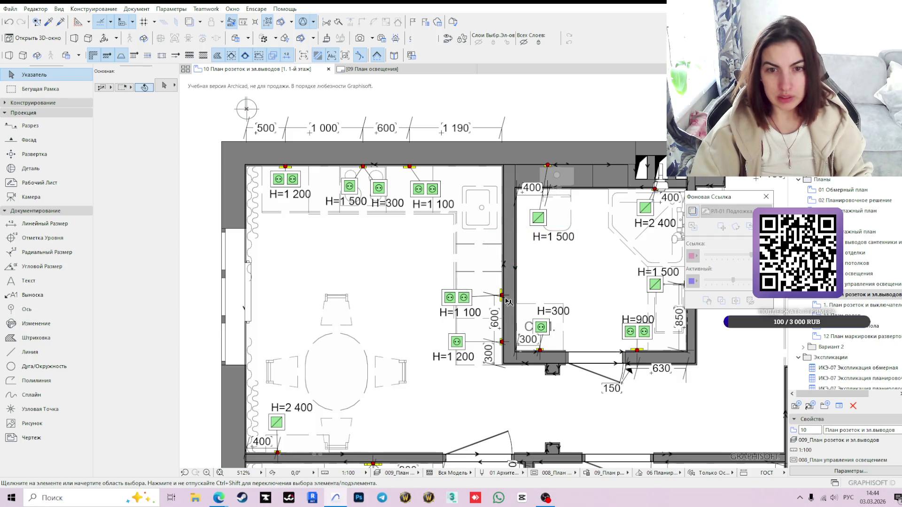
# Move the double socket by the kitchen wall down to its new position.
pyautogui.click(464, 301)
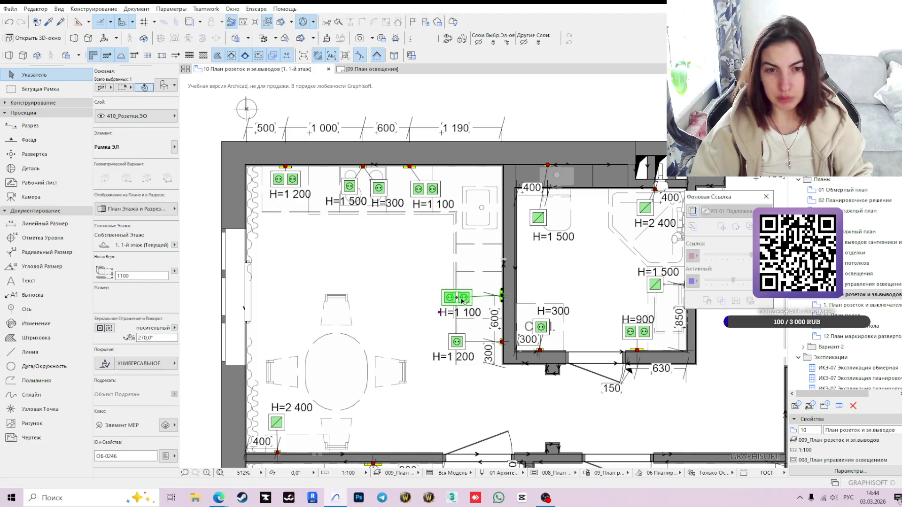
pyautogui.scroll(3, 465, 300)
pyautogui.click(464, 301)
pyautogui.scroll(1, 458, 299)
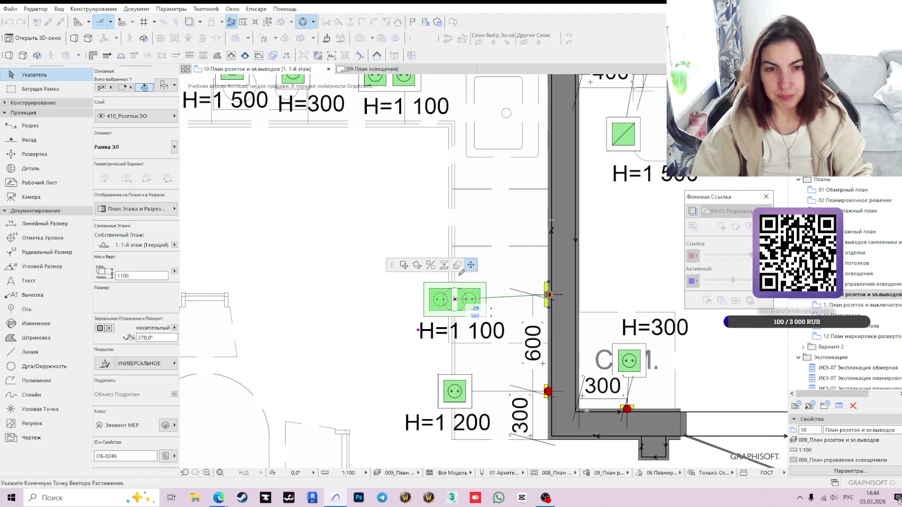
pyautogui.scroll(3, 458, 350)
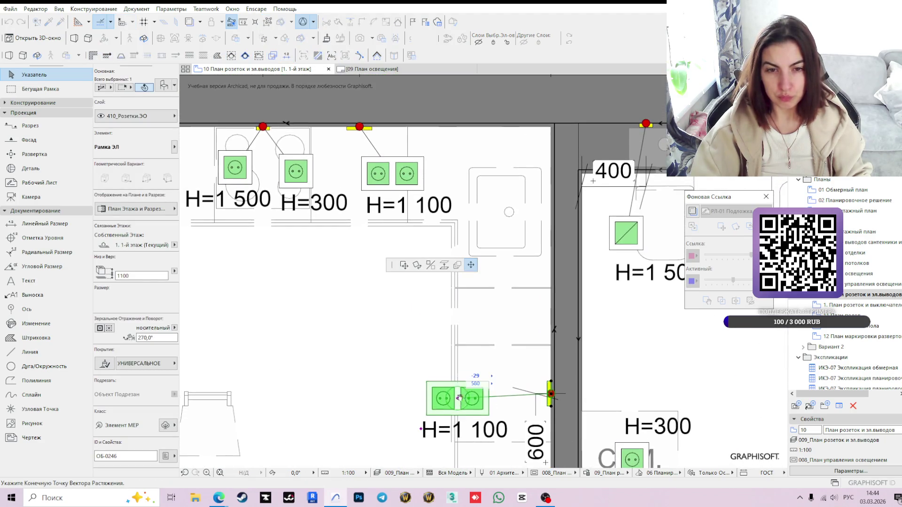
pyautogui.click(460, 345)
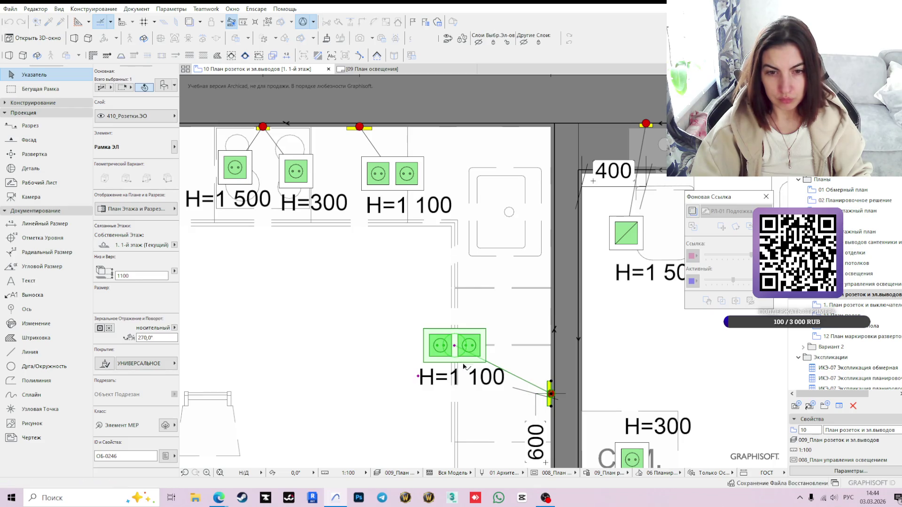
pyautogui.scroll(-2, 465, 388)
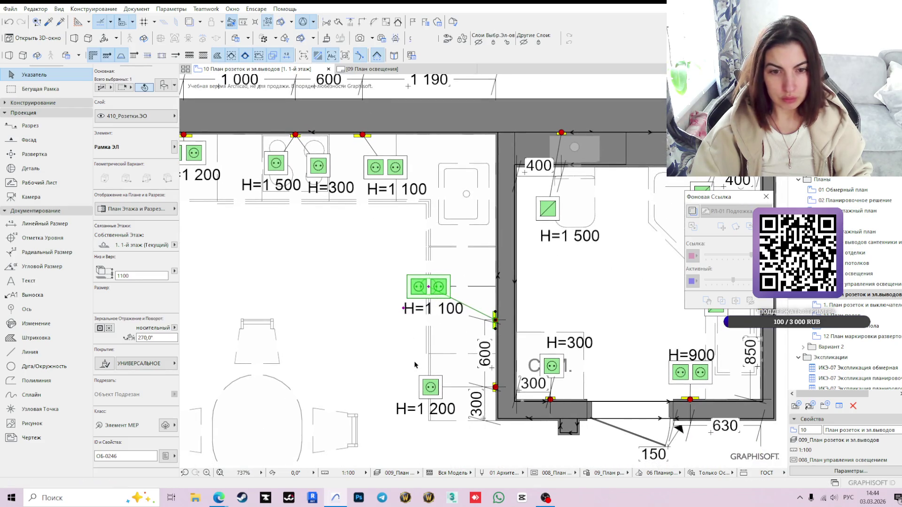
pyautogui.moveTo(487, 319)
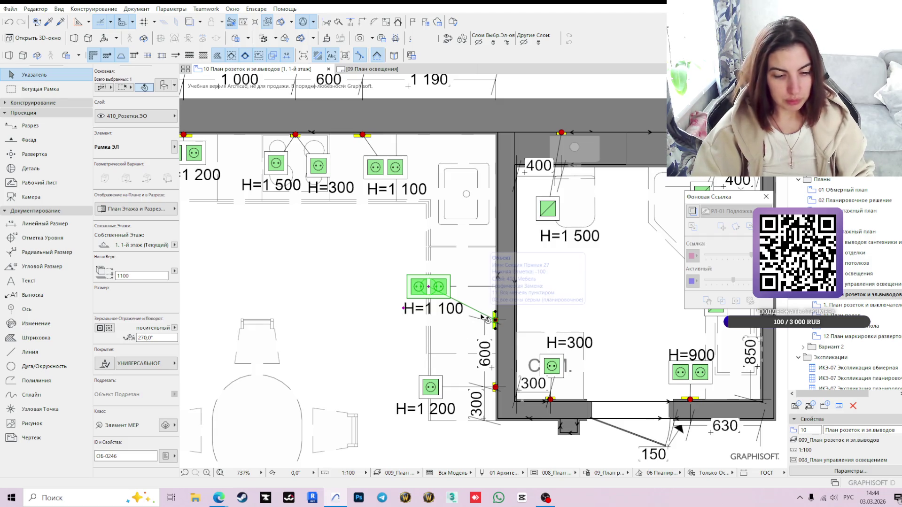
pyautogui.press('Escape')
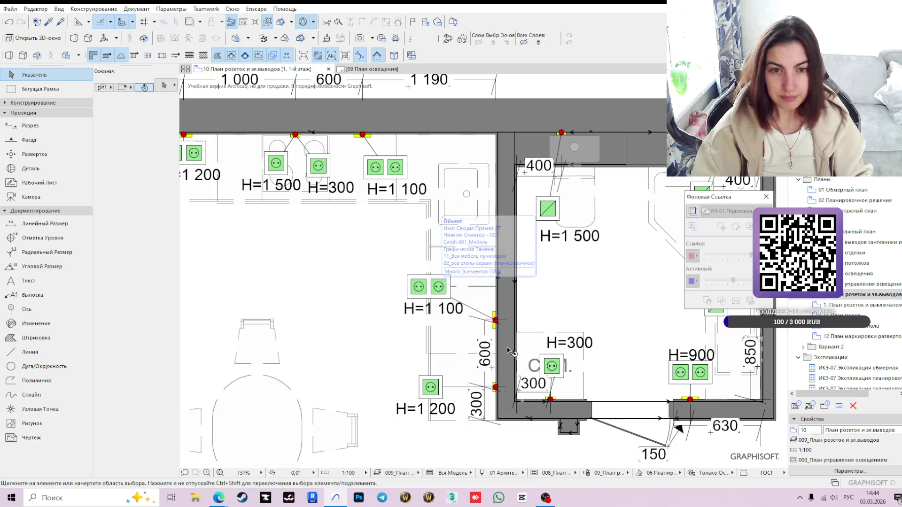
# Copy the H=1 100 double socket directly below the original, snapped to the wall point.
pyautogui.click(426, 287)
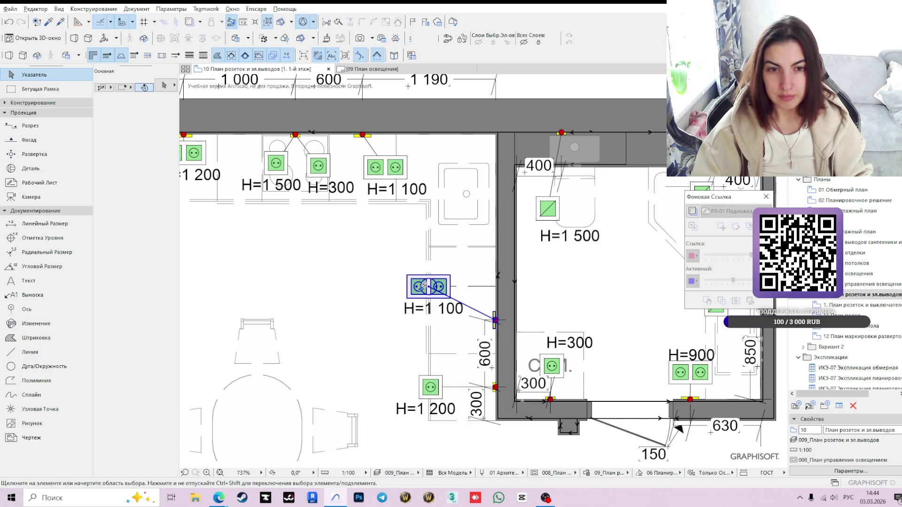
pyautogui.click(364, 330)
pyautogui.press('Escape')
pyautogui.click(365, 329)
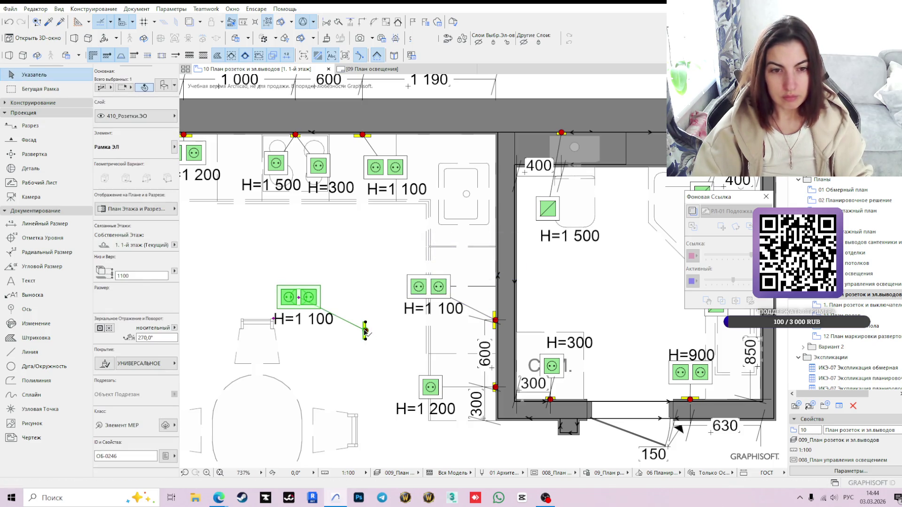
pyautogui.click(364, 330)
pyautogui.scroll(2, 446, 322)
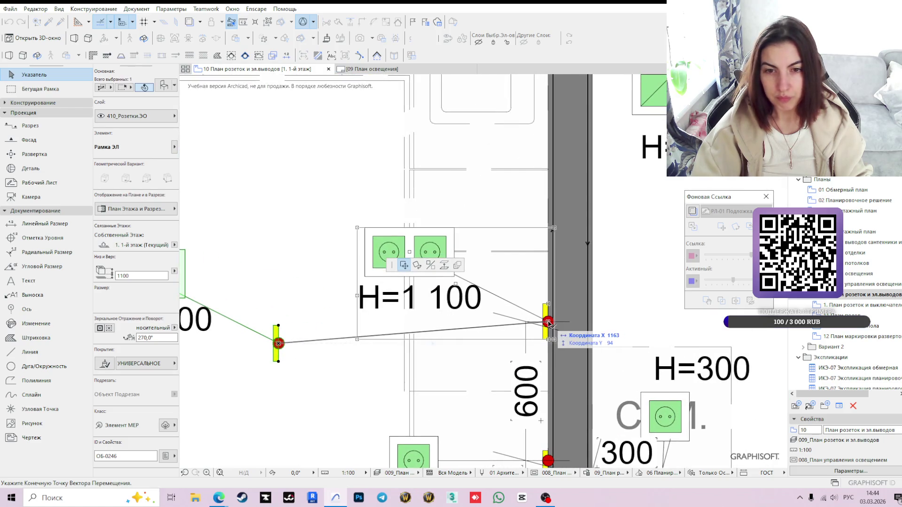
pyautogui.click(548, 324)
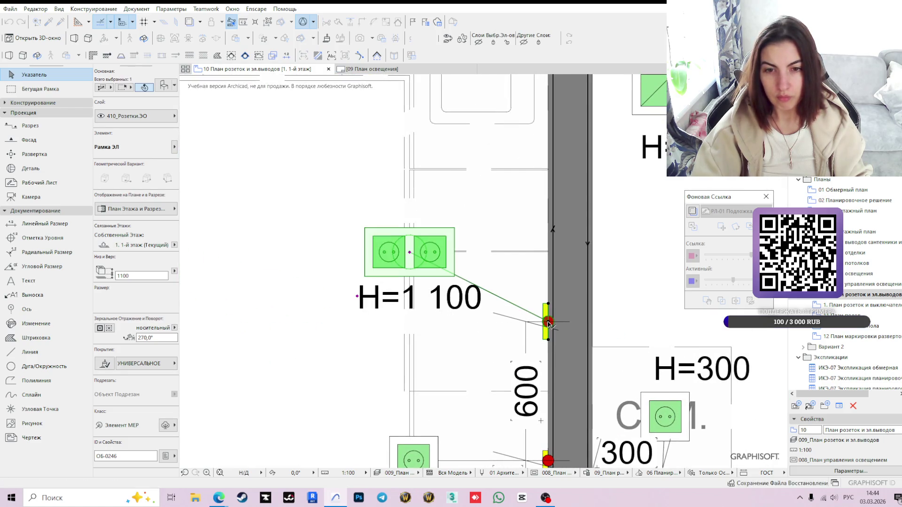
pyautogui.click(409, 251)
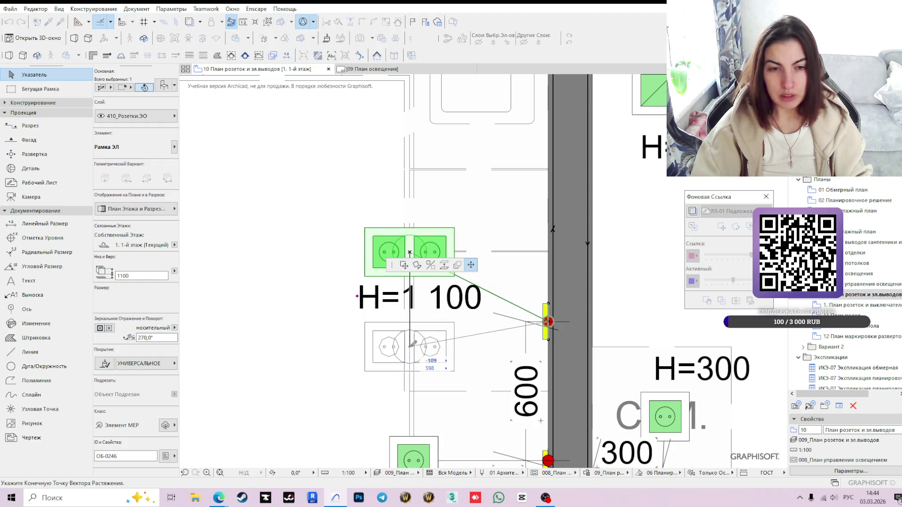
pyautogui.click(410, 346)
pyautogui.scroll(-2, 436, 373)
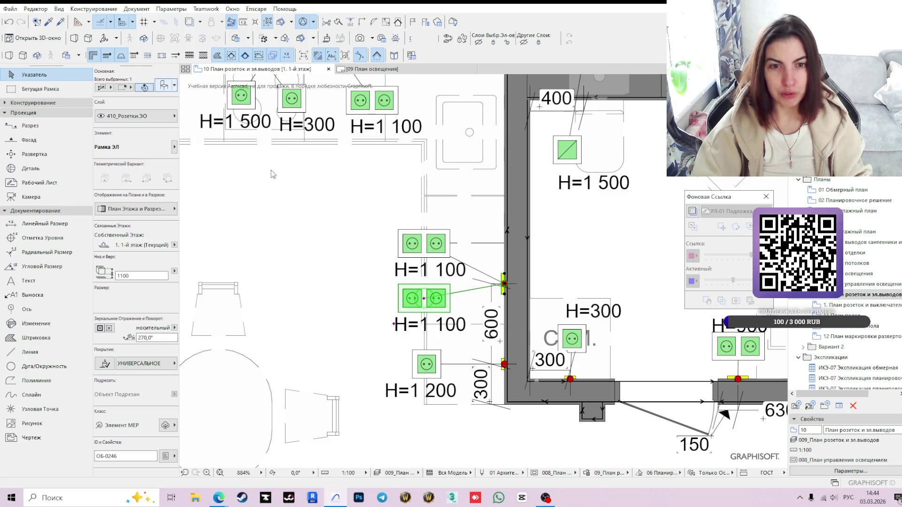
pyautogui.hotkey('ctrl', 't')
# Set the lower socket to frame Рамка x1, insert Спец., height 1500 and confirm.
pyautogui.click(475, 271)
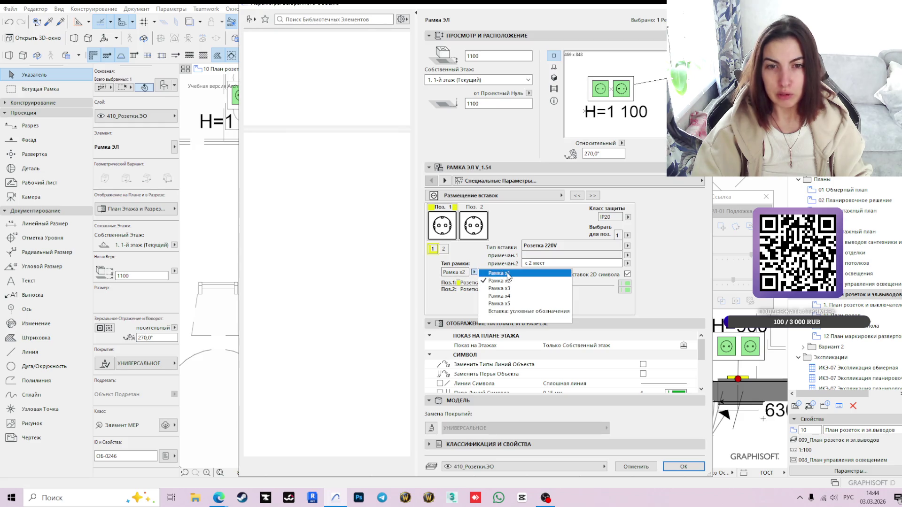
pyautogui.click(507, 273)
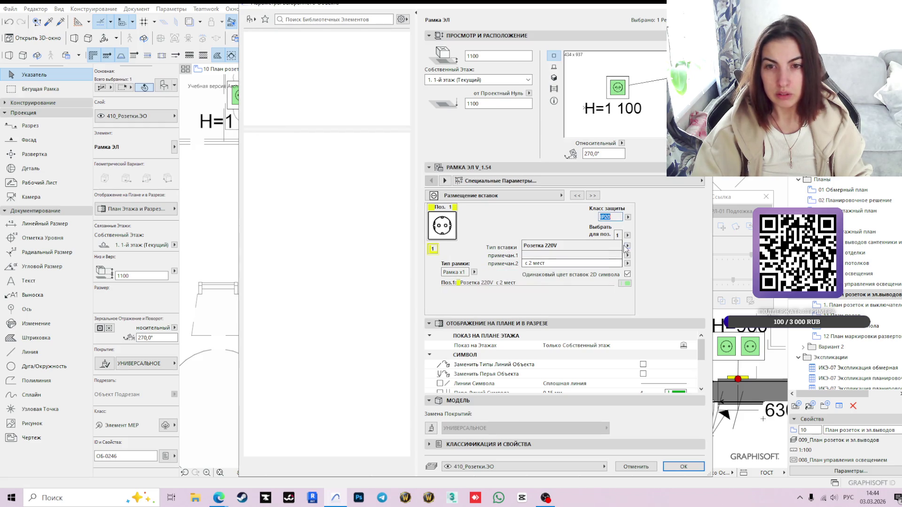
pyautogui.click(626, 245)
pyautogui.click(647, 323)
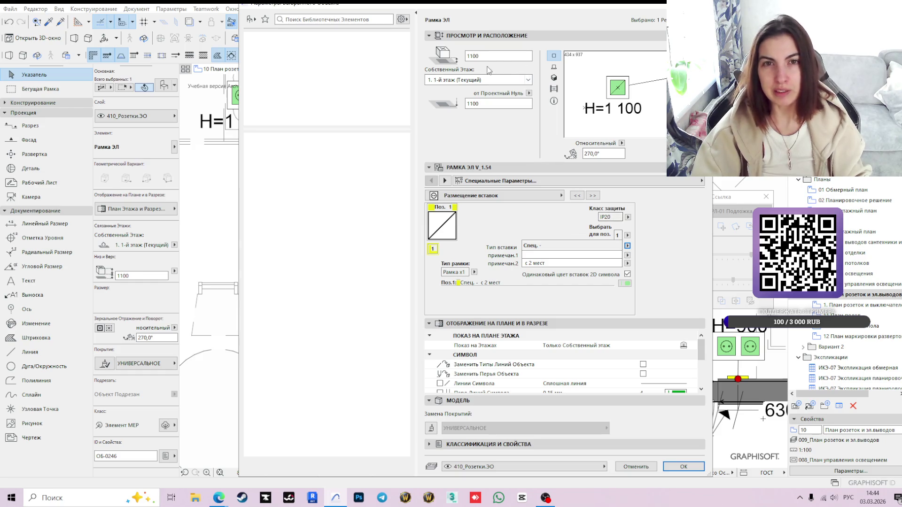
pyautogui.write('1500')
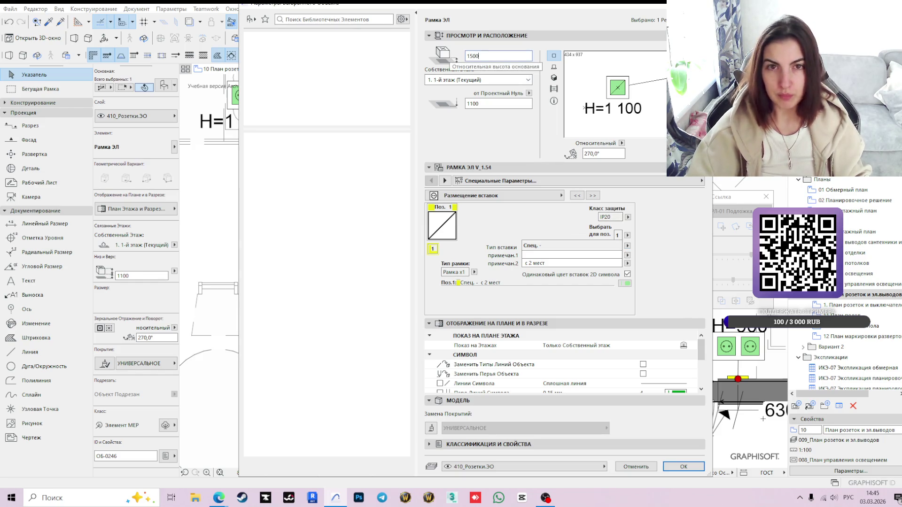
pyautogui.press('Return')
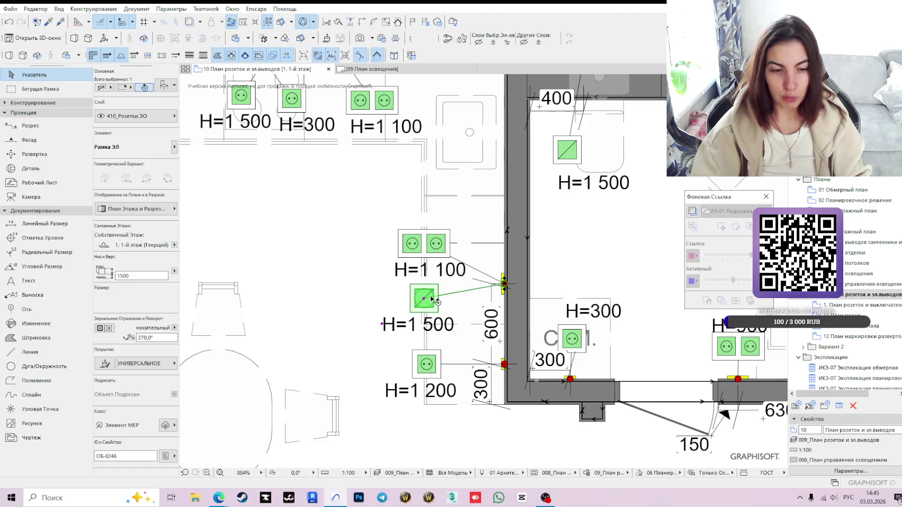
pyautogui.scroll(3, 435, 301)
# Nudge the H=1 500 outlet and its label into place, then open 09 План управления освещением.
pyautogui.click(421, 302)
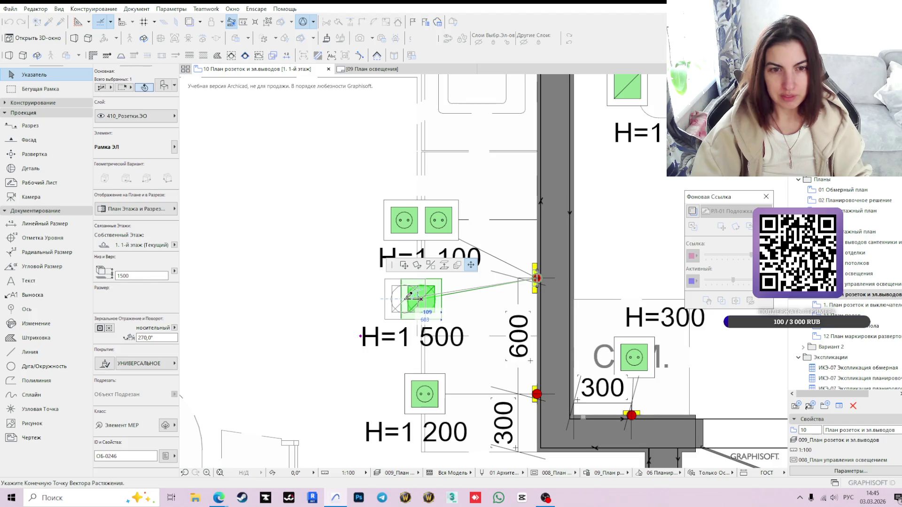
pyautogui.click(406, 300)
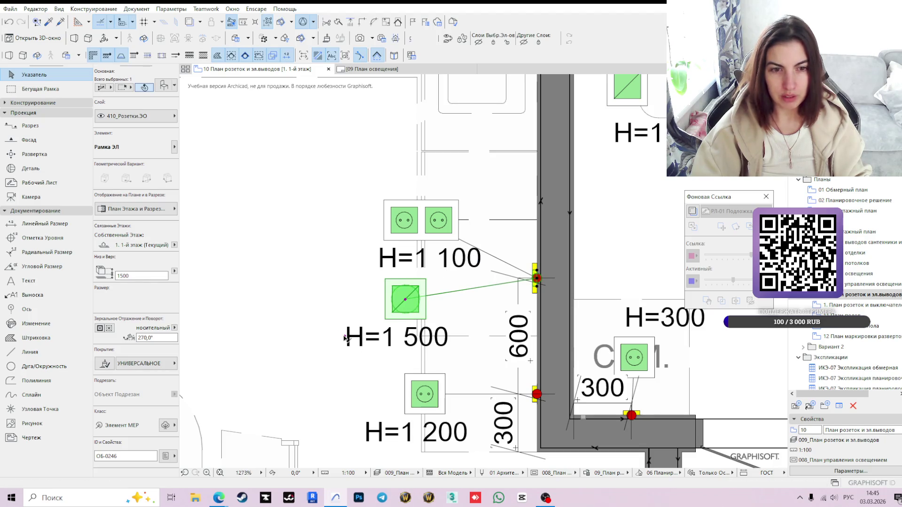
pyautogui.click(345, 338)
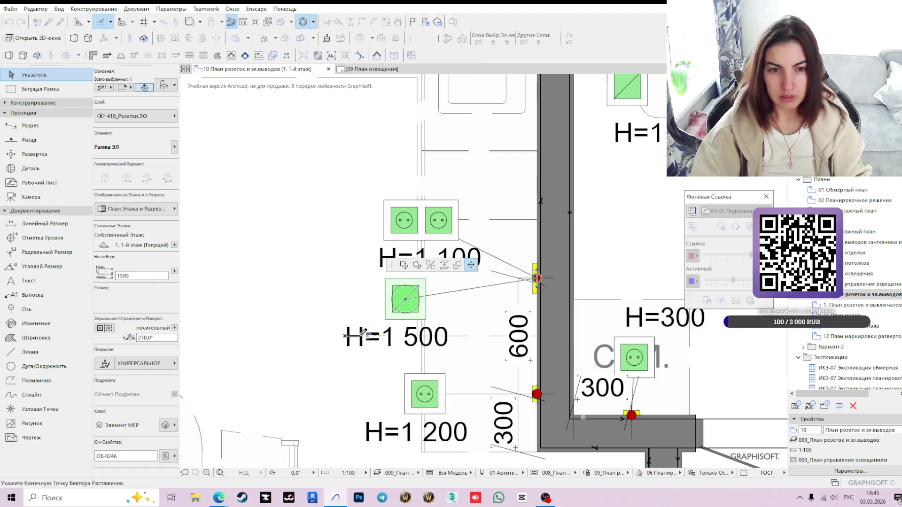
pyautogui.click(361, 338)
pyautogui.click(348, 301)
pyautogui.scroll(-1, 464, 301)
pyautogui.scroll(-3, 464, 301)
pyautogui.scroll(1, 408, 301)
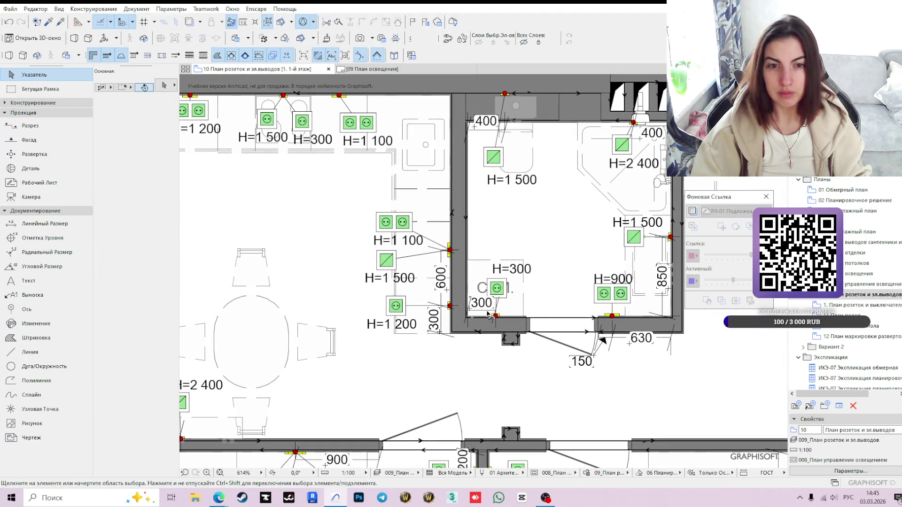
pyautogui.scroll(1, 395, 262)
pyautogui.click(387, 260)
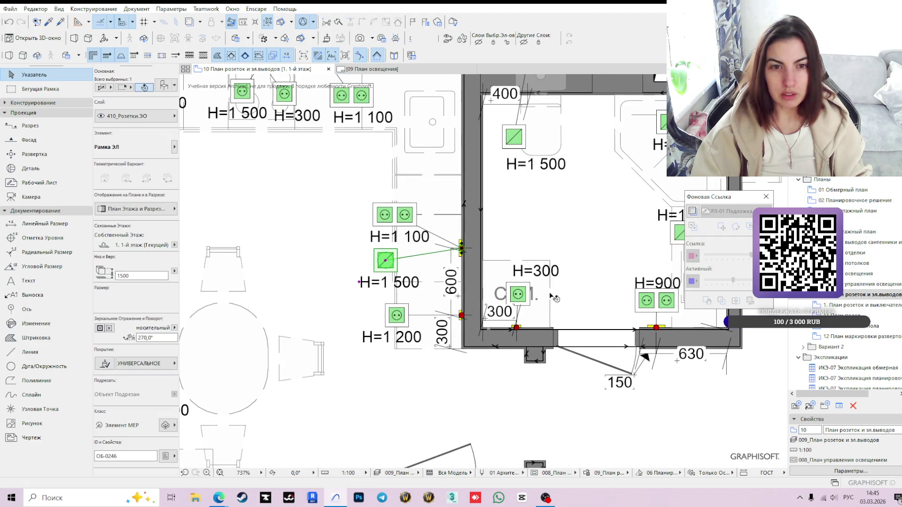
pyautogui.click(499, 395)
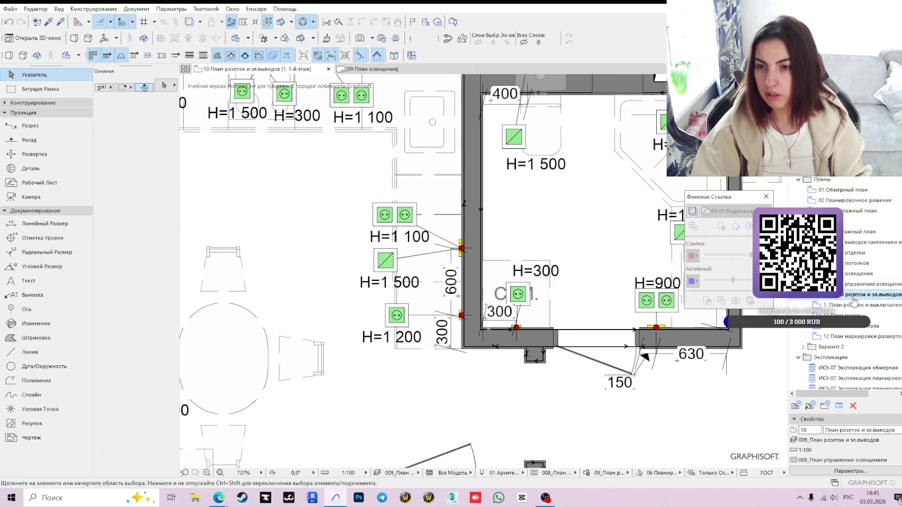
pyautogui.click(857, 274)
pyautogui.click(850, 284)
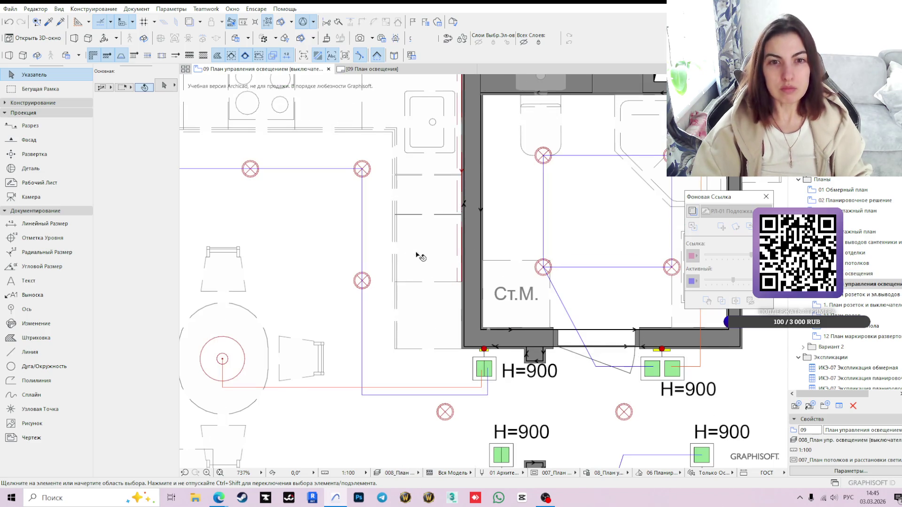
pyautogui.scroll(-3, 412, 247)
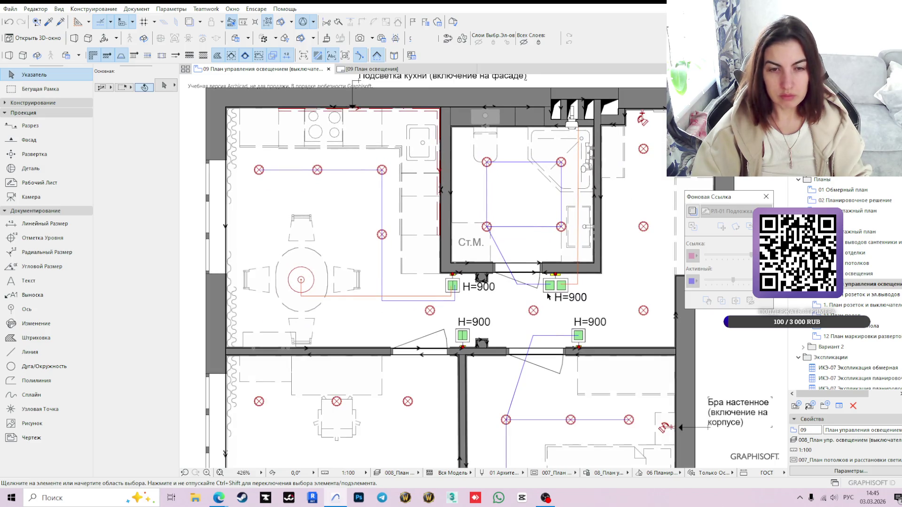
pyautogui.keyDown('shift'); pyautogui.hscroll(5, 430, 248); pyautogui.keyUp('shift')
pyautogui.keyDown('shift'); pyautogui.hscroll(2, 422, 240); pyautogui.keyUp('shift')
pyautogui.scroll(1, 503, 121)
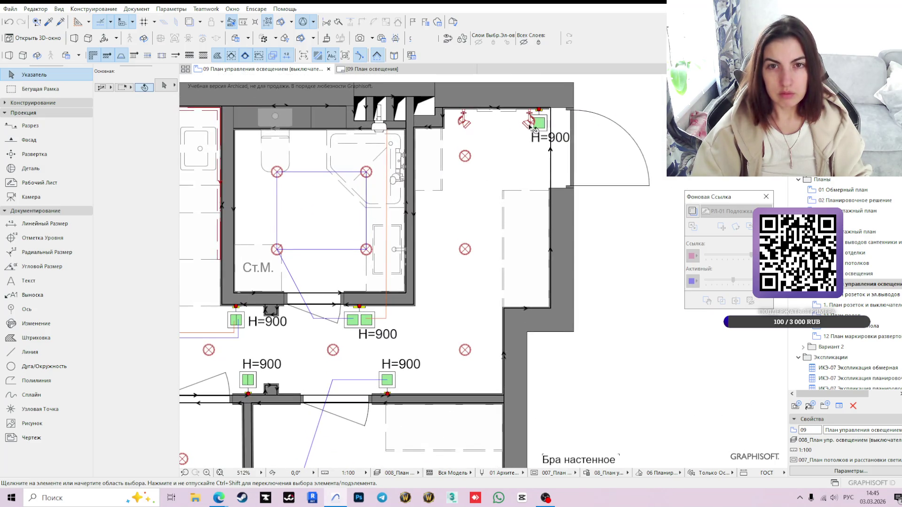
pyautogui.click(530, 122)
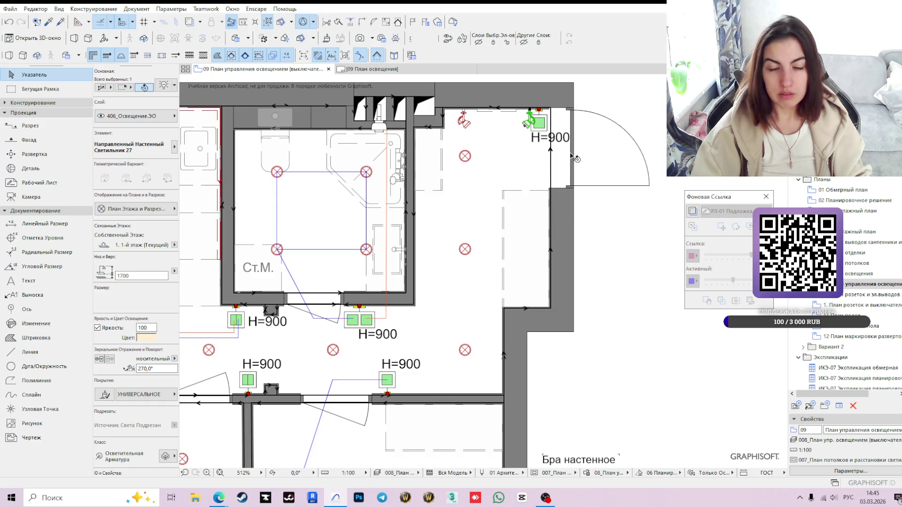
pyautogui.moveTo(581, 167); pyautogui.dragTo(550, 228, button='middle')
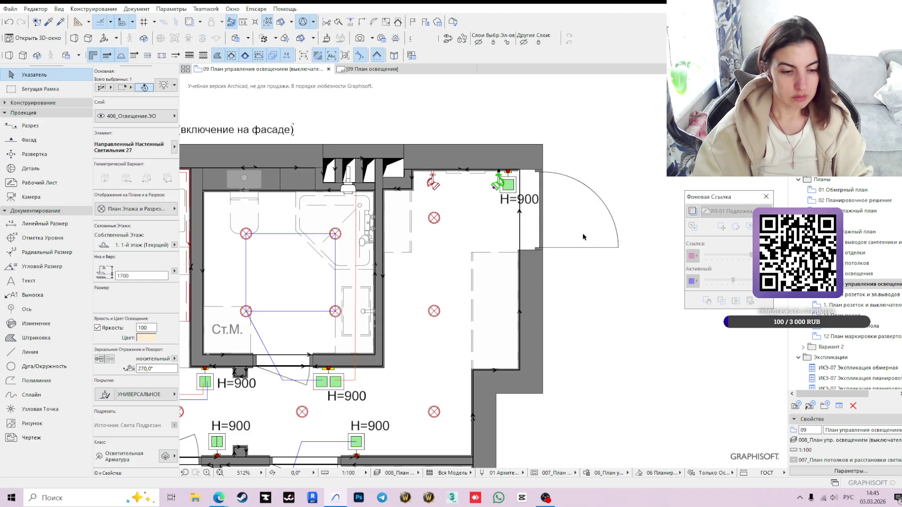
pyautogui.moveTo(597, 288); pyautogui.dragTo(600, 306, button='middle')
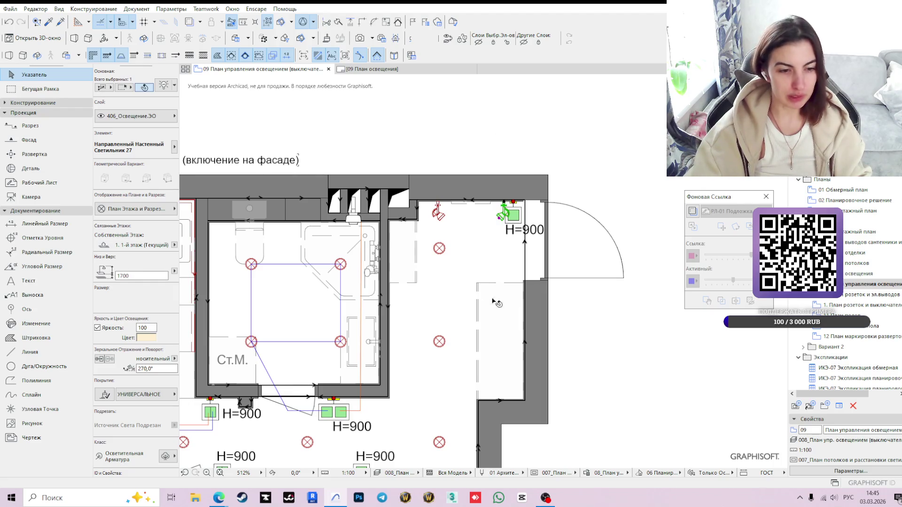
pyautogui.scroll(-3, 504, 303)
pyautogui.moveTo(504, 303)
pyautogui.mouseDown(button='middle')
pyautogui.moveTo(484, 250)
pyautogui.moveTo(514, 261)
pyautogui.mouseUp(button='middle')
pyautogui.moveTo(440, 227); pyautogui.dragTo(450, 278, button='middle')
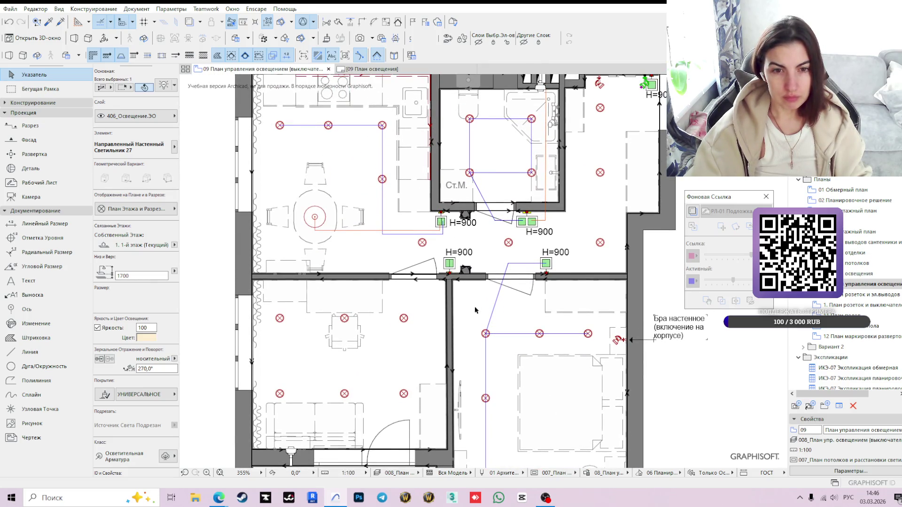
pyautogui.moveTo(457, 328)
pyautogui.mouseDown(button='middle')
pyautogui.moveTo(468, 206)
pyautogui.moveTo(458, 243)
pyautogui.mouseUp(button='middle')
pyautogui.click(441, 225)
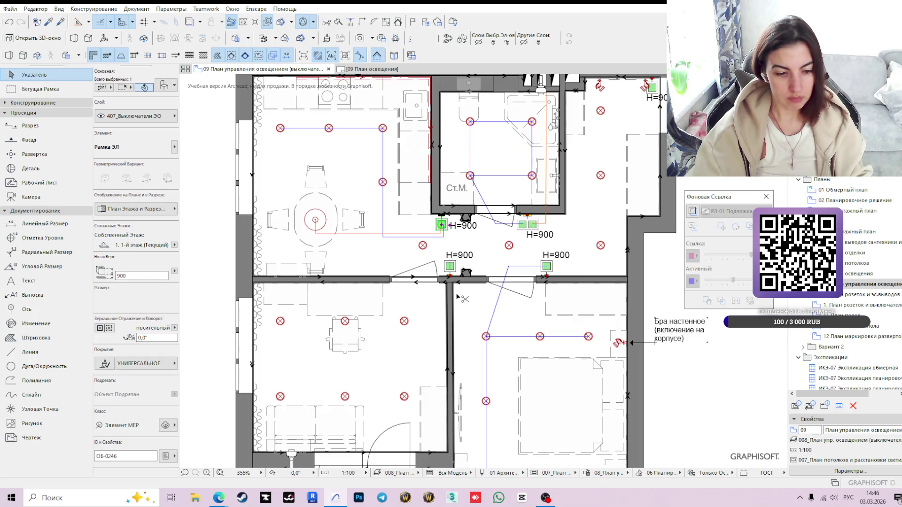
pyautogui.scroll(2, 443, 226)
pyautogui.scroll(1, 445, 227)
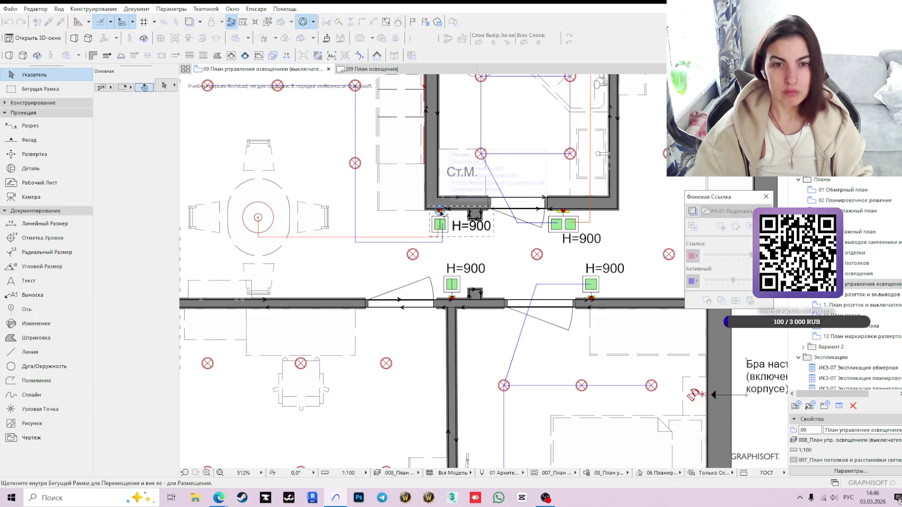
# Drag the selected switch to the right by an exactly entered distance.
pyautogui.moveTo(440, 211); pyautogui.dragTo(437, 364)
pyautogui.scroll(2, 437, 363)
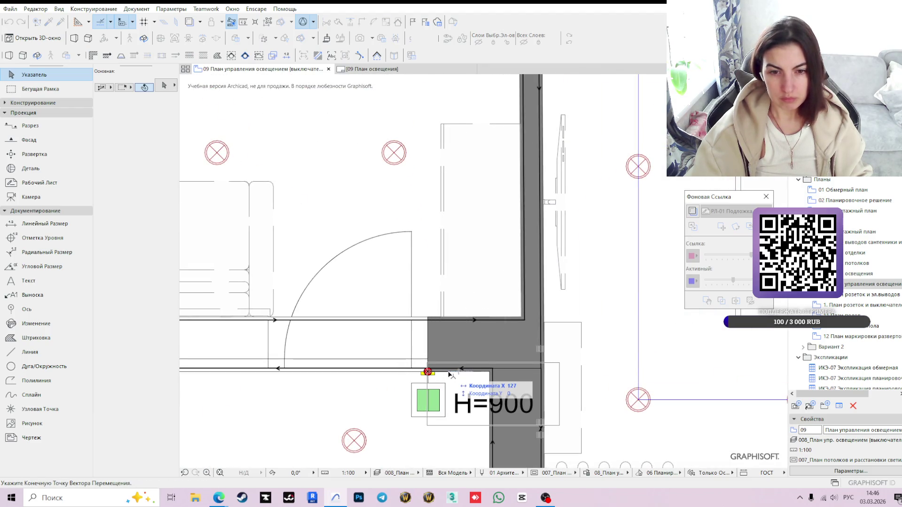
pyautogui.press('Tab')
pyautogui.press('Return')
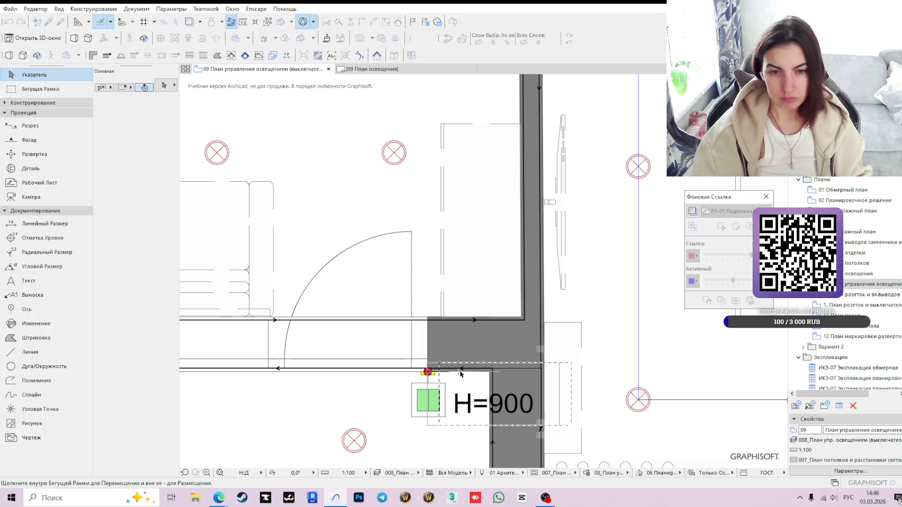
# Set the switch to a single-key type in its object settings.
pyautogui.click(462, 401)
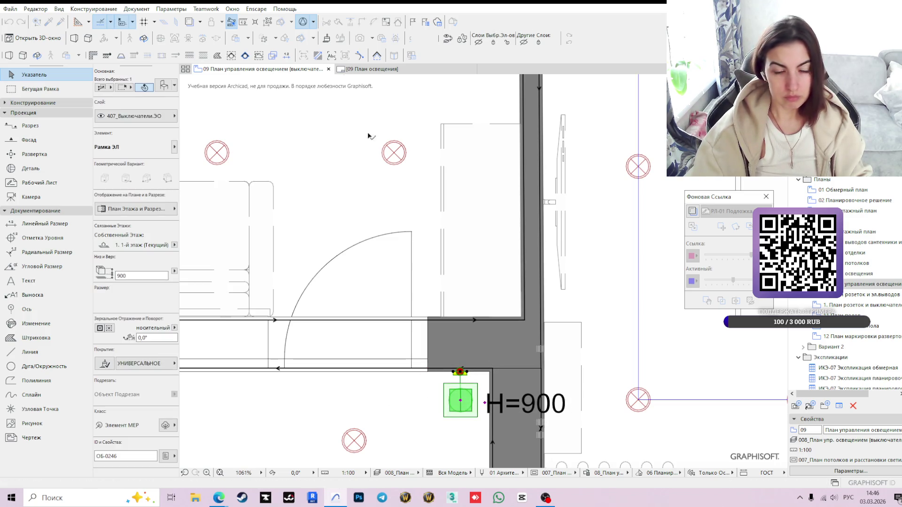
pyautogui.hotkey('ctrl', 't')
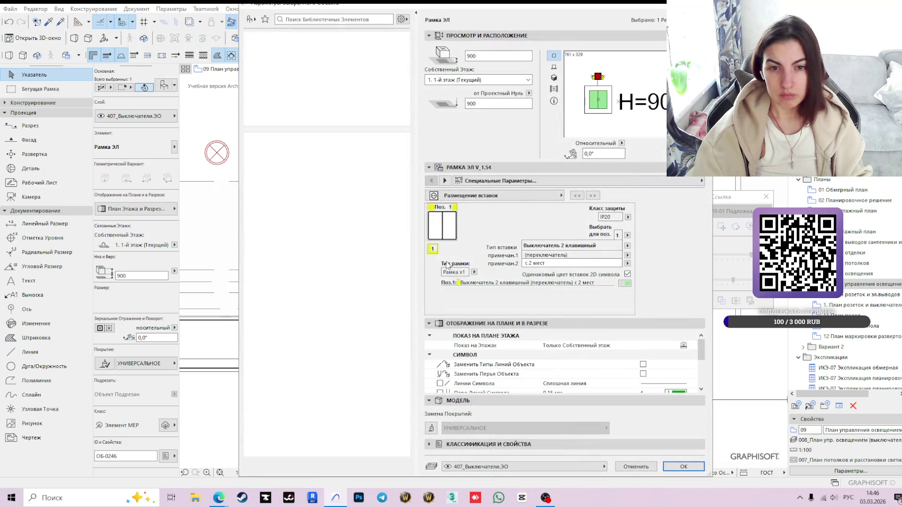
pyautogui.click(627, 245)
pyautogui.click(662, 248)
pyautogui.click(682, 467)
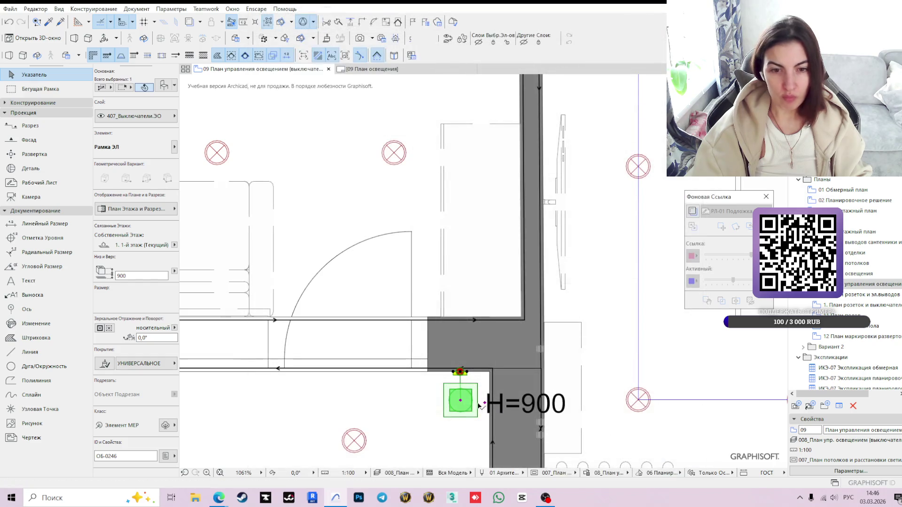
pyautogui.scroll(-3, 418, 361)
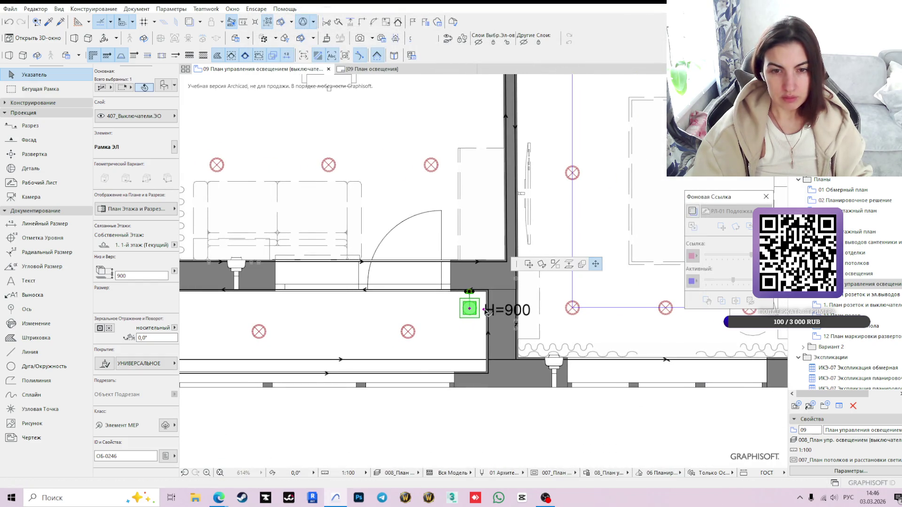
# Reposition the H=900 label below the switch.
pyautogui.click(470, 308)
pyautogui.click(479, 337)
pyautogui.click(420, 419)
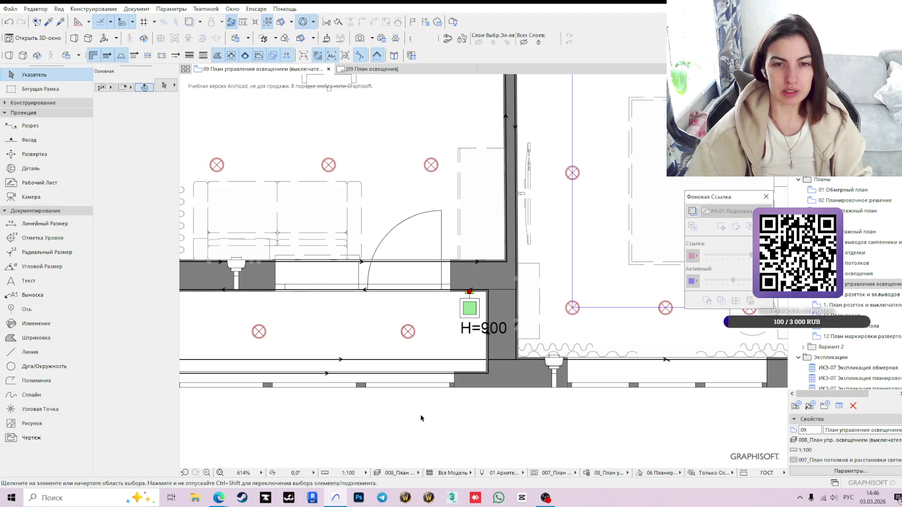
pyautogui.scroll(2, 467, 307)
pyautogui.scroll(2, 461, 307)
# Shift the narrow lower room's switch slightly down and left against the wall corner.
pyautogui.click(460, 306)
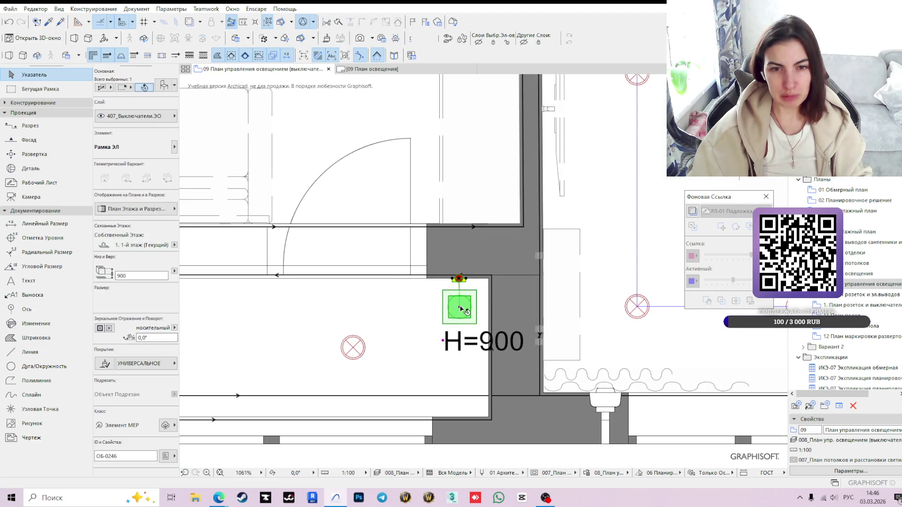
pyautogui.click(460, 307)
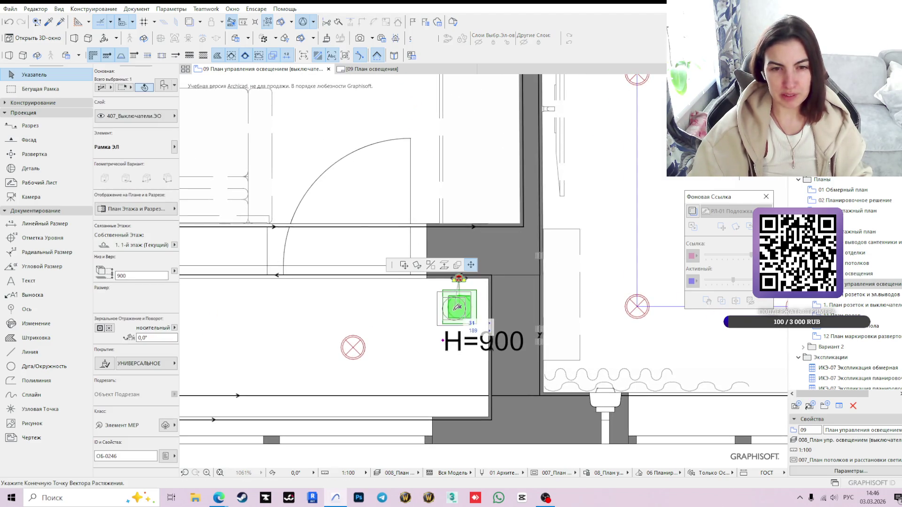
pyautogui.click(434, 320)
pyautogui.scroll(-4, 483, 393)
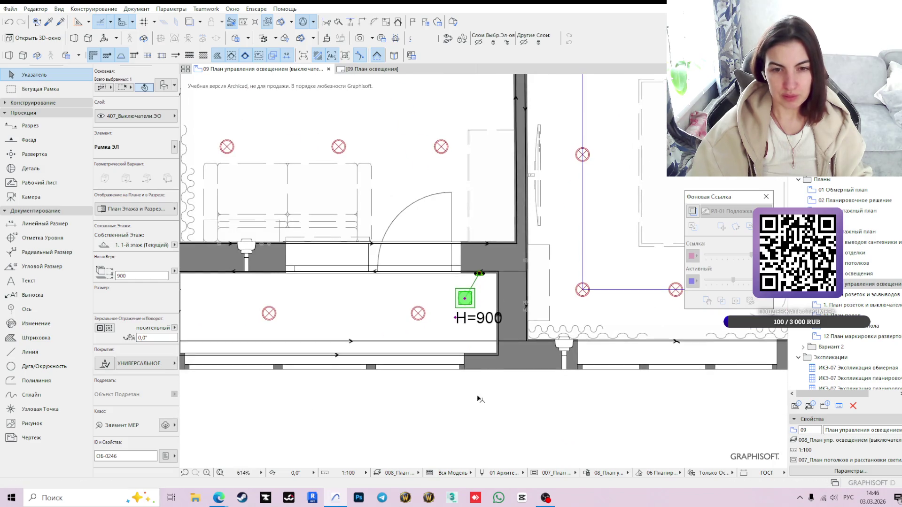
pyautogui.click(484, 394)
pyautogui.scroll(-2, 459, 338)
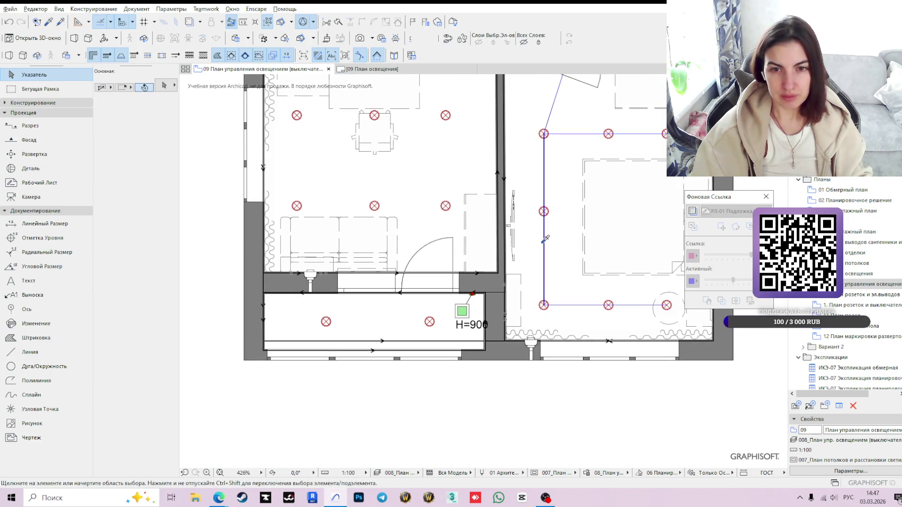
pyautogui.press('l')
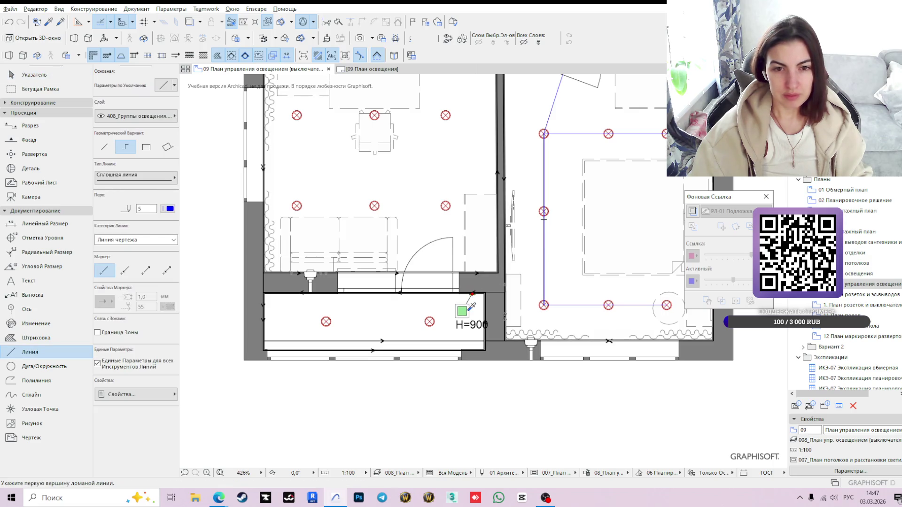
pyautogui.scroll(3, 469, 300)
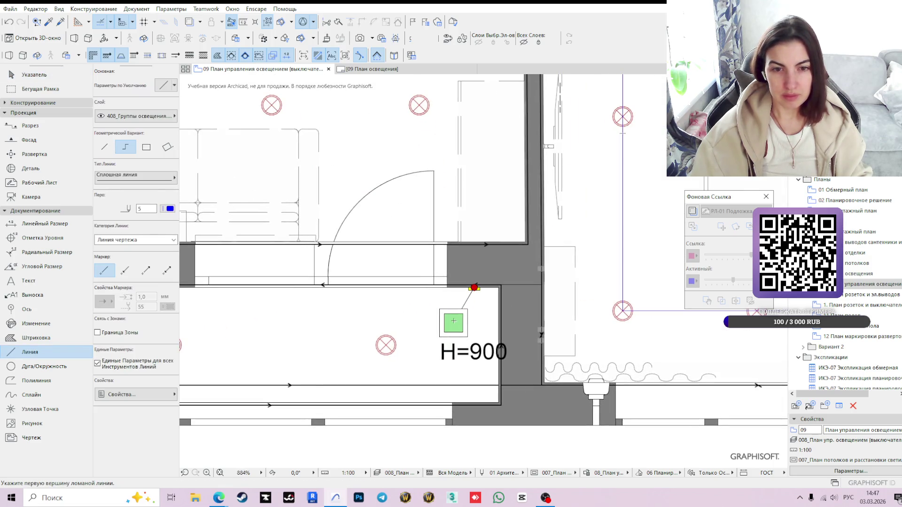
# Draw a wiring polyline from the switch through the right ceiling light to the left one.
pyautogui.click(474, 287)
pyautogui.moveTo(305, 362); pyautogui.dragTo(568, 358, button='middle')
pyautogui.click(596, 344)
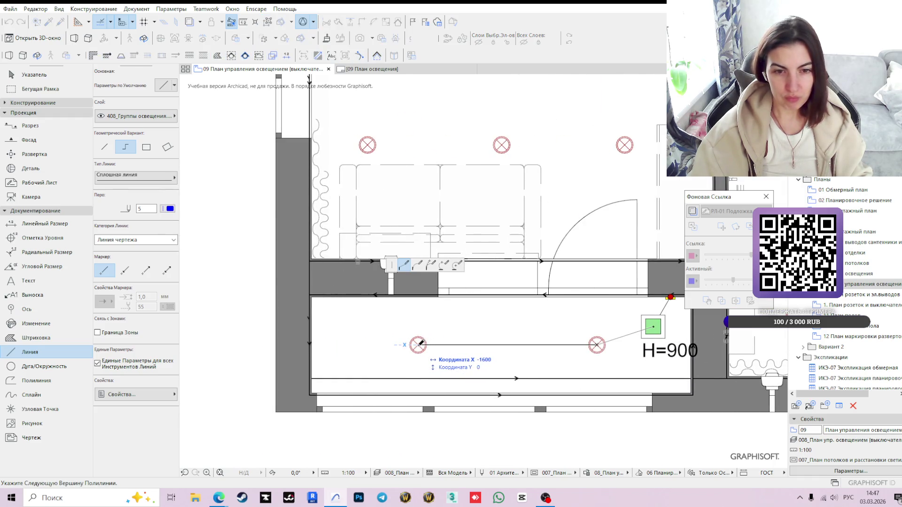
pyautogui.doubleClick(417, 345)
pyautogui.scroll(-4, 319, 323)
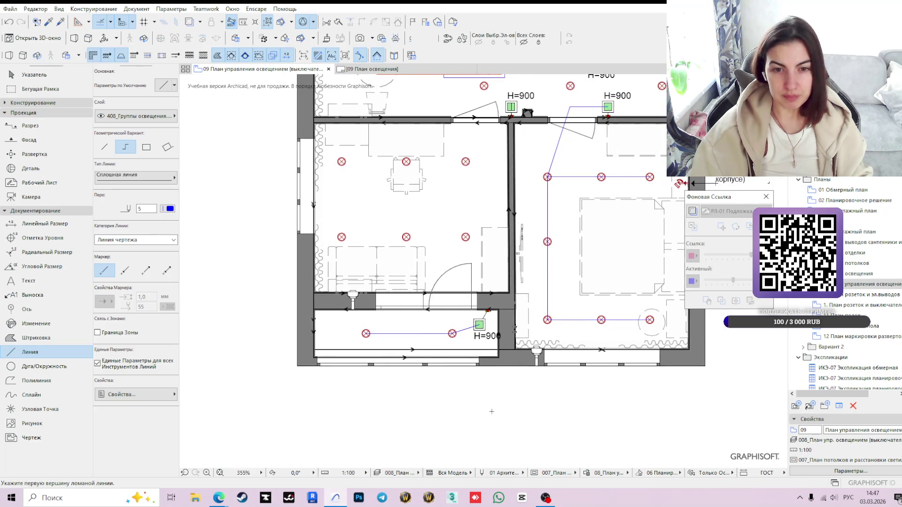
pyautogui.press('Escape')
pyautogui.moveTo(488, 196); pyautogui.dragTo(474, 280, button='middle')
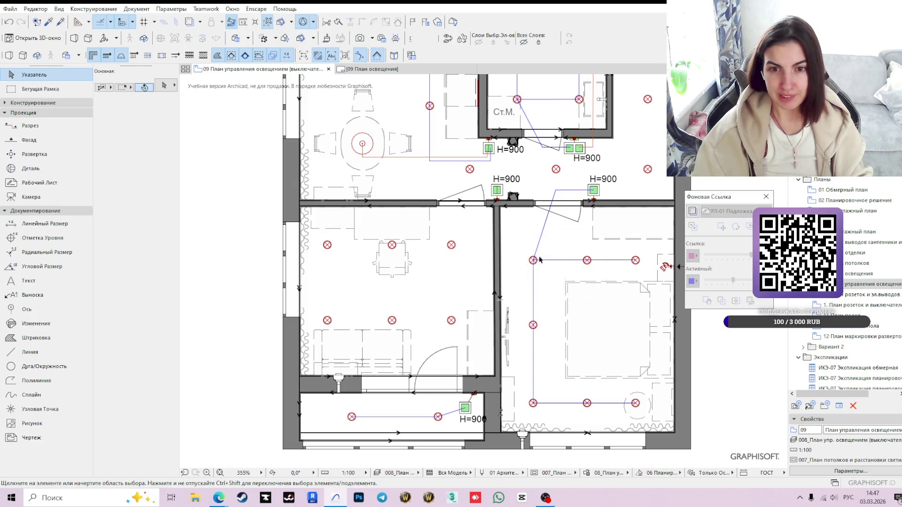
pyautogui.scroll(-2, 572, 288)
pyautogui.scroll(-2, 507, 317)
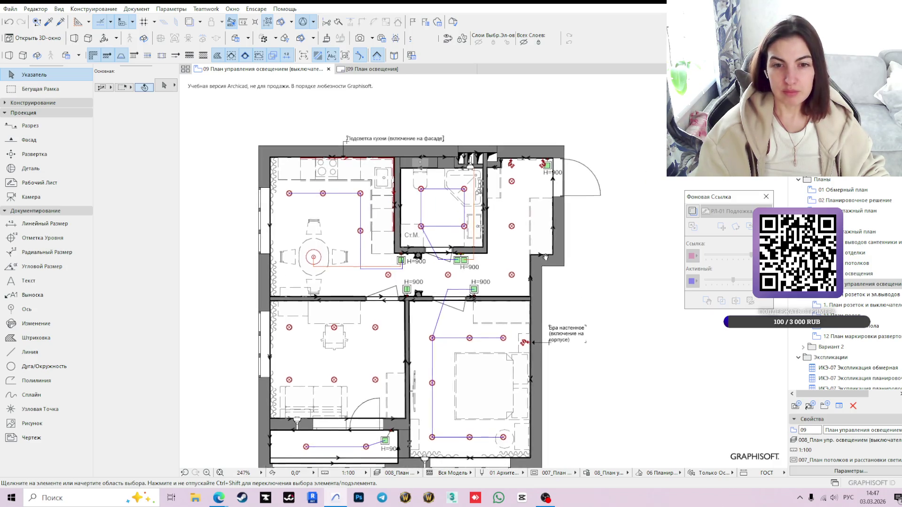
pyautogui.scroll(3, 399, 300)
pyautogui.scroll(2, 399, 299)
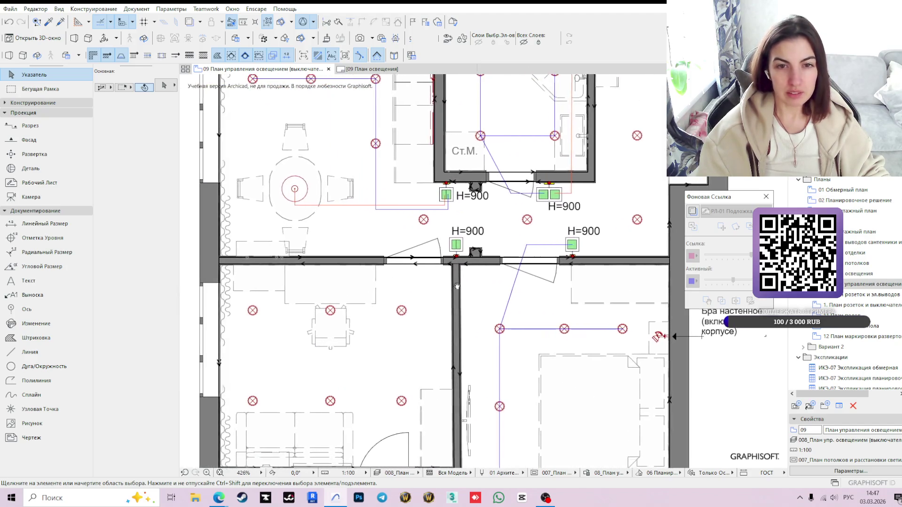
# Check the switch above the doorway, then pick up the purple wiring line's settings with the eyedropper.
pyautogui.click(459, 237)
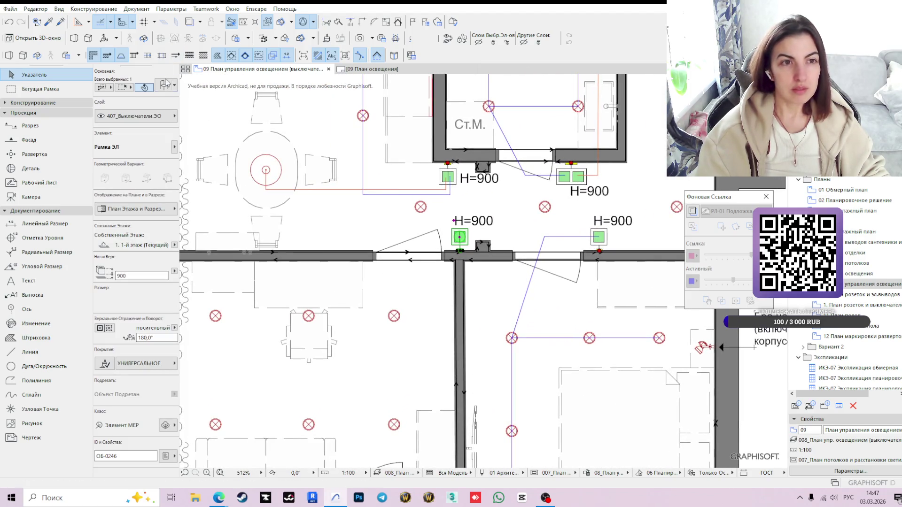
pyautogui.moveTo(352, 262); pyautogui.dragTo(379, 209, button='middle')
pyautogui.click(498, 252)
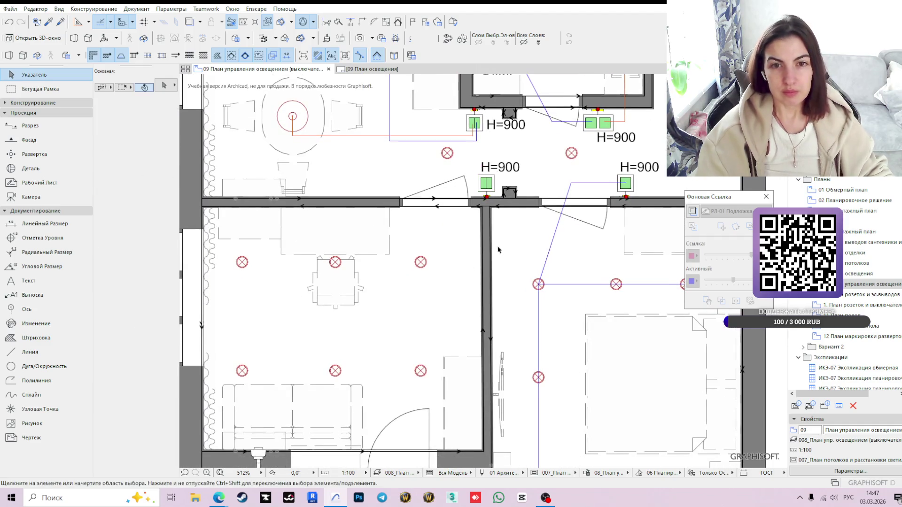
pyautogui.keyDown('alt'); pyautogui.click(553, 243); pyautogui.keyUp('alt')
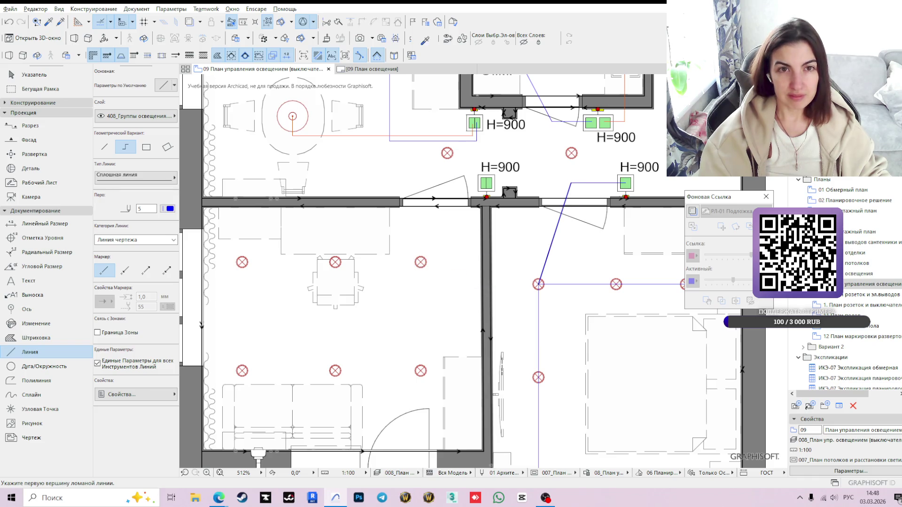
# Draw a purple wiring polyline from the switch, bending across the upper ceiling-light row to its leftmost lamp.
pyautogui.press('Escape')
pyautogui.scroll(-5, 333, 232)
pyautogui.scroll(2, 333, 233)
pyautogui.scroll(1, 333, 343)
pyautogui.click(332, 343)
pyautogui.press('l')
pyautogui.scroll(2, 390, 197)
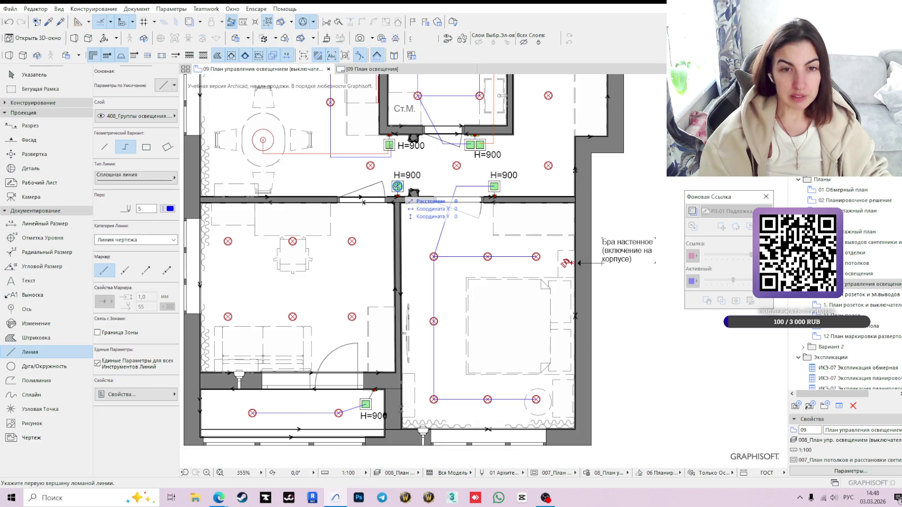
pyautogui.scroll(2, 398, 187)
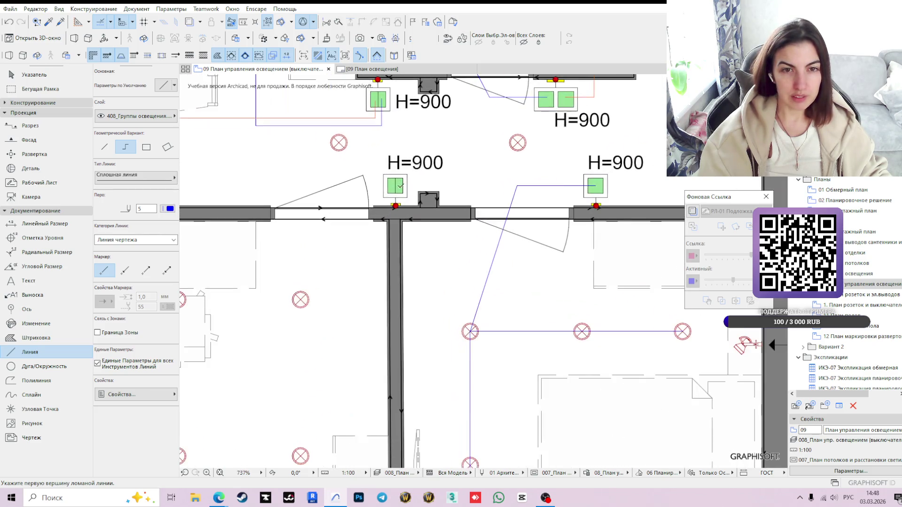
pyautogui.click(396, 186)
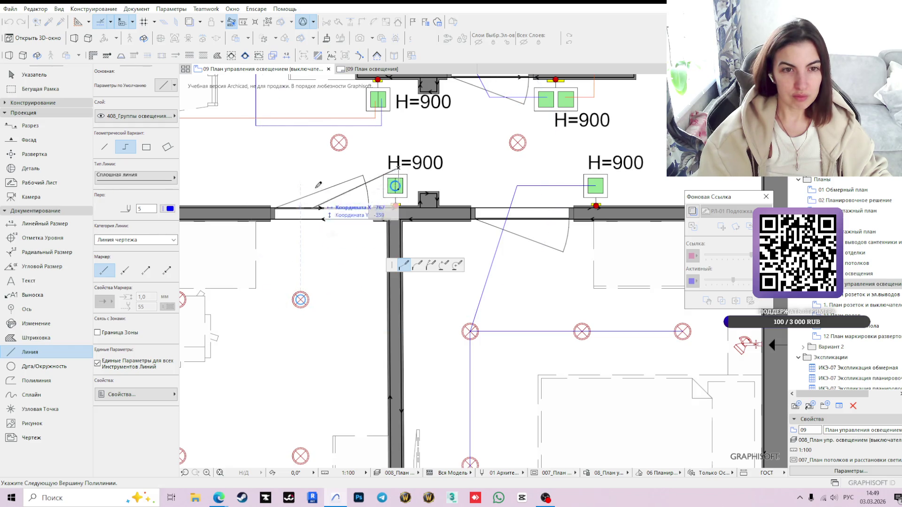
pyautogui.click(300, 166)
pyautogui.click(300, 299)
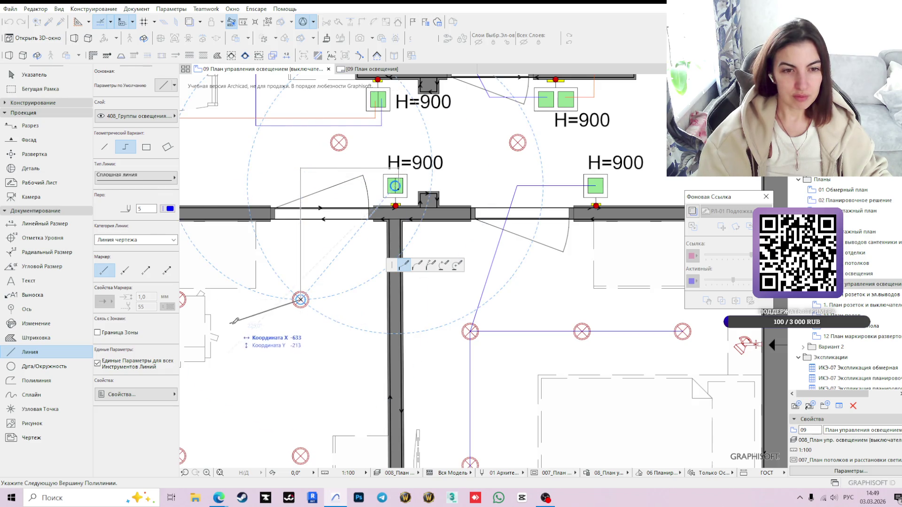
pyautogui.moveTo(302, 298); pyautogui.dragTo(489, 291, button='middle')
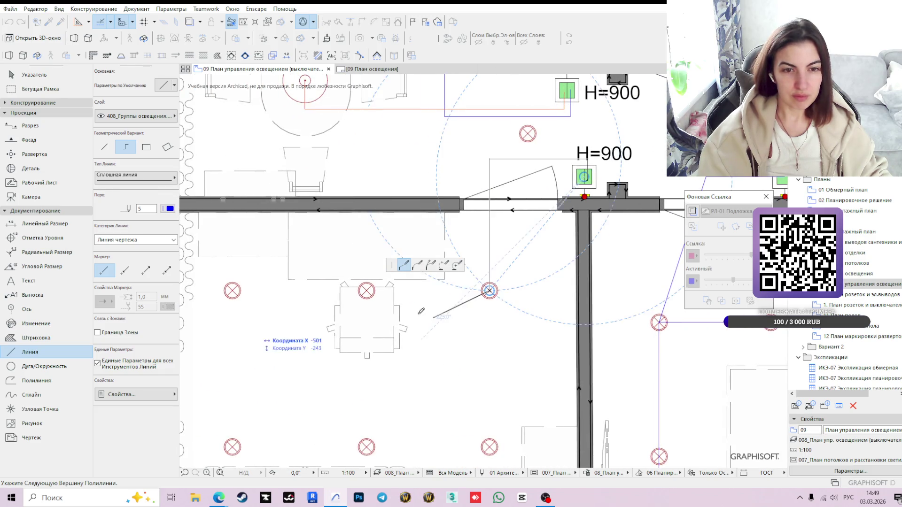
pyautogui.doubleClick(233, 291)
pyautogui.scroll(-3, 447, 338)
pyautogui.scroll(2, 481, 264)
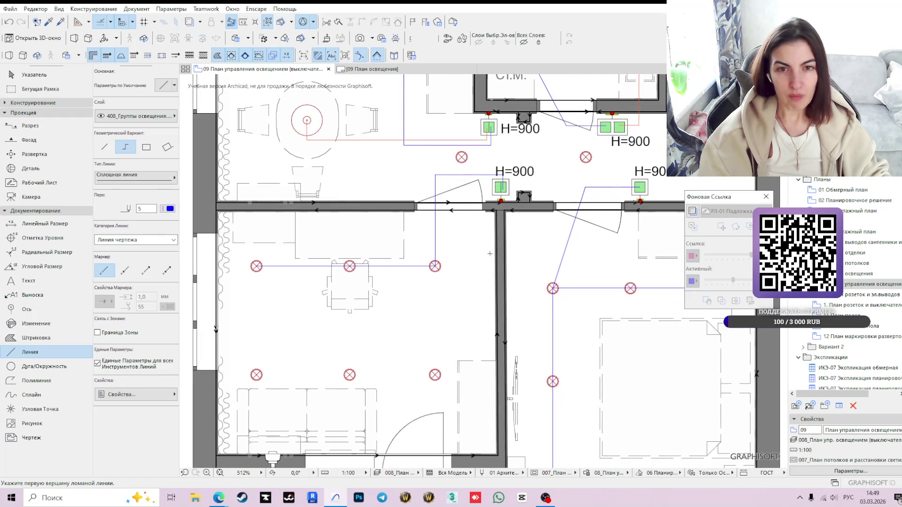
# Draw a second wiring polyline in orange from the switch down to the lower light row's leftmost lamp.
pyautogui.keyDown('shift'); pyautogui.click(444, 139); pyautogui.keyUp('shift')
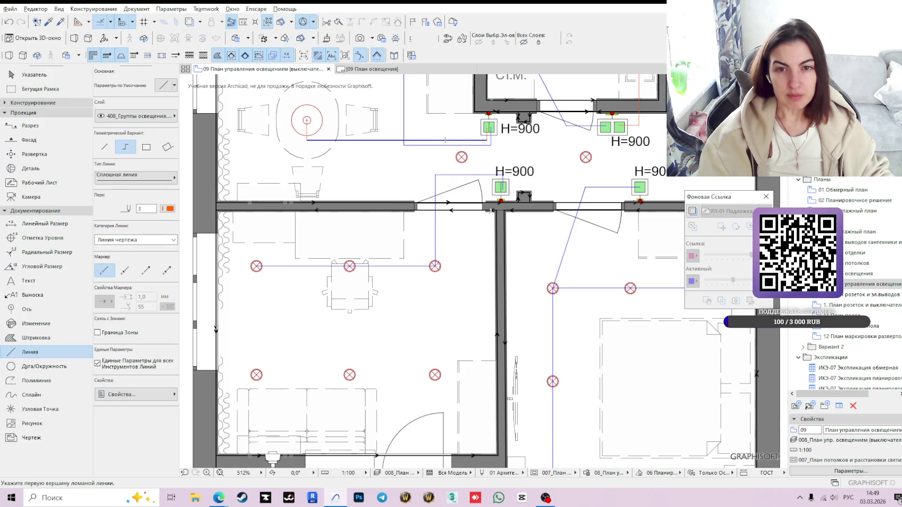
pyautogui.scroll(2, 495, 213)
pyautogui.click(511, 197)
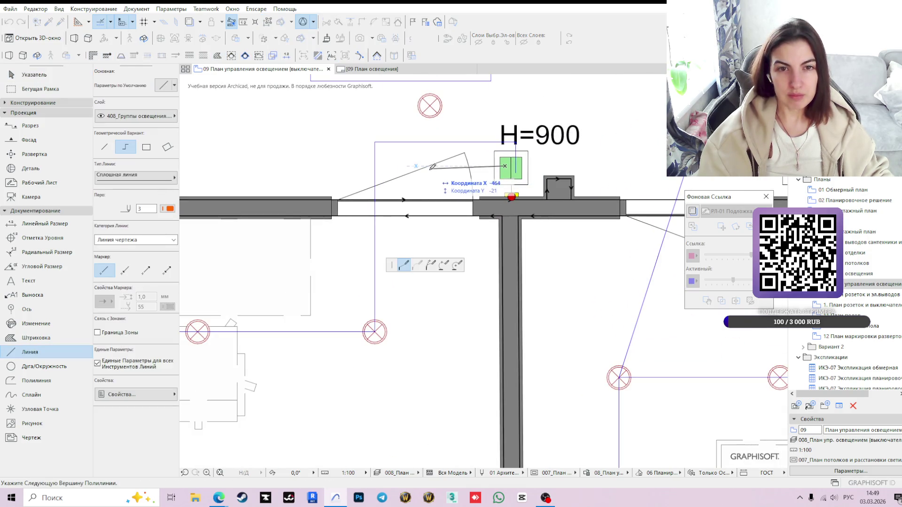
pyautogui.scroll(-2, 440, 195)
pyautogui.click(428, 179)
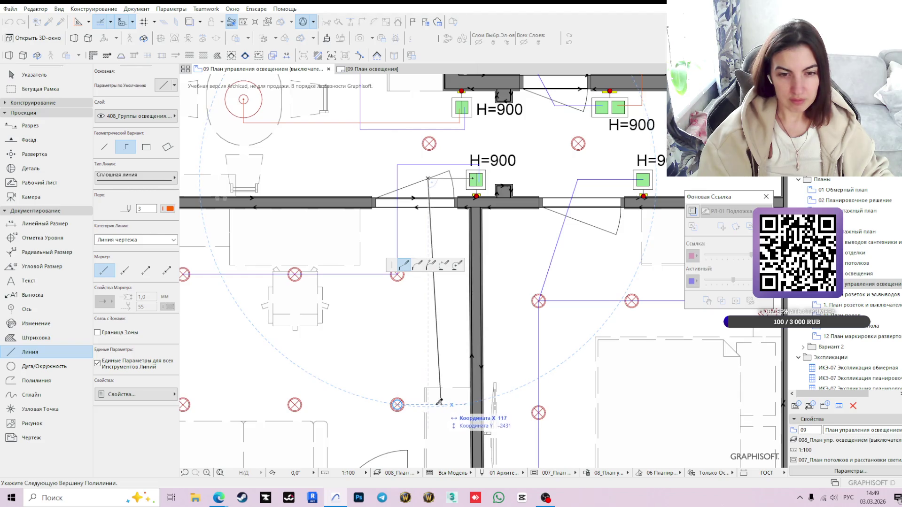
pyautogui.moveTo(278, 401); pyautogui.dragTo(517, 408, button='middle')
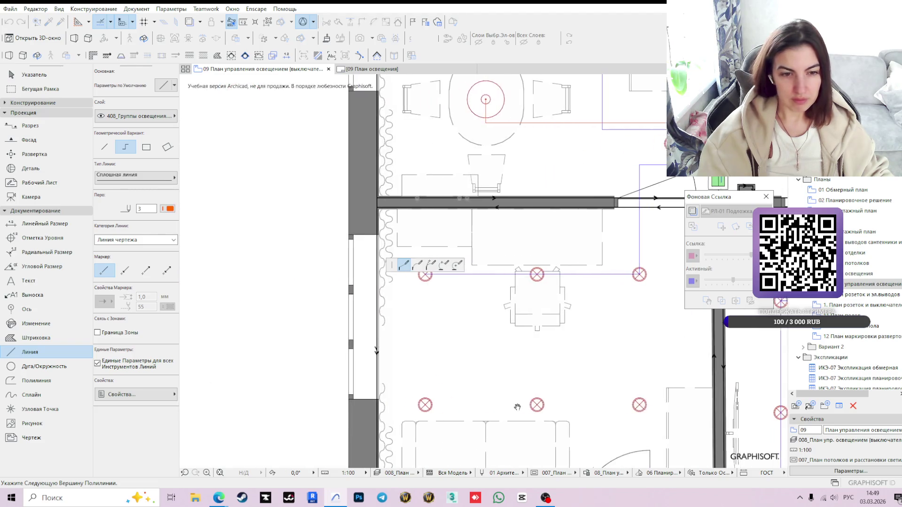
pyautogui.doubleClick(426, 404)
pyautogui.scroll(-3, 488, 405)
pyautogui.scroll(4, 521, 367)
pyautogui.press('Escape')
# Stretch the orange lower-row wire and the vertical wire so their endpoints meet at the corner.
pyautogui.click(517, 354)
pyautogui.scroll(2, 515, 354)
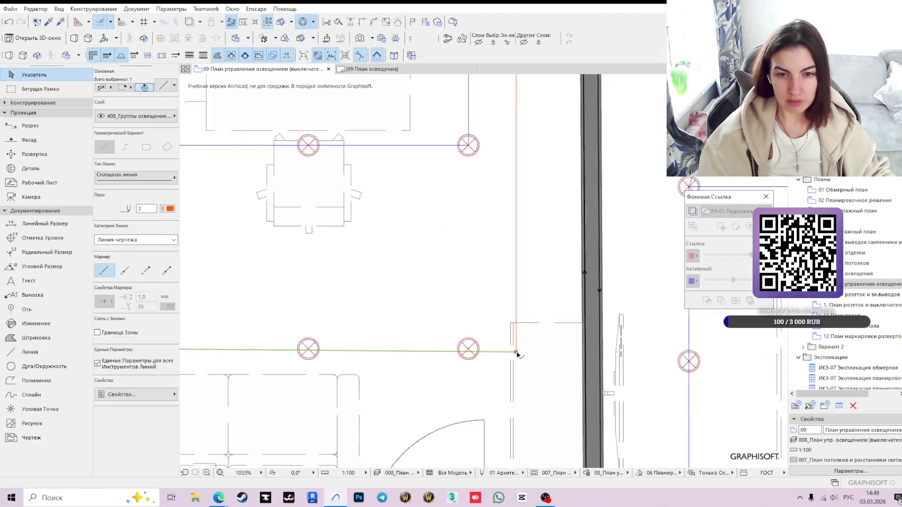
pyautogui.scroll(2, 515, 355)
pyautogui.click(515, 350)
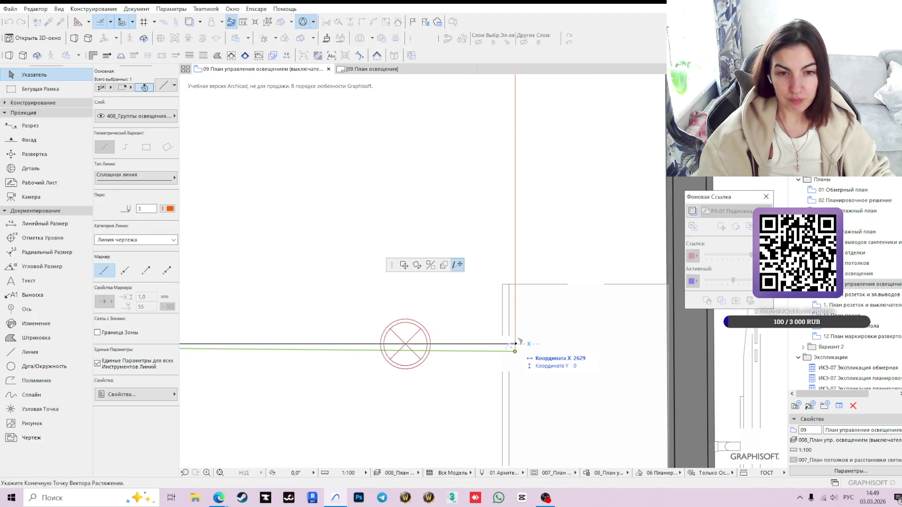
pyautogui.click(515, 345)
pyautogui.click(517, 346)
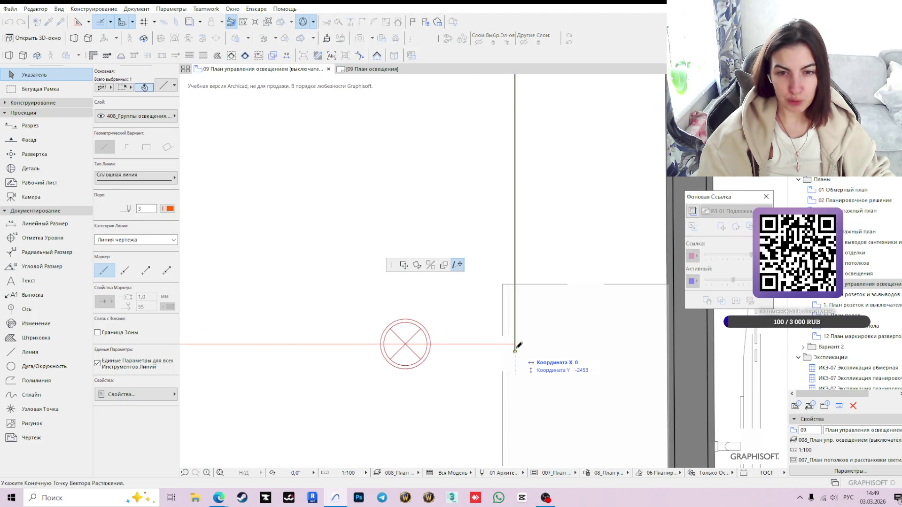
pyautogui.click(516, 346)
pyautogui.scroll(-3, 516, 346)
pyautogui.scroll(-1, 511, 351)
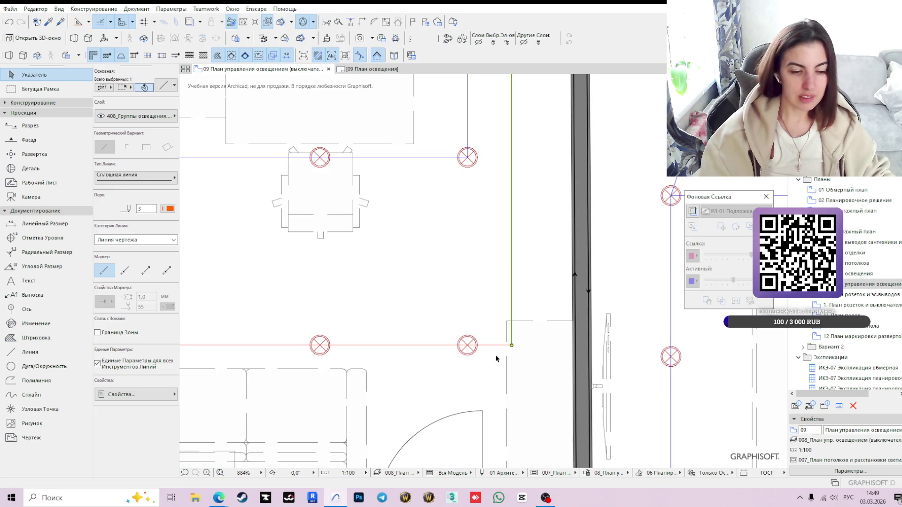
pyautogui.scroll(-3, 468, 347)
pyautogui.scroll(-2, 454, 336)
pyautogui.click(272, 314)
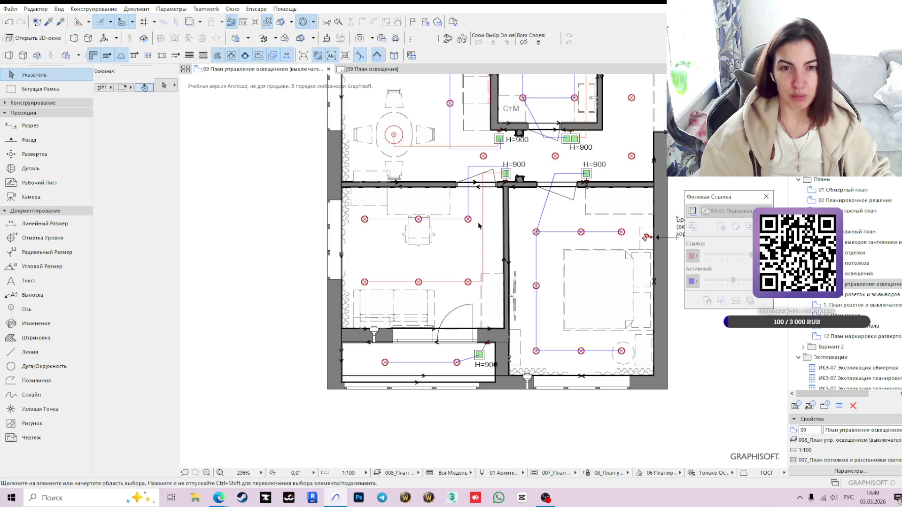
# Move the H=900 label to sit beside its switch.
pyautogui.moveTo(542, 251); pyautogui.dragTo(455, 277, button='middle')
pyautogui.scroll(3, 435, 226)
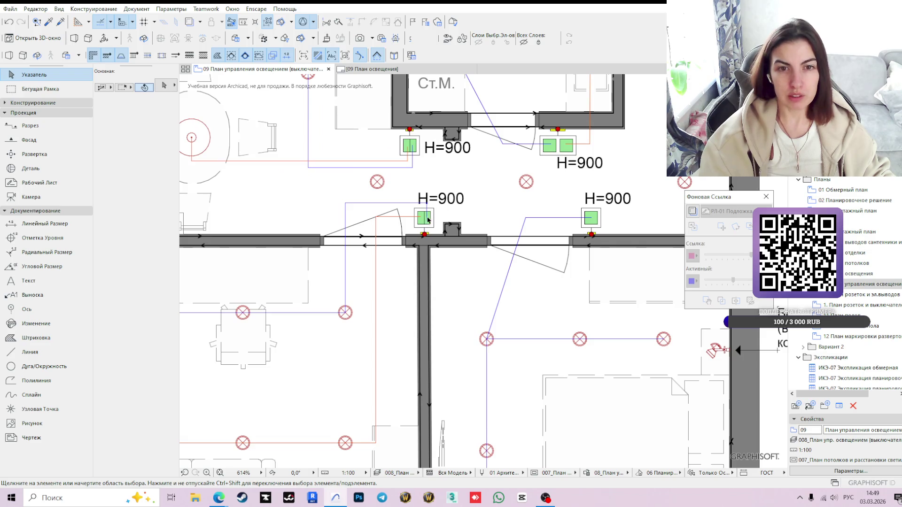
pyautogui.click(424, 221)
pyautogui.scroll(3, 425, 221)
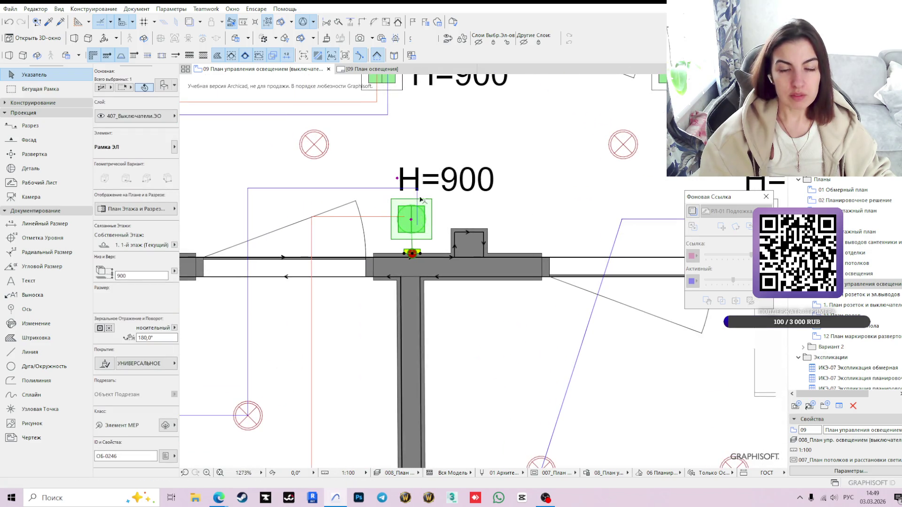
pyautogui.click(398, 179)
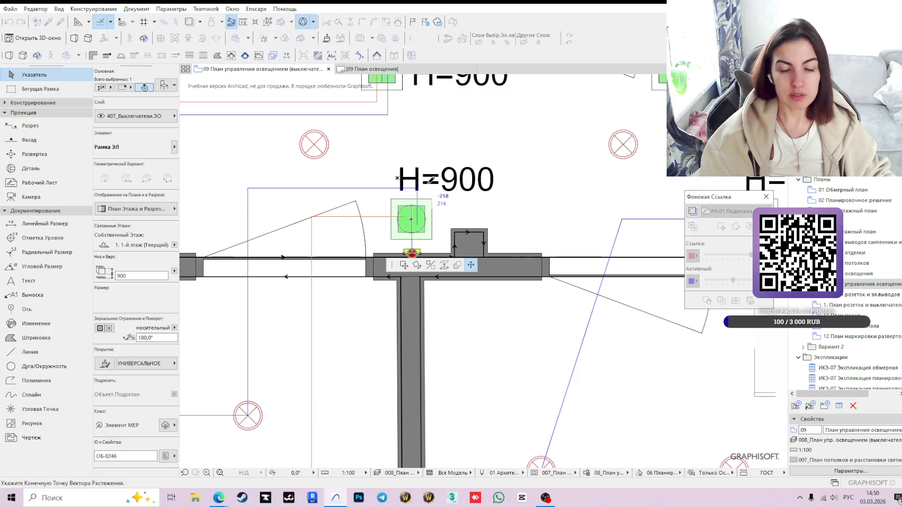
pyautogui.click(437, 208)
pyautogui.scroll(-3, 484, 182)
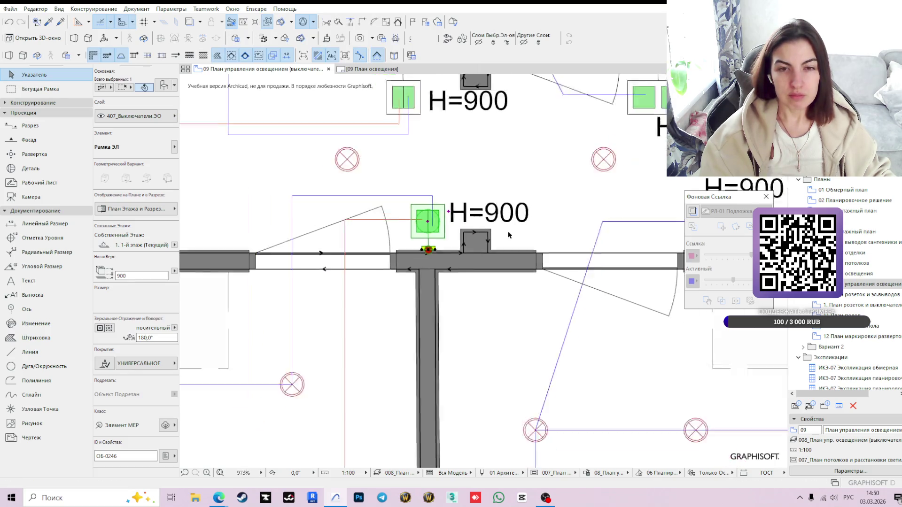
pyautogui.scroll(-3, 466, 202)
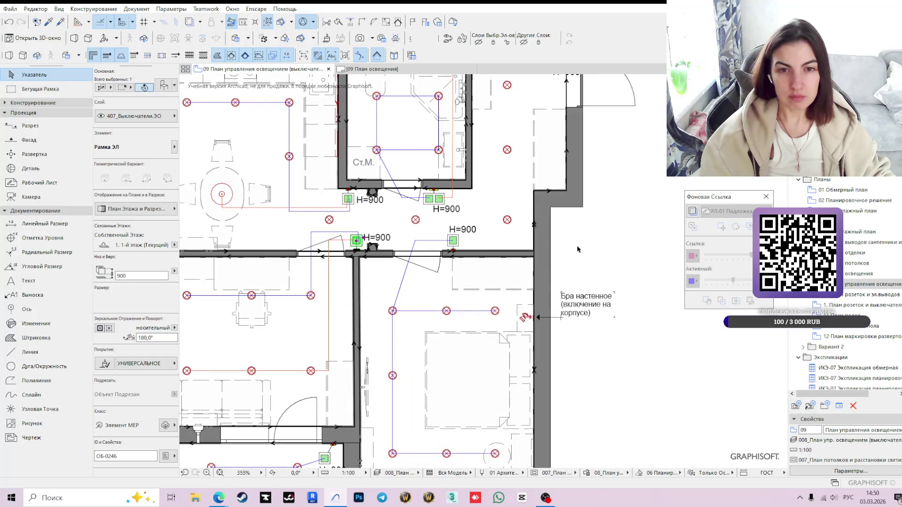
# Set that switch's insert type to Выключатель 2 клавишный (two-key switch).
pyautogui.click(454, 241)
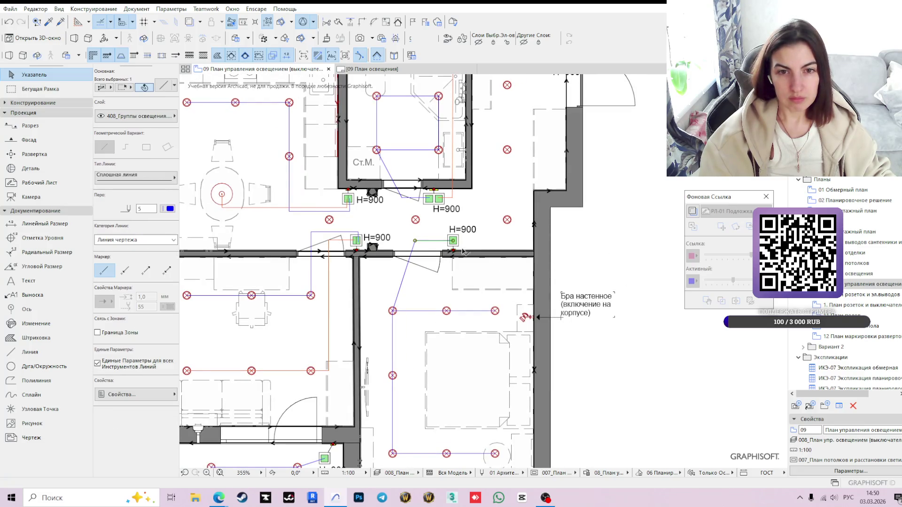
pyautogui.scroll(3, 486, 251)
pyautogui.click(436, 247)
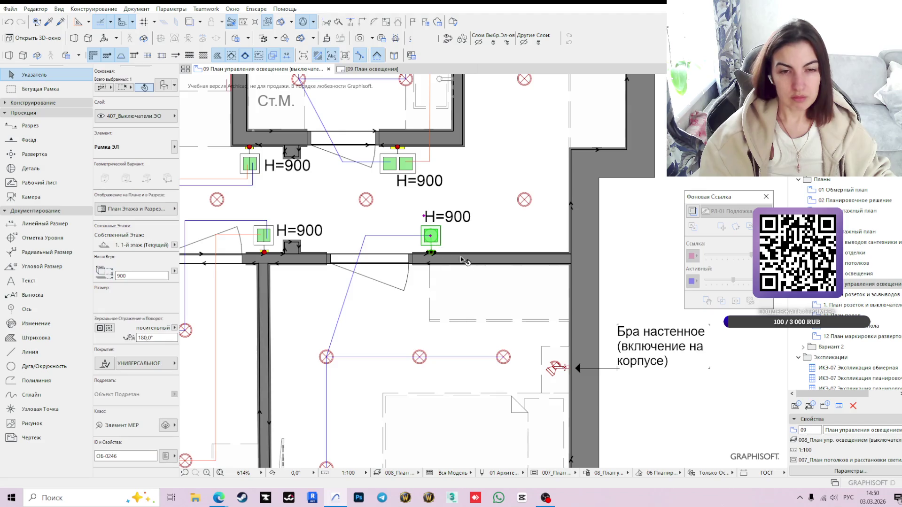
pyautogui.click(165, 86)
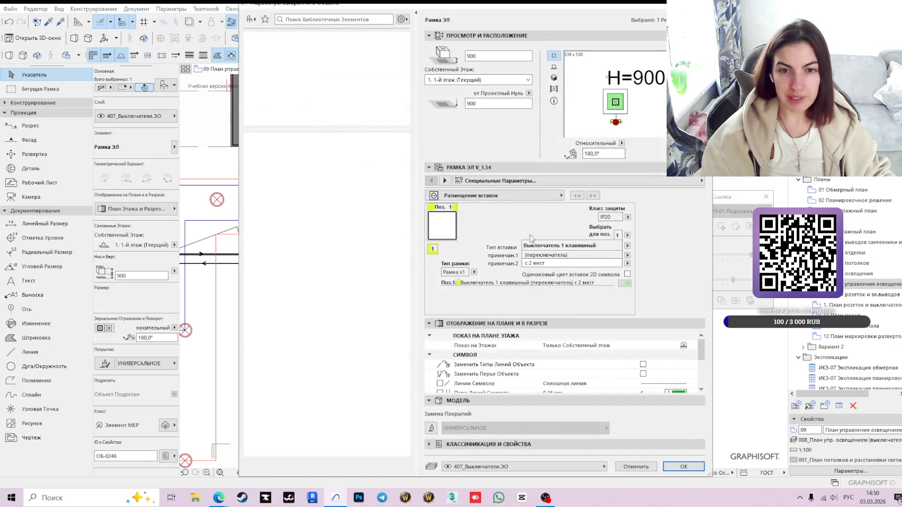
pyautogui.click(627, 245)
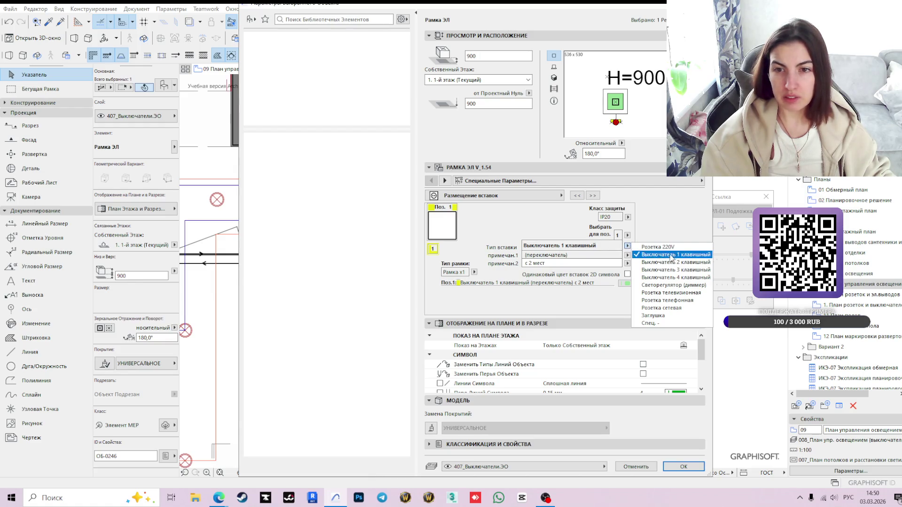
pyautogui.click(657, 262)
pyautogui.click(683, 466)
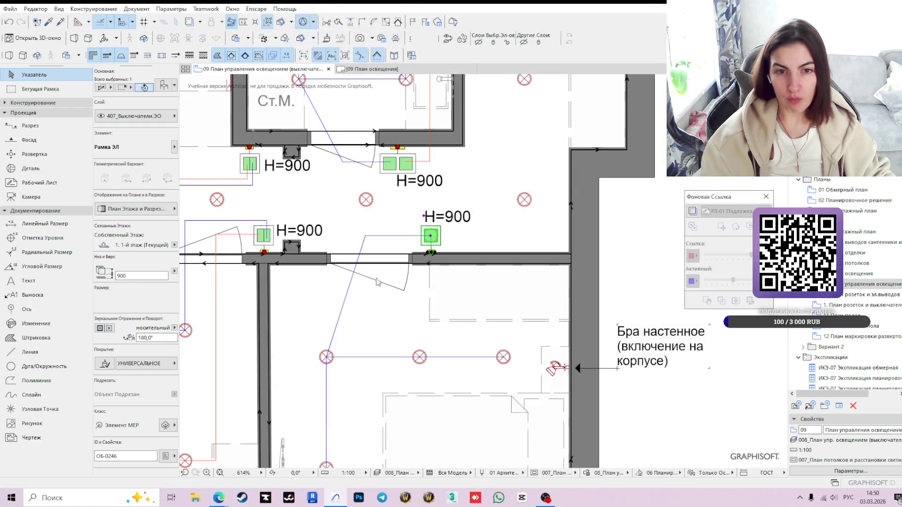
pyautogui.scroll(3, 438, 205)
pyautogui.scroll(-1, 471, 256)
pyautogui.scroll(-1, 502, 262)
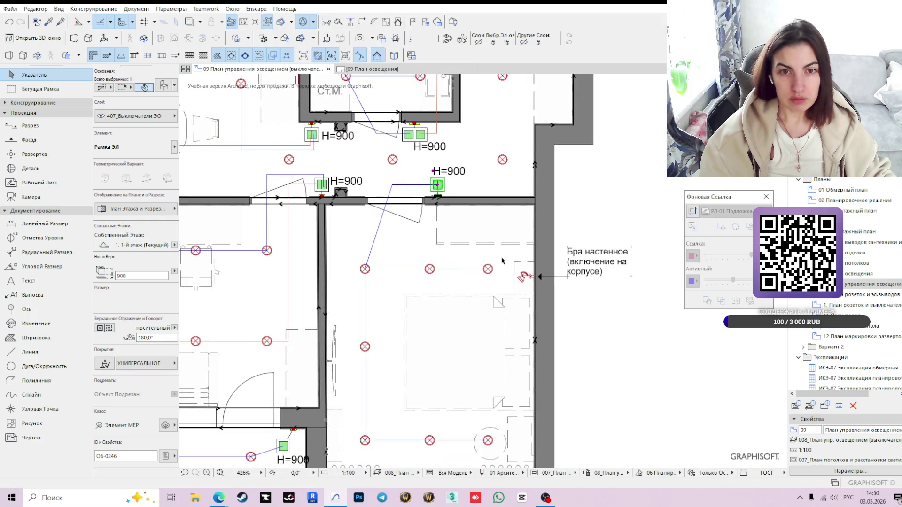
pyautogui.scroll(1, 497, 255)
pyautogui.scroll(-2, 493, 255)
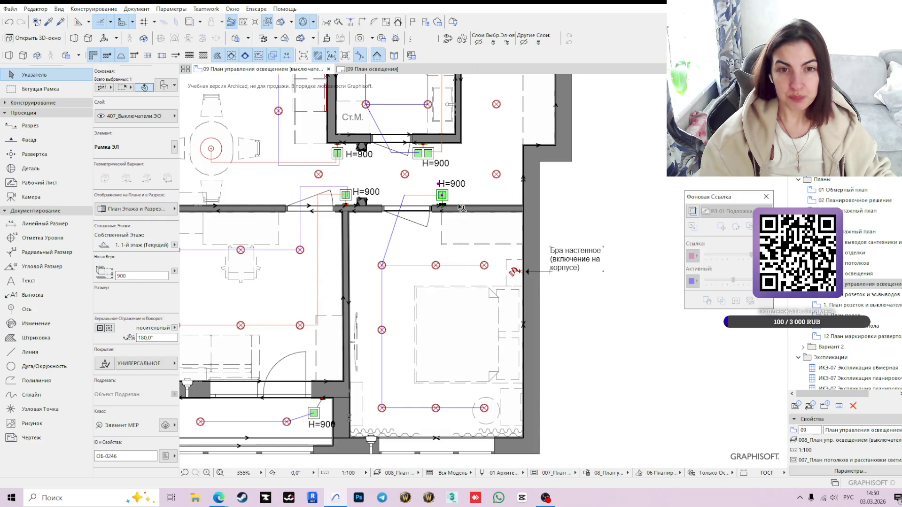
pyautogui.click(575, 207)
pyautogui.scroll(5, 440, 194)
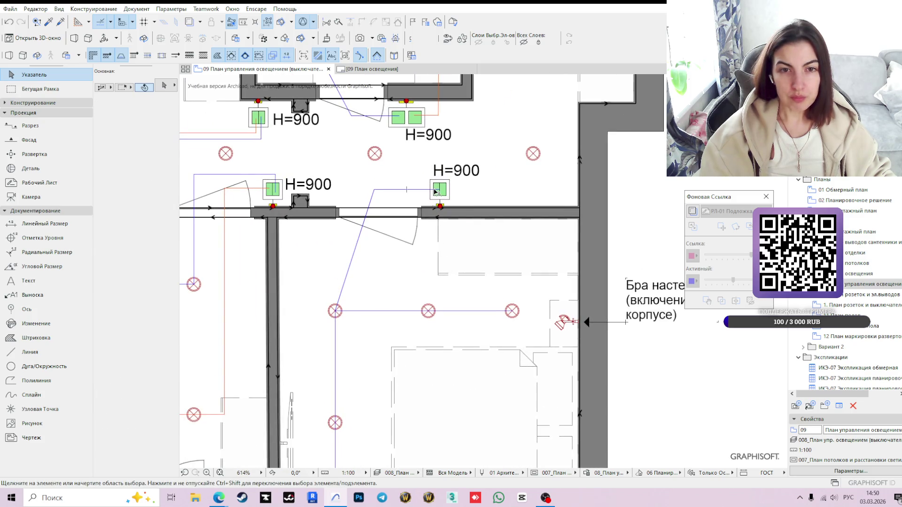
pyautogui.click(434, 192)
pyautogui.scroll(8, 447, 188)
pyautogui.scroll(3, 451, 189)
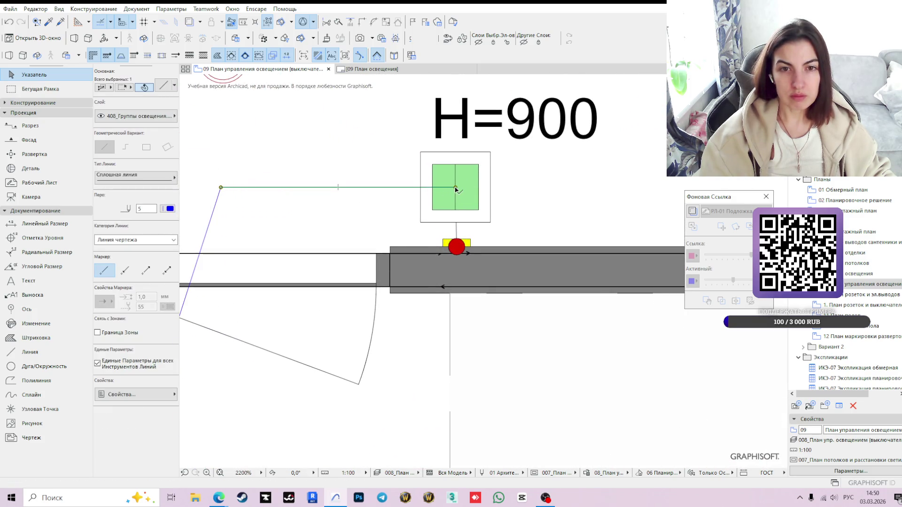
# Stretch the switch lead's endpoints so it lands on the two-key switch and runs vertically.
pyautogui.click(455, 188)
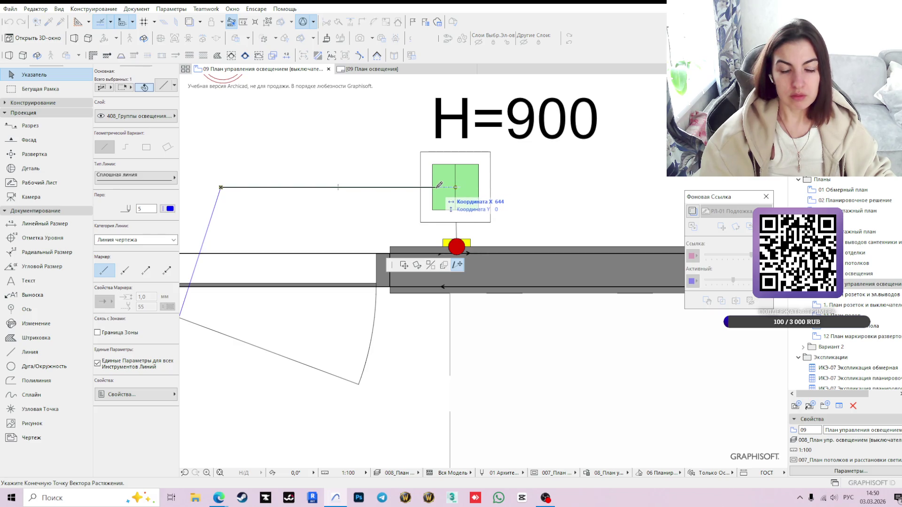
pyautogui.press('Escape')
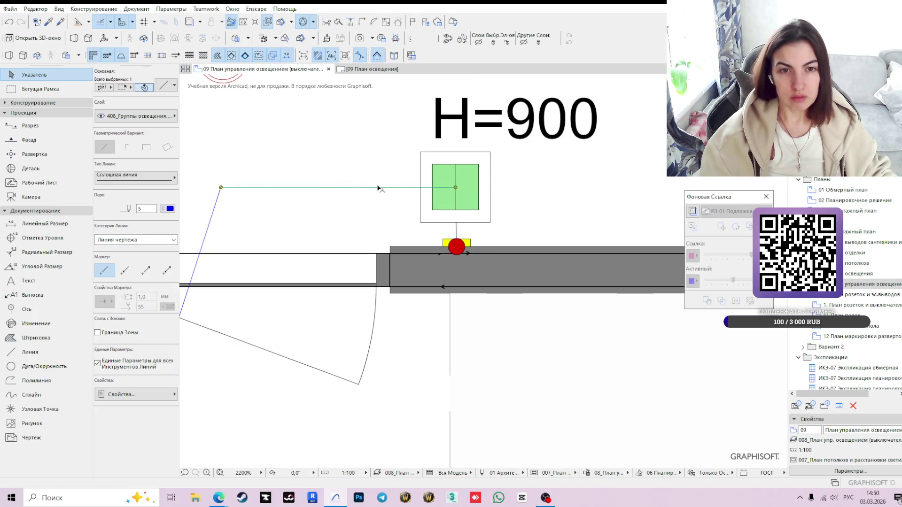
pyautogui.click(456, 189)
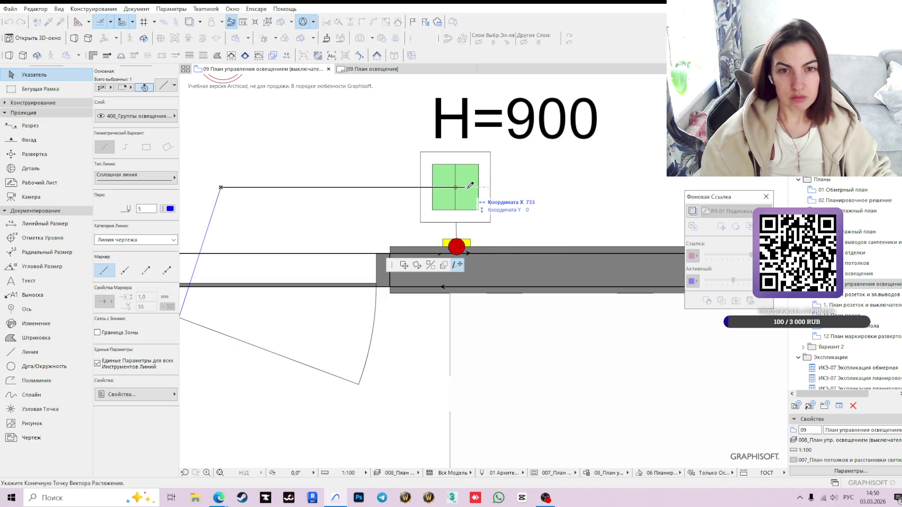
pyautogui.click(468, 187)
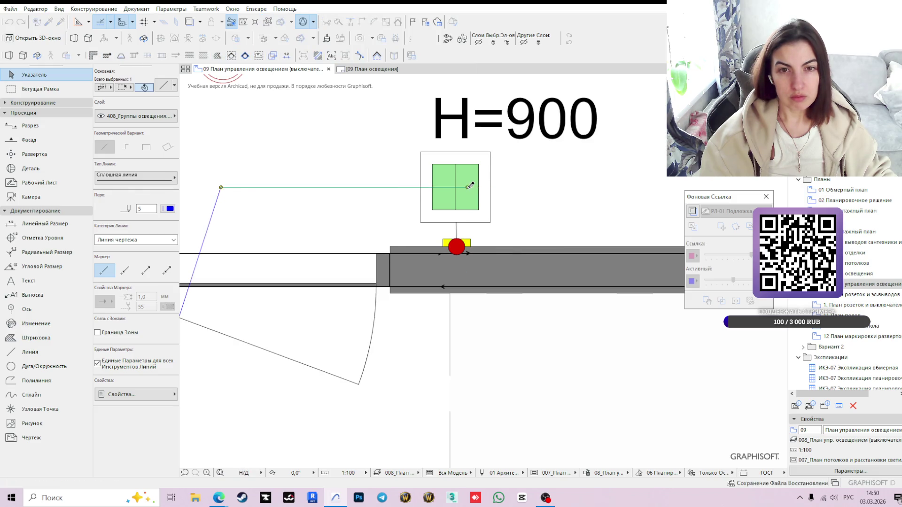
pyautogui.click(221, 189)
pyautogui.click(468, 144)
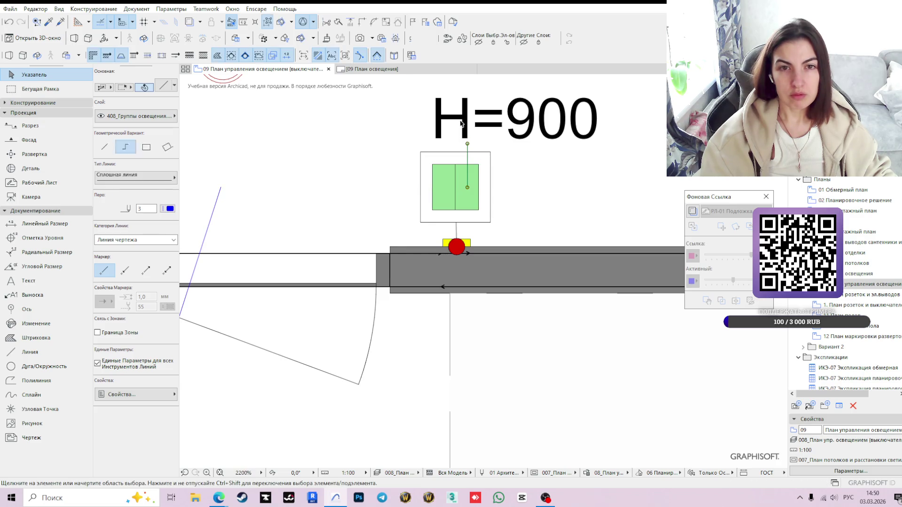
# Straighten the diagonal wire to the ceiling lights into a vertical run ending below the light.
pyautogui.click(459, 177)
pyautogui.click(456, 247)
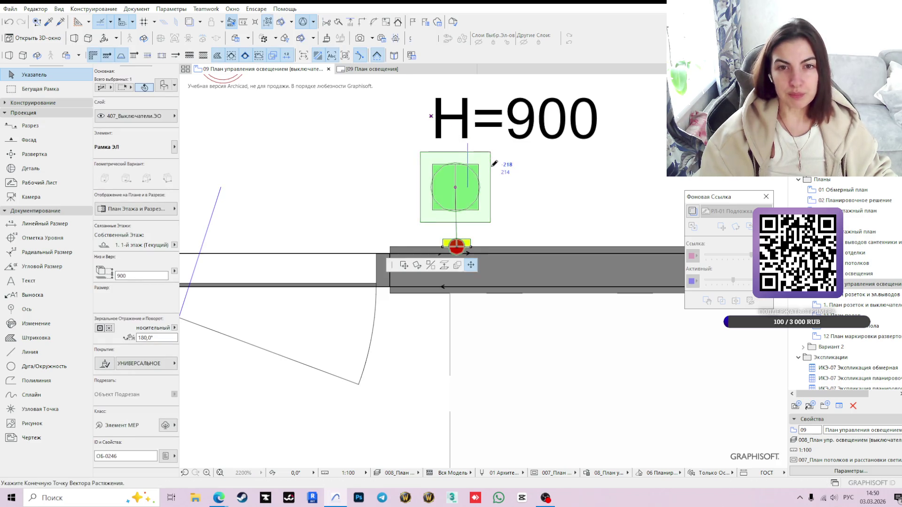
pyautogui.scroll(-1, 499, 178)
pyautogui.press('Escape')
pyautogui.scroll(-2, 465, 240)
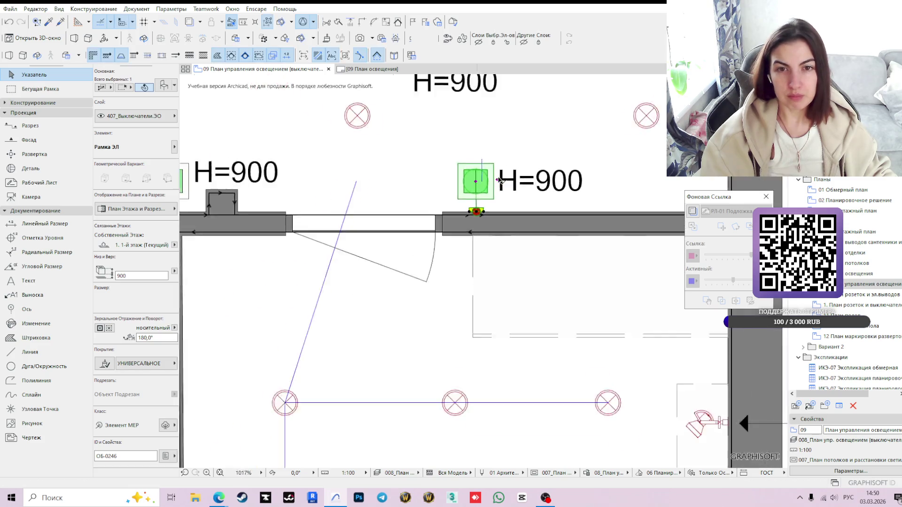
pyautogui.scroll(-1, 466, 240)
pyautogui.click(464, 228)
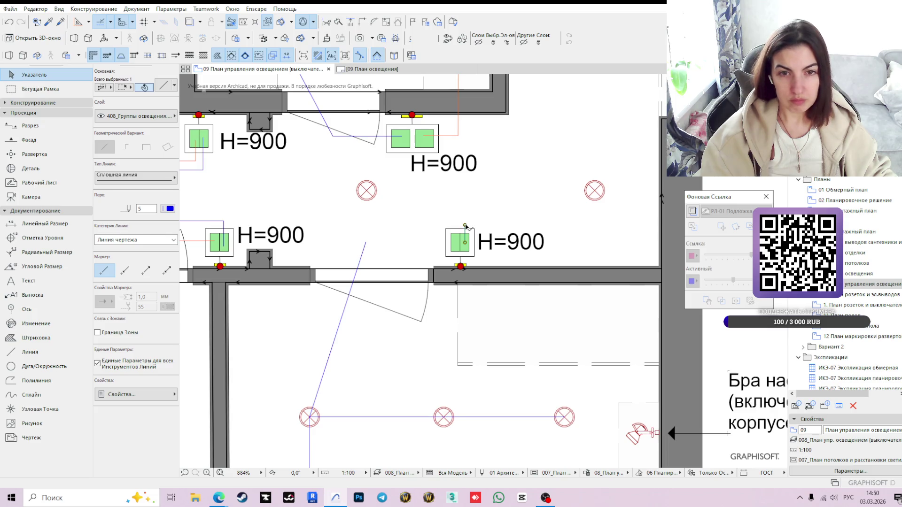
pyautogui.click(365, 244)
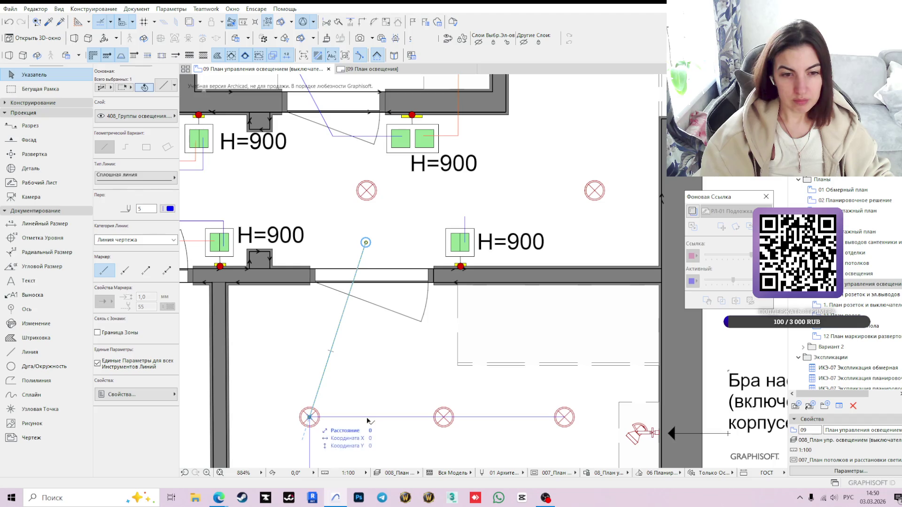
pyautogui.click(310, 417)
pyautogui.click(366, 417)
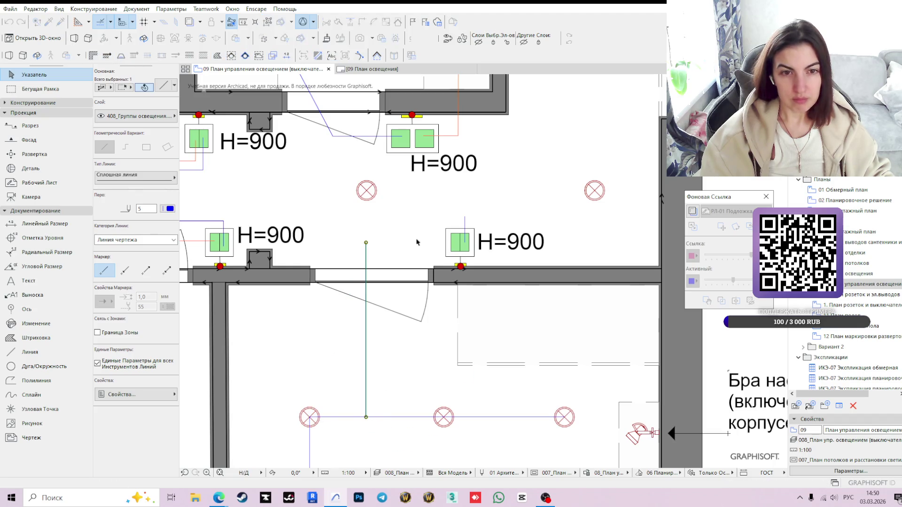
pyautogui.click(366, 218)
pyautogui.click(367, 233)
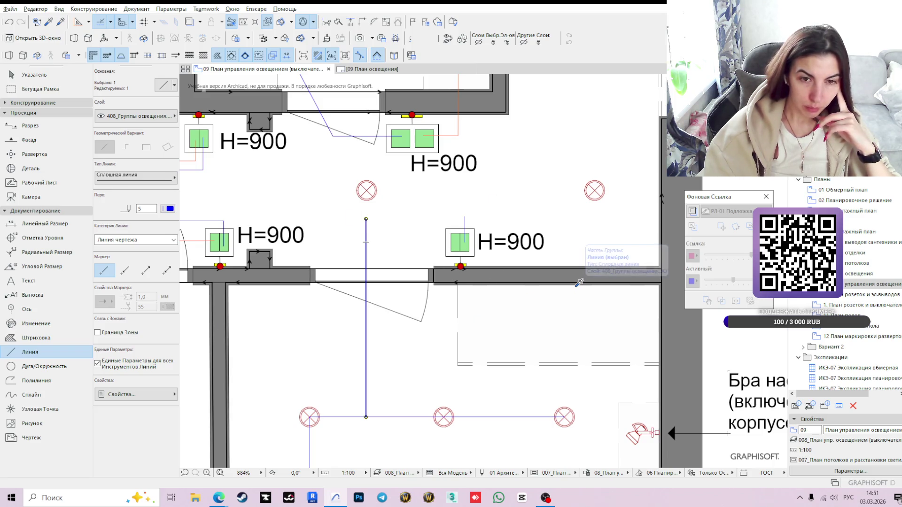
pyautogui.scroll(-2, 403, 252)
pyautogui.scroll(-1, 405, 257)
# Draw the short wire joining the lower H=900 switch's vertical run to the light row and verify its corner node.
pyautogui.press('Escape')
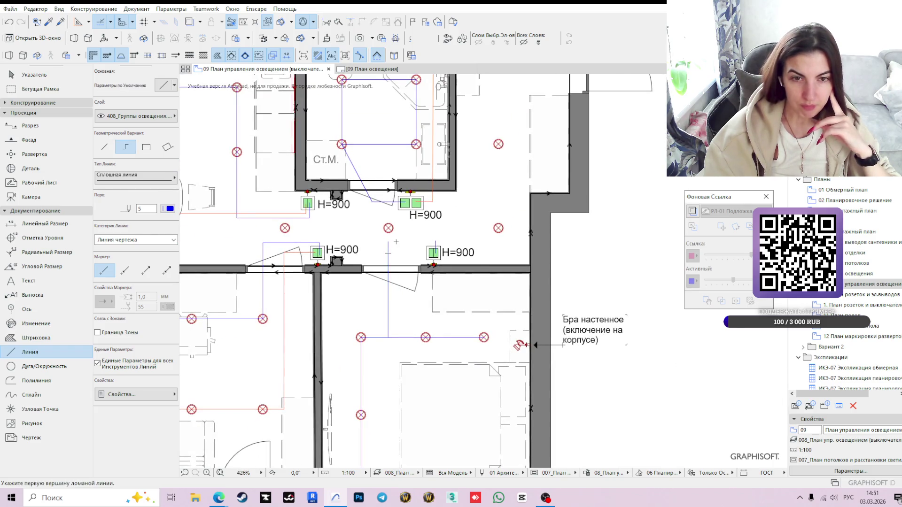
pyautogui.click(388, 266)
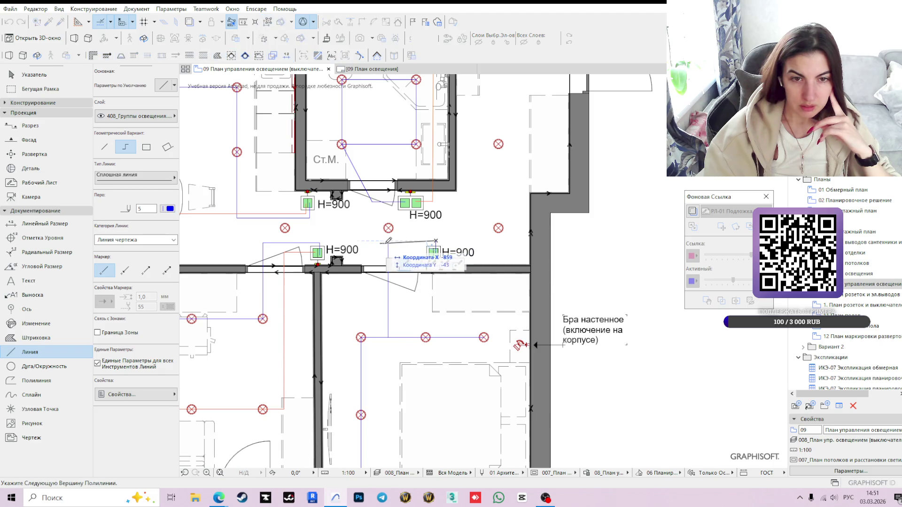
pyautogui.scroll(1, 389, 229)
pyautogui.scroll(1, 389, 230)
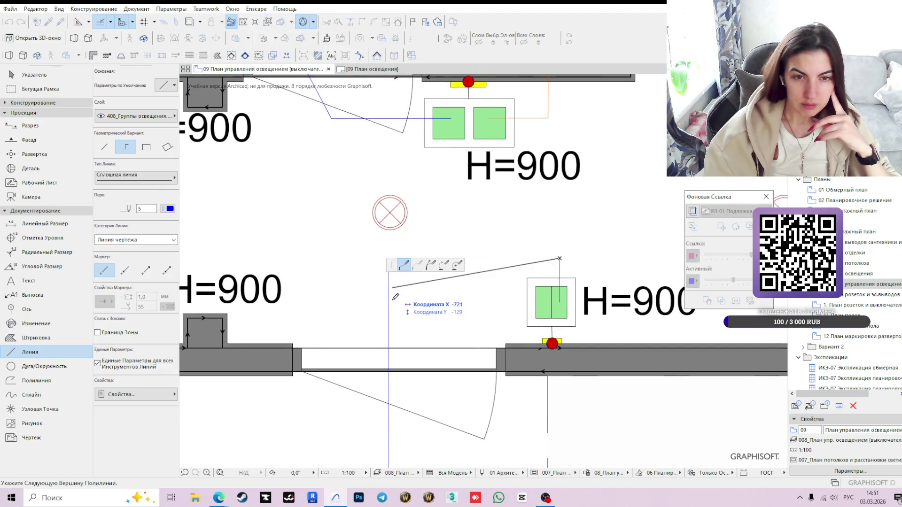
pyautogui.scroll(1, 396, 282)
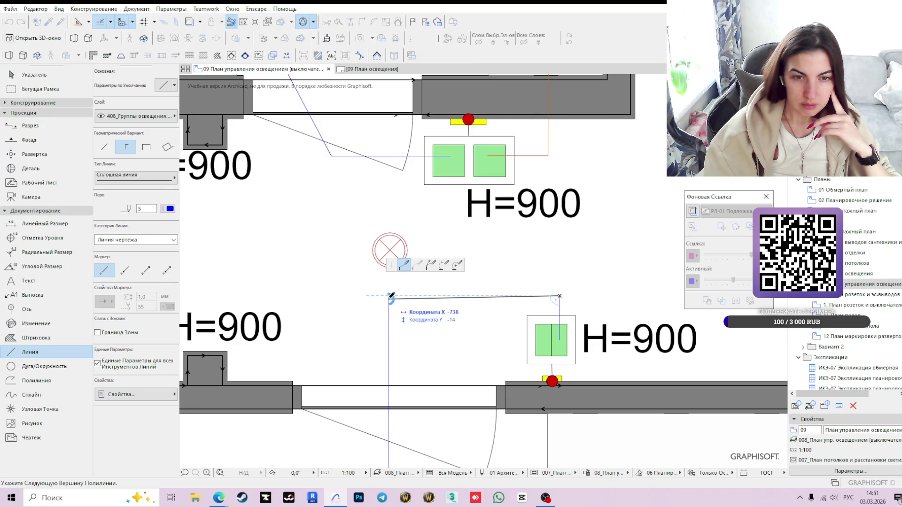
pyautogui.doubleClick(390, 298)
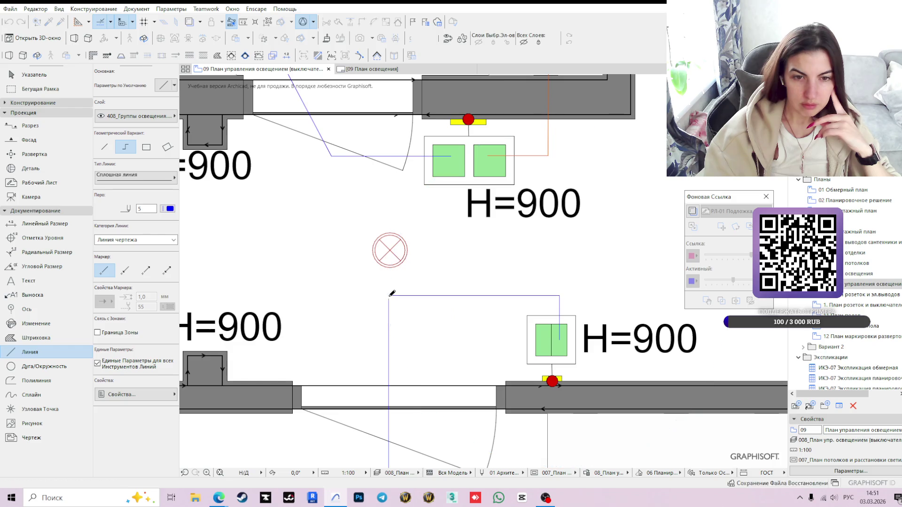
pyautogui.press('Escape')
pyautogui.click(388, 310)
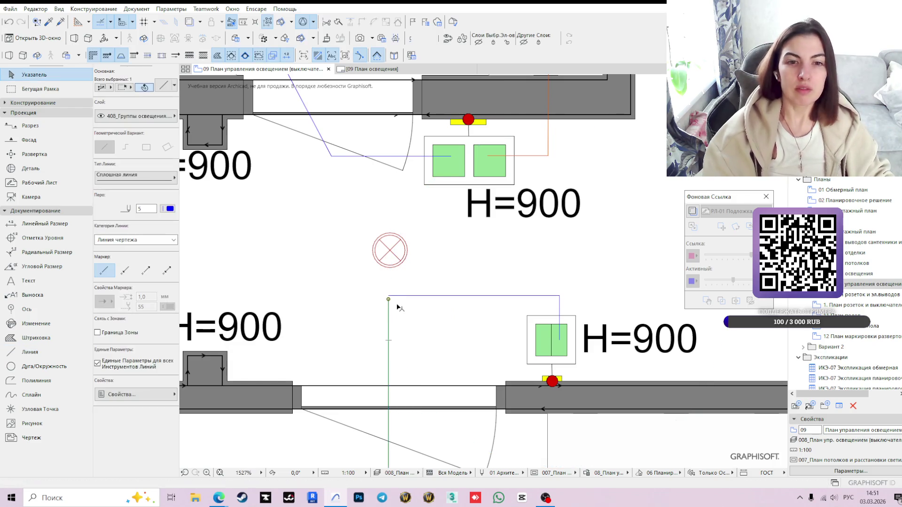
pyautogui.scroll(3, 388, 301)
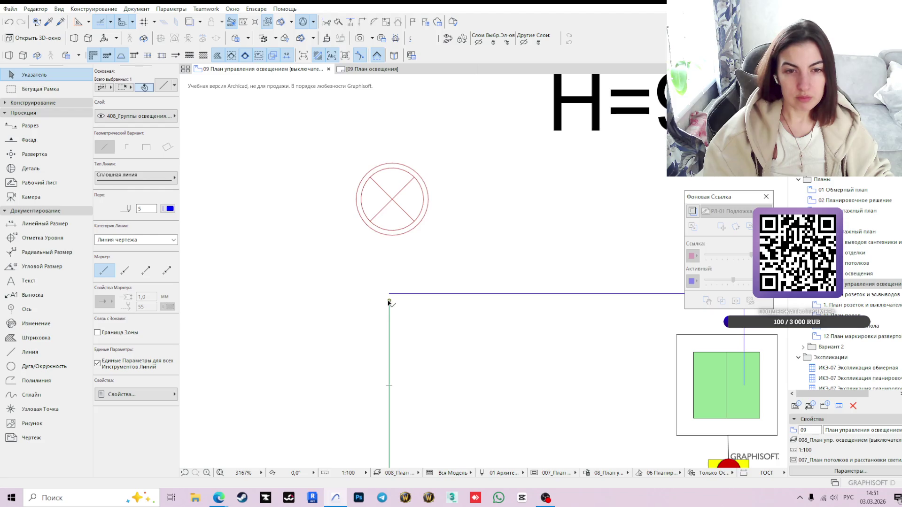
pyautogui.click(389, 295)
pyautogui.click(391, 296)
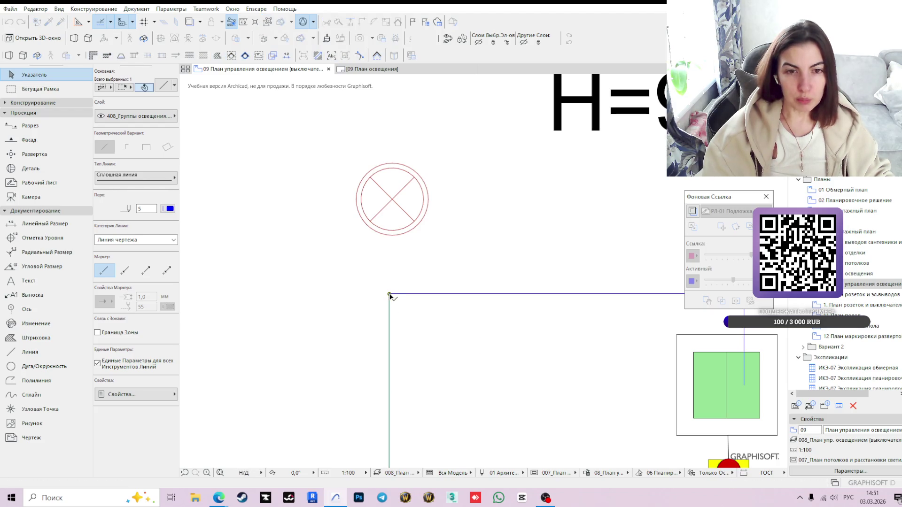
pyautogui.scroll(-5, 390, 296)
pyautogui.scroll(-3, 396, 308)
pyautogui.press('Escape')
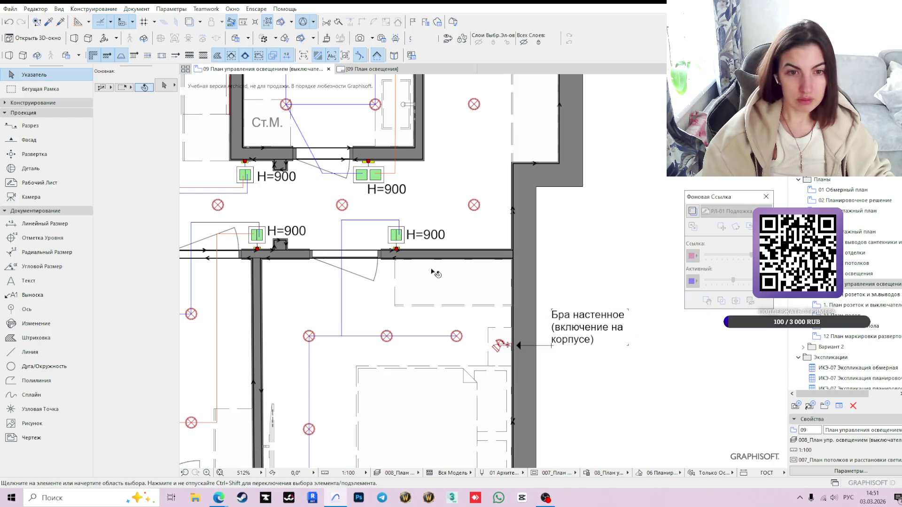
pyautogui.scroll(1, 374, 294)
pyautogui.scroll(1, 396, 359)
pyautogui.scroll(-3, 397, 358)
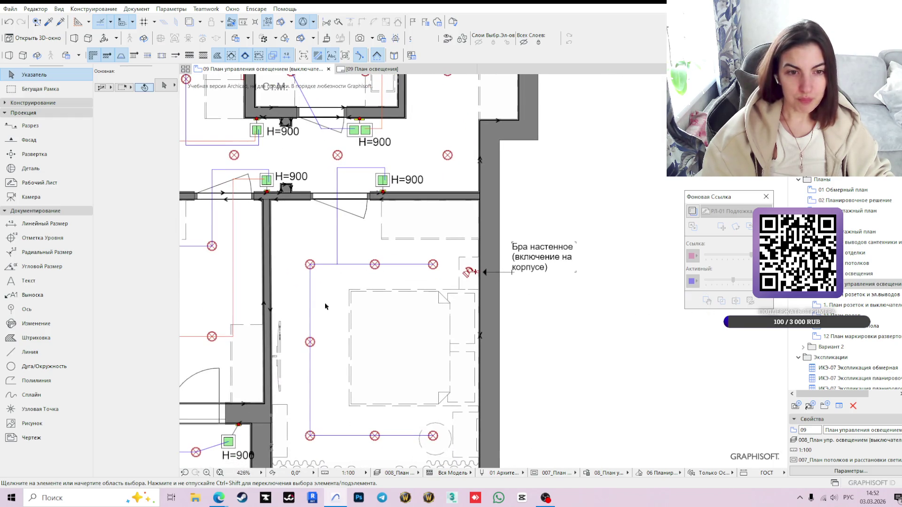
pyautogui.click(310, 321)
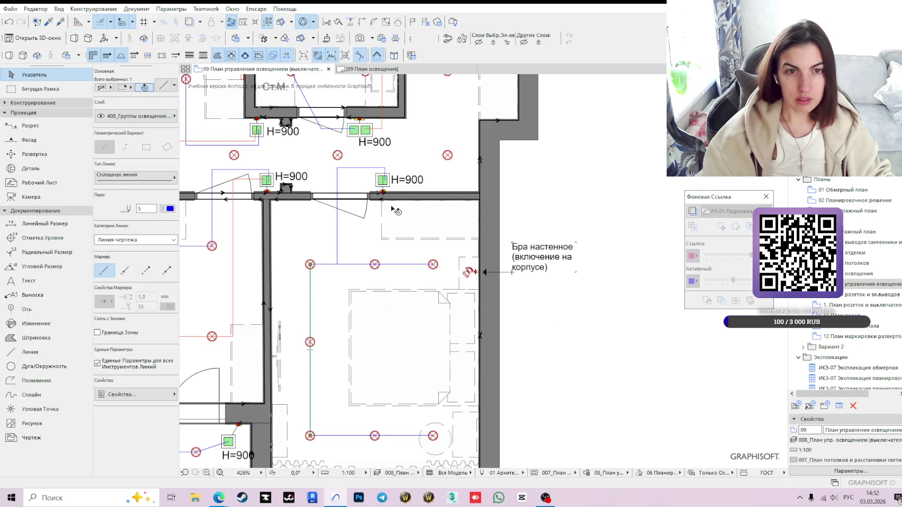
pyautogui.moveTo(392, 208); pyautogui.dragTo(406, 263, button='middle')
pyautogui.press('space')
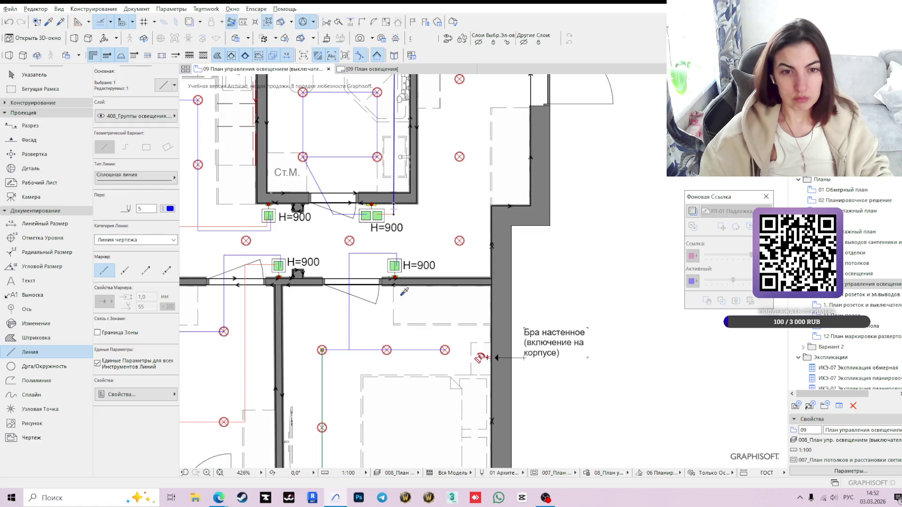
pyautogui.scroll(-2, 401, 297)
pyautogui.scroll(-1, 421, 258)
pyautogui.scroll(-2, 469, 310)
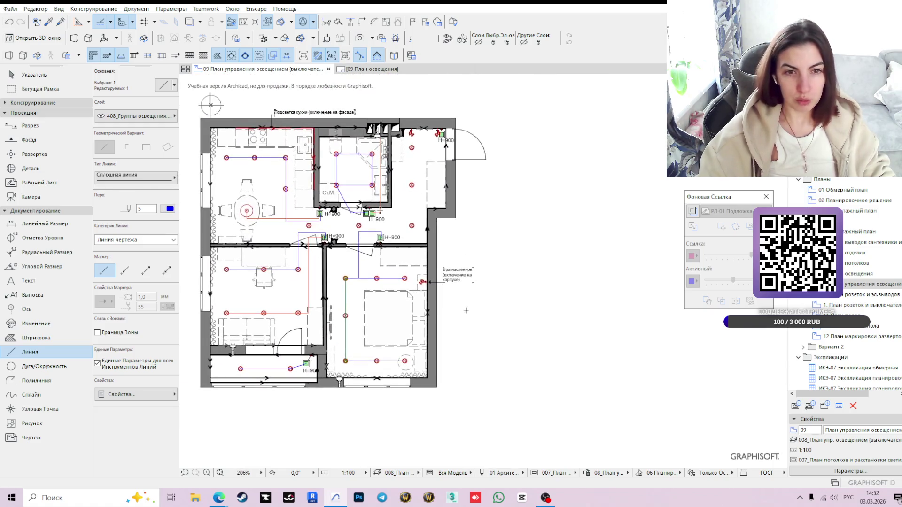
# Delete the vertical bedroom wire segment.
pyautogui.press('Escape')
pyautogui.moveTo(384, 319); pyautogui.dragTo(403, 343, button='middle')
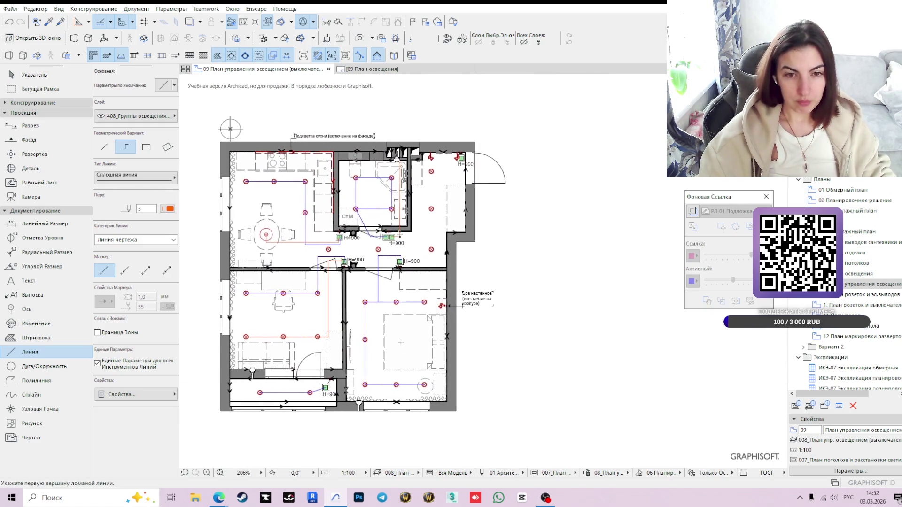
pyautogui.scroll(3, 403, 345)
pyautogui.press('Escape')
pyautogui.click(364, 372)
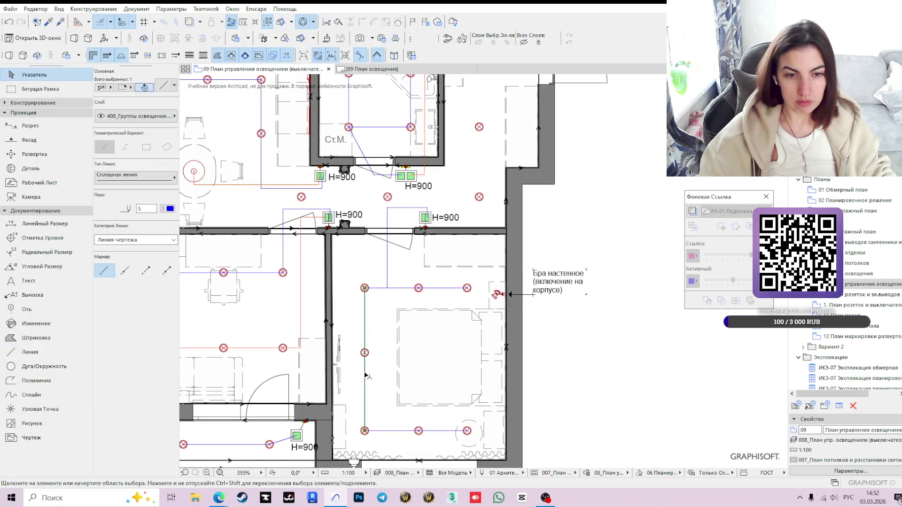
pyautogui.click(365, 431)
pyautogui.press('Escape')
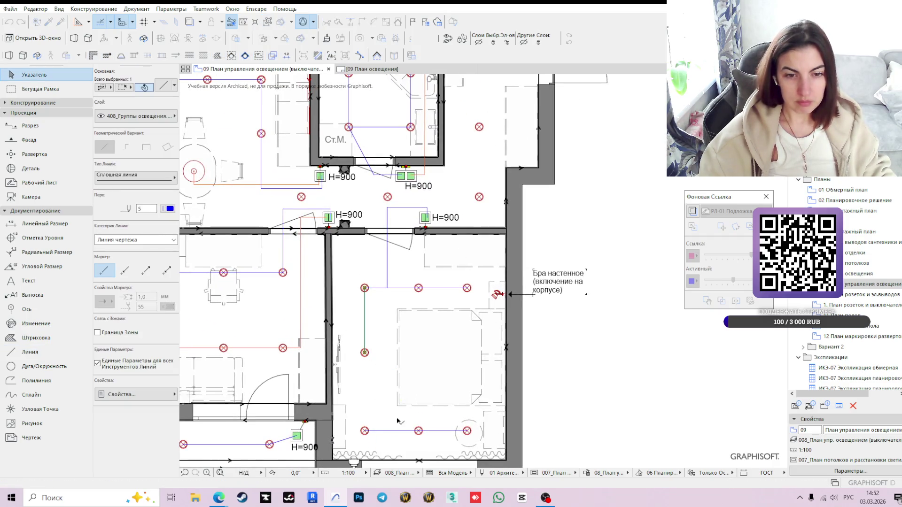
pyautogui.press('Delete')
# Give the bottom bedroom wire orange pen 3.
pyautogui.click(391, 431)
pyautogui.click(169, 208)
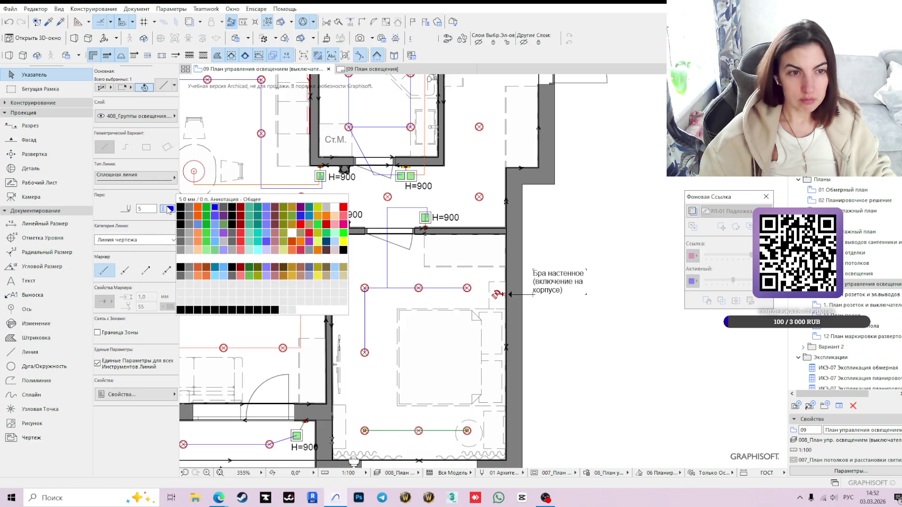
pyautogui.click(198, 208)
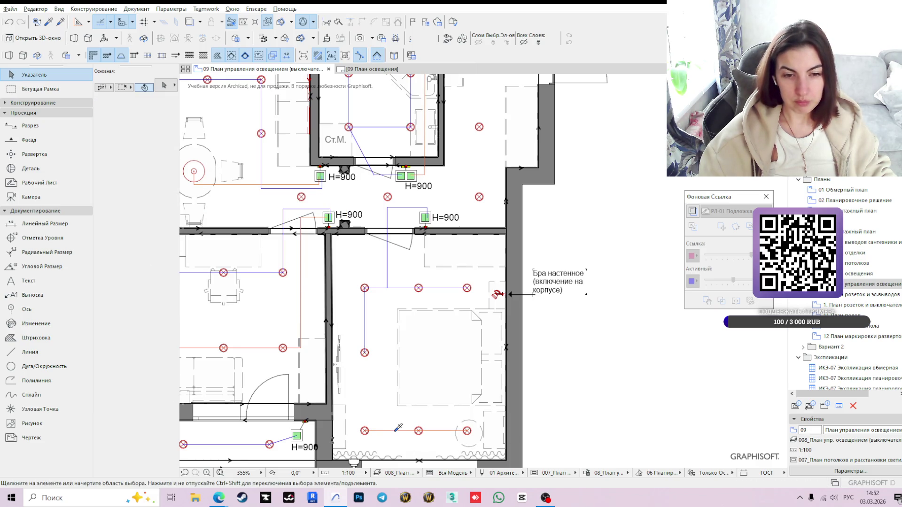
pyautogui.press('l')
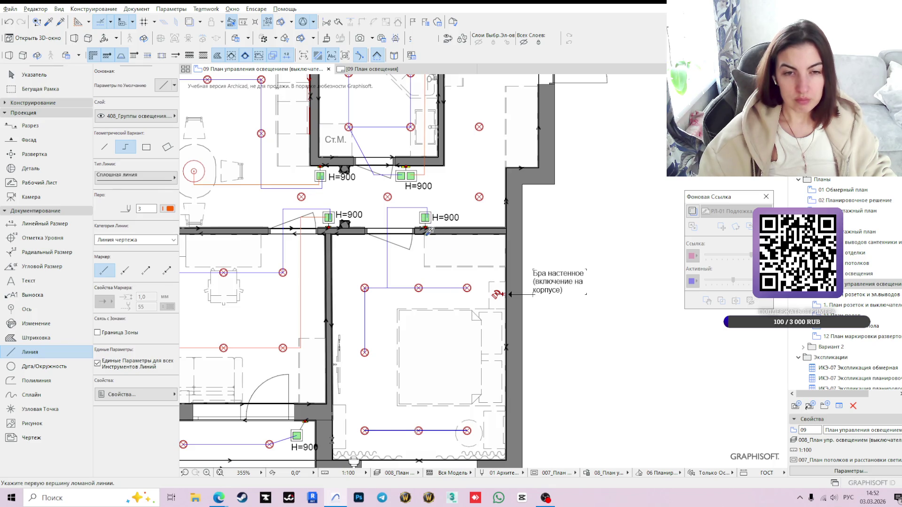
pyautogui.press('Escape')
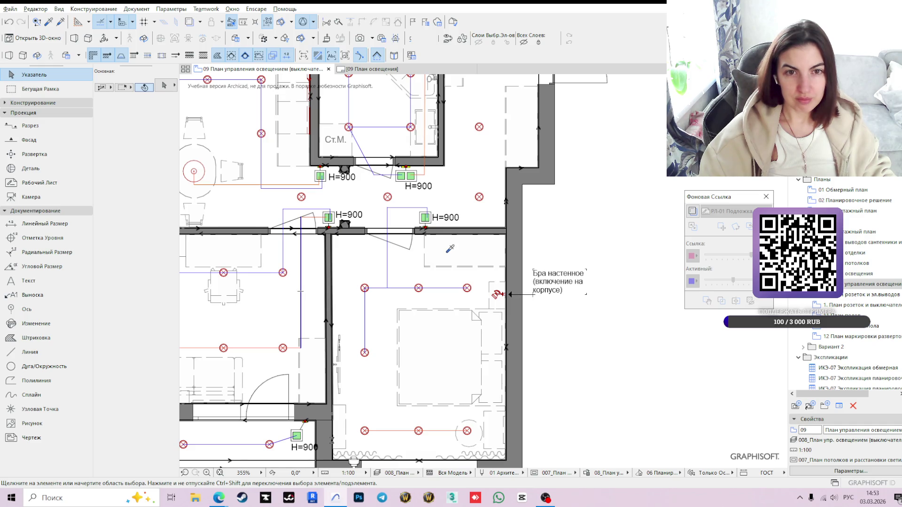
pyautogui.moveTo(453, 242)
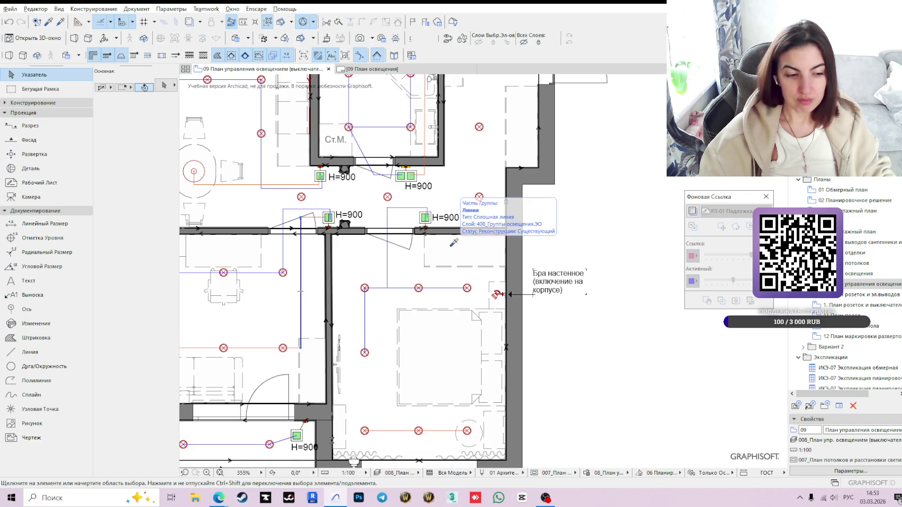
# Draw an orange polyline from the bedroom doorway H=900 switch down to the bottom ceiling light and check it.
pyautogui.keyDown('alt'); pyautogui.click(301, 282); pyautogui.keyUp('alt')
pyautogui.scroll(3, 505, 286)
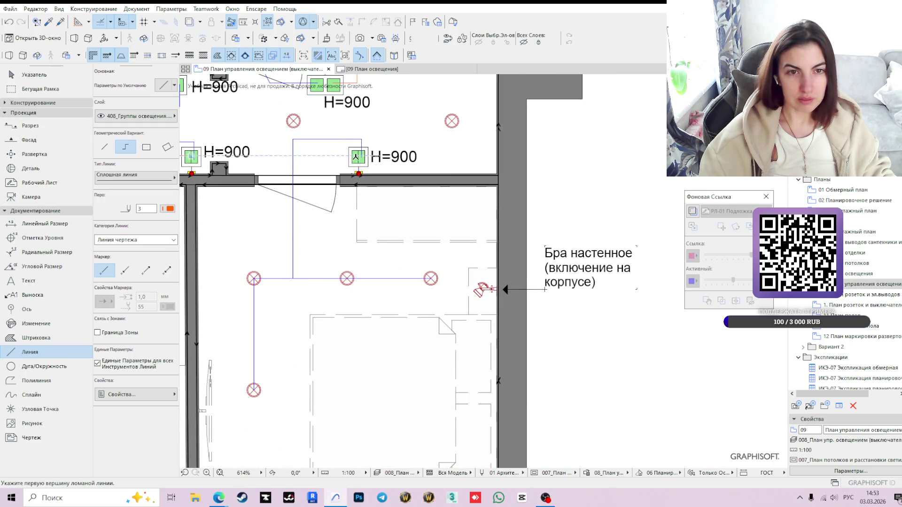
pyautogui.click(356, 156)
pyautogui.scroll(-2, 325, 154)
pyautogui.scroll(-1, 325, 154)
pyautogui.click(321, 157)
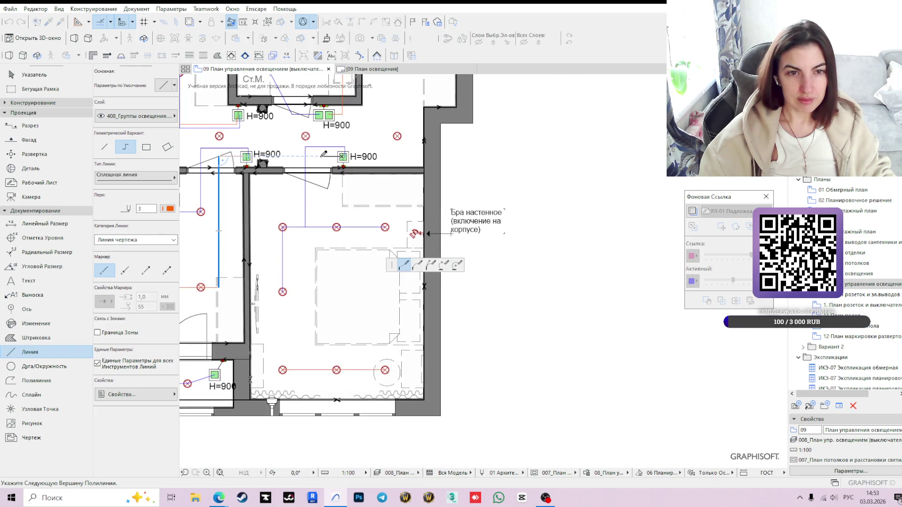
pyautogui.click(315, 368)
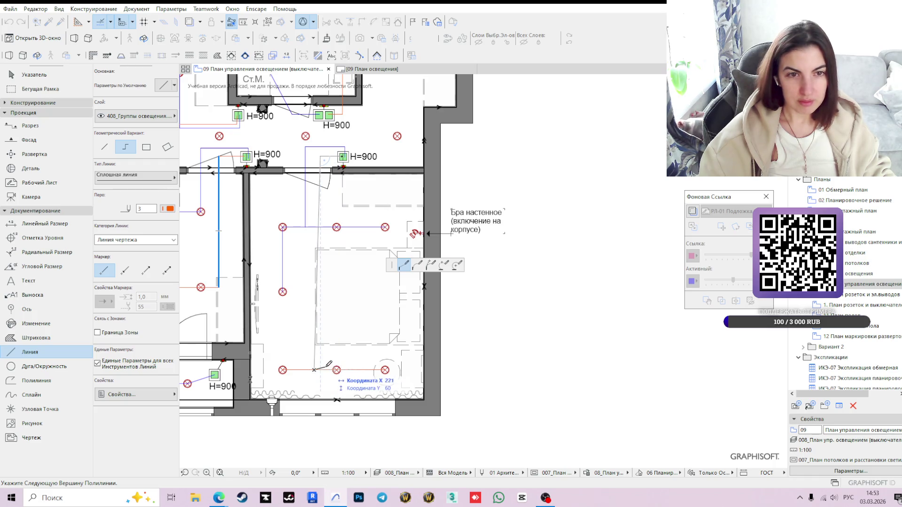
pyautogui.press('Escape')
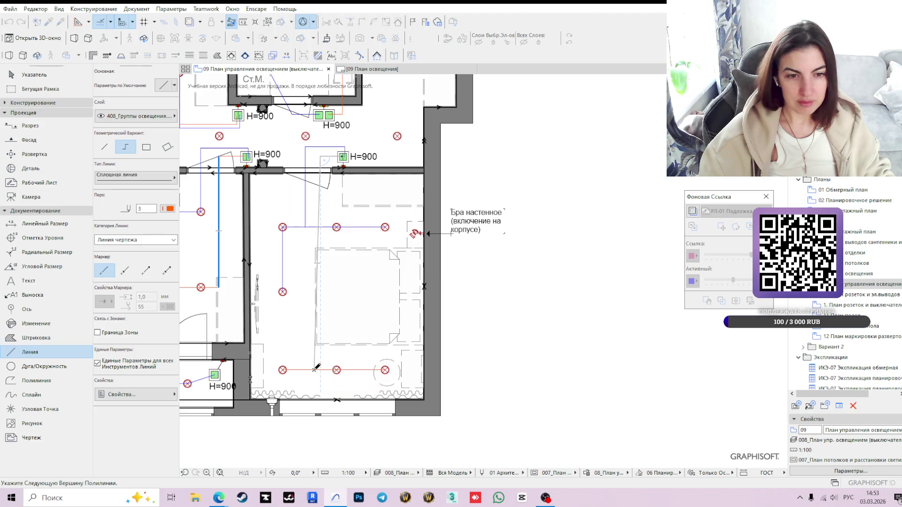
pyautogui.press('Escape')
pyautogui.click(317, 369)
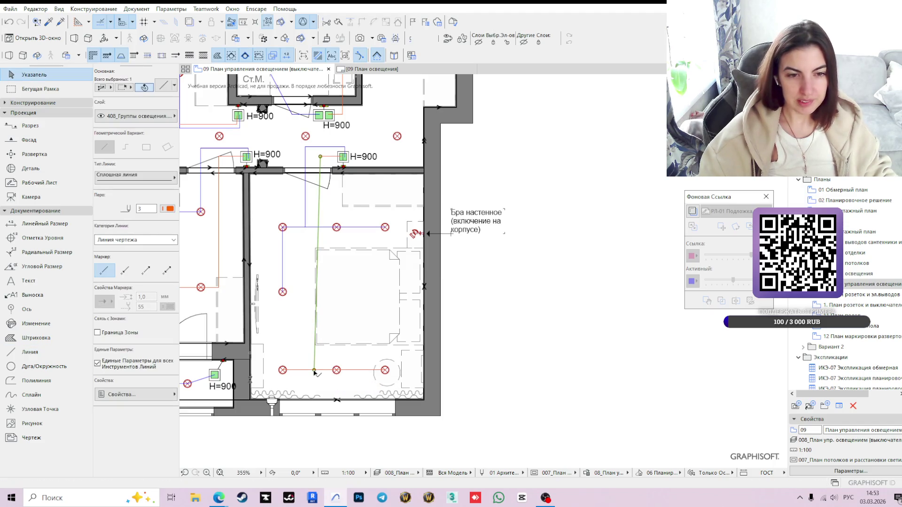
pyautogui.press('Escape')
pyautogui.scroll(-2, 507, 336)
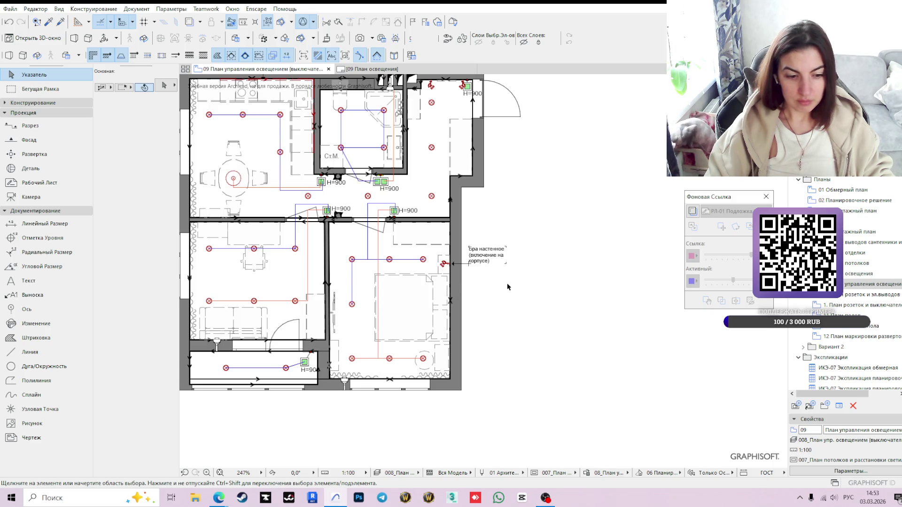
pyautogui.scroll(2, 507, 286)
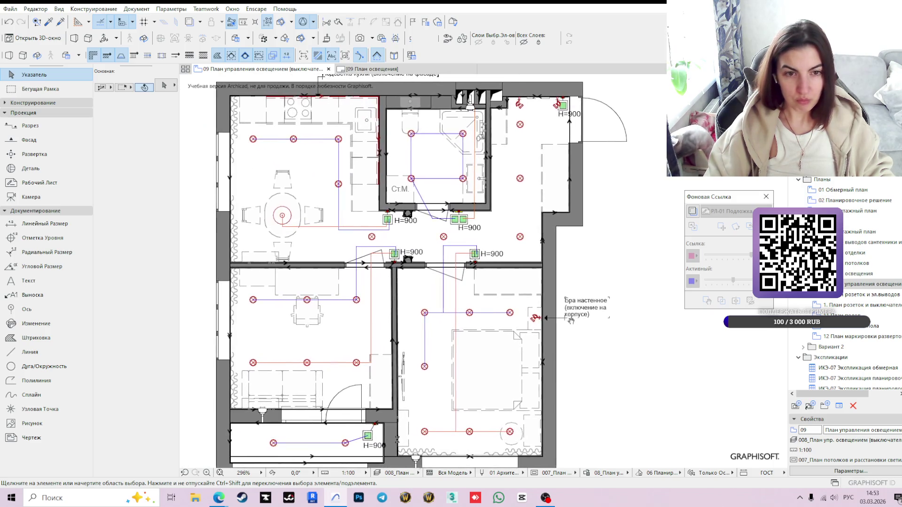
pyautogui.moveTo(572, 319); pyautogui.dragTo(538, 316, button='middle')
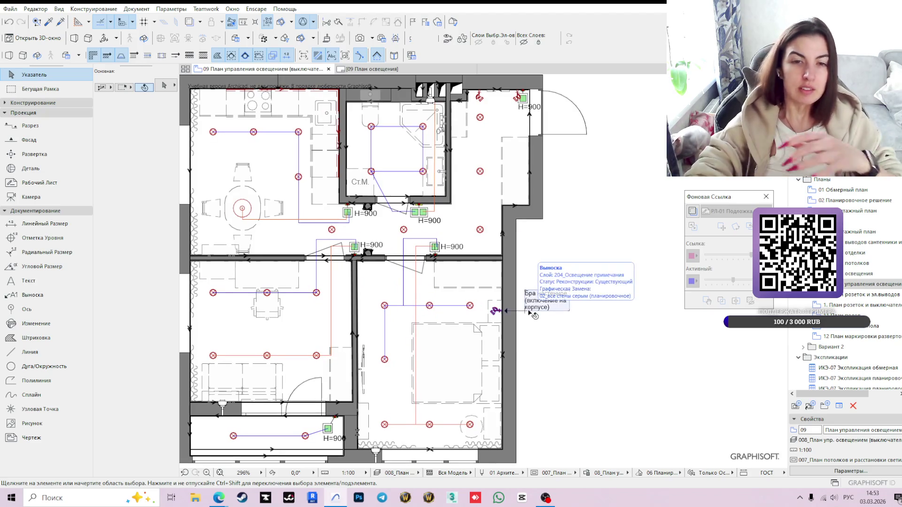
pyautogui.scroll(3, 516, 203)
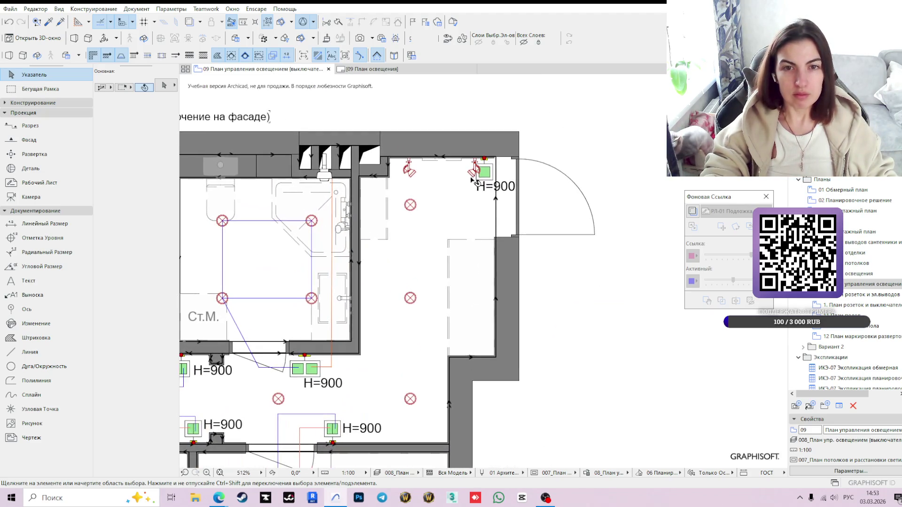
pyautogui.click(480, 171)
pyautogui.moveTo(542, 259); pyautogui.dragTo(528, 334, button='middle')
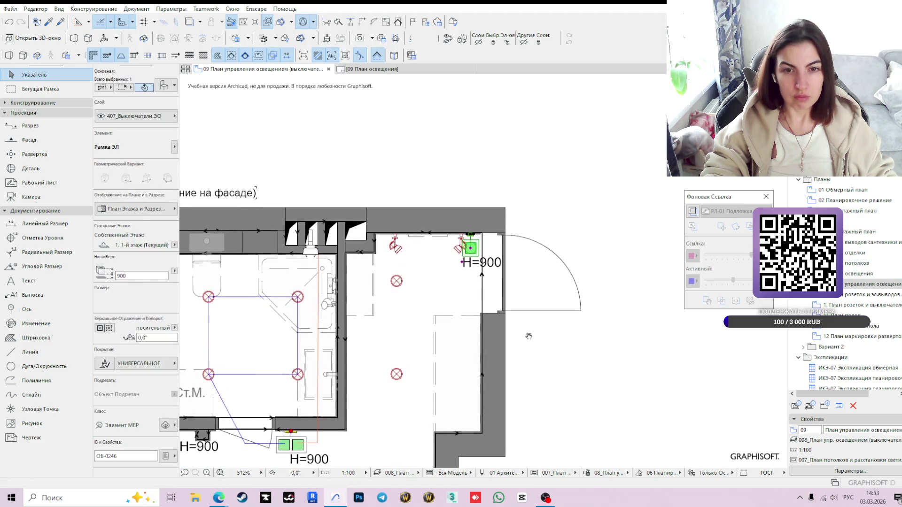
pyautogui.click(589, 234)
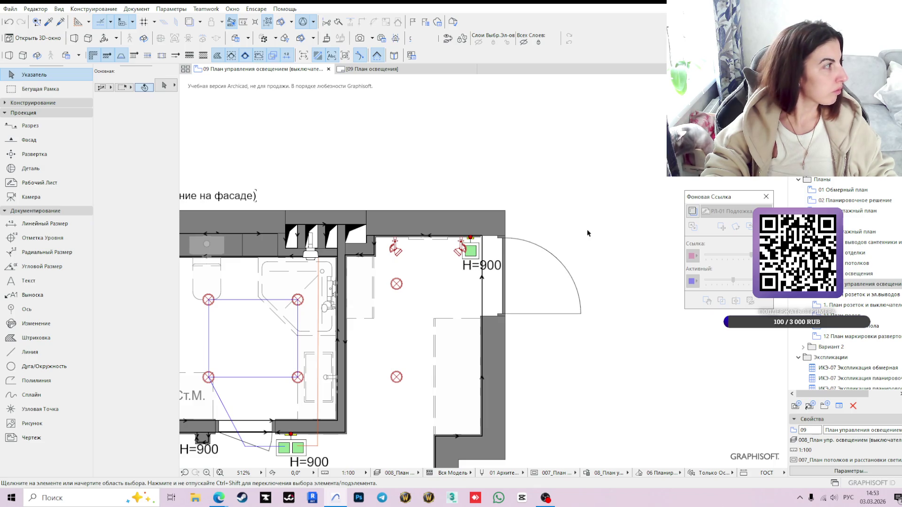
pyautogui.scroll(1, 582, 232)
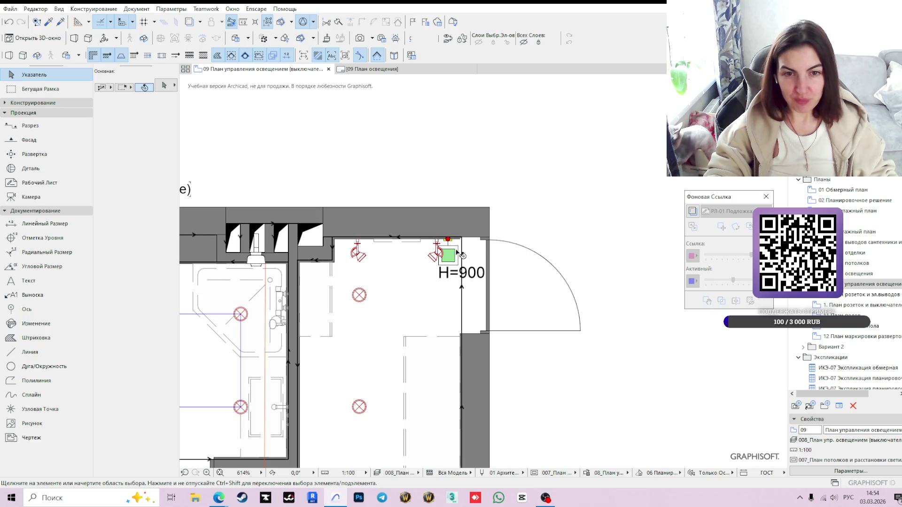
pyautogui.scroll(-1, 555, 220)
pyautogui.scroll(-1, 539, 197)
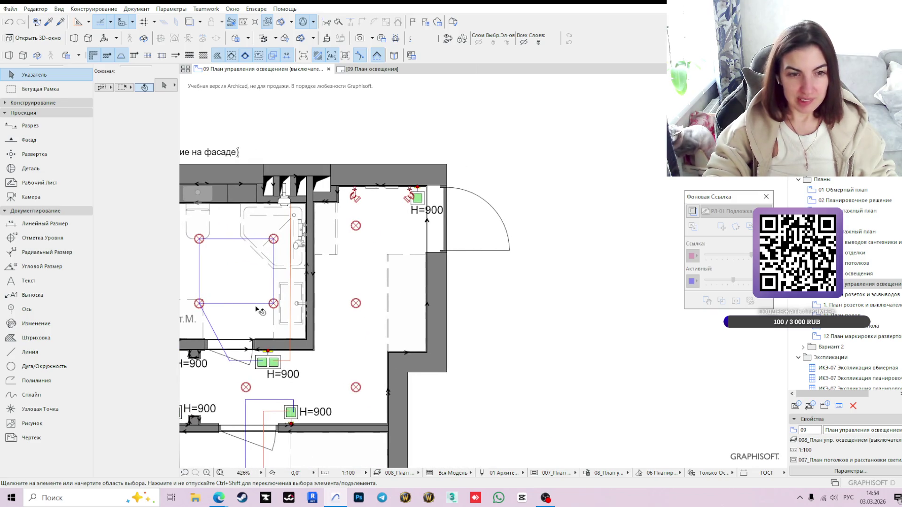
# Draw the wiring polyline from the H=900 entry switch through both hallway ceiling lights.
pyautogui.press('l')
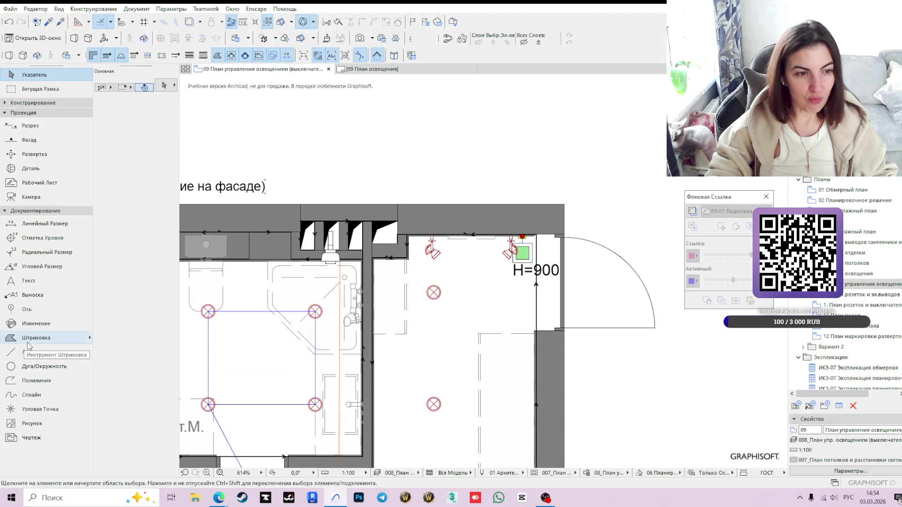
pyautogui.scroll(2, 401, 277)
pyautogui.scroll(1, 402, 276)
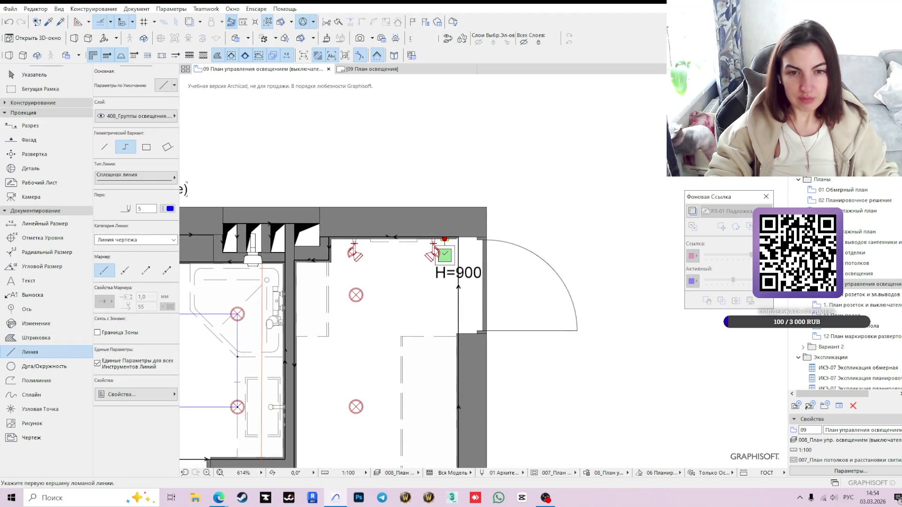
pyautogui.click(445, 240)
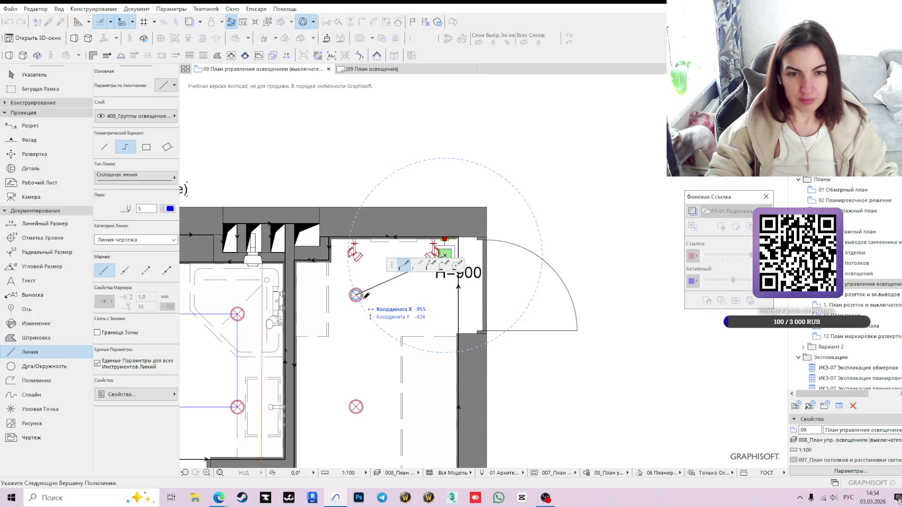
pyautogui.click(445, 294)
pyautogui.click(357, 295)
pyautogui.scroll(-3, 358, 296)
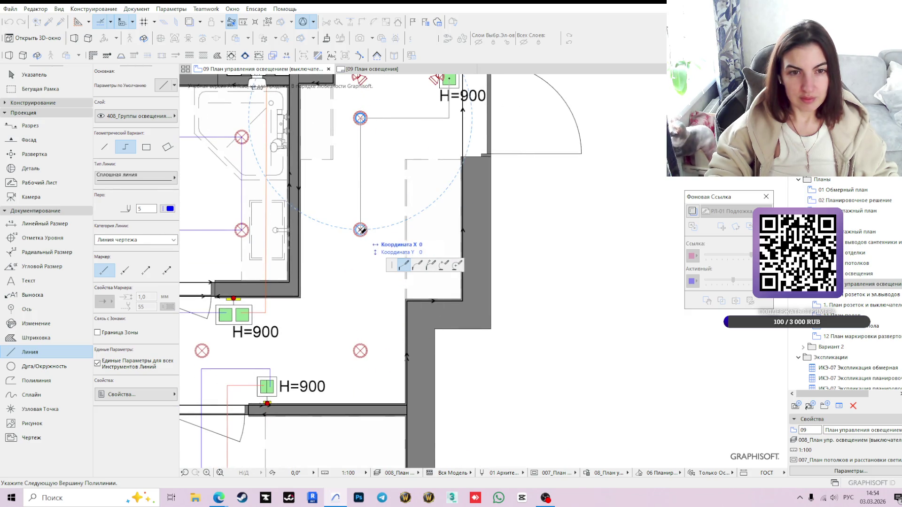
pyautogui.doubleClick(360, 350)
pyautogui.scroll(-2, 525, 267)
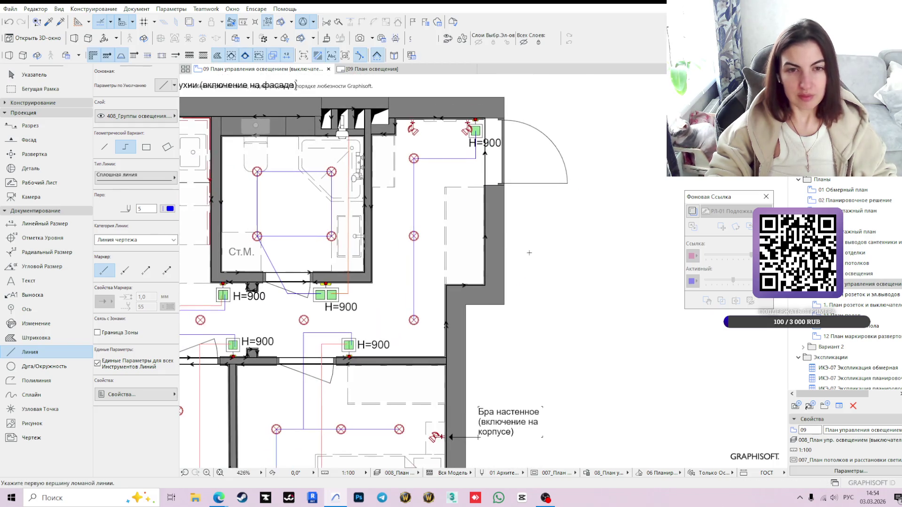
pyautogui.press('Escape')
pyautogui.scroll(2, 462, 247)
pyautogui.scroll(2, 416, 189)
# Inspect the entry switch and wall sconce heights, then bring up the 10 План розеток outlet plan.
pyautogui.click(417, 188)
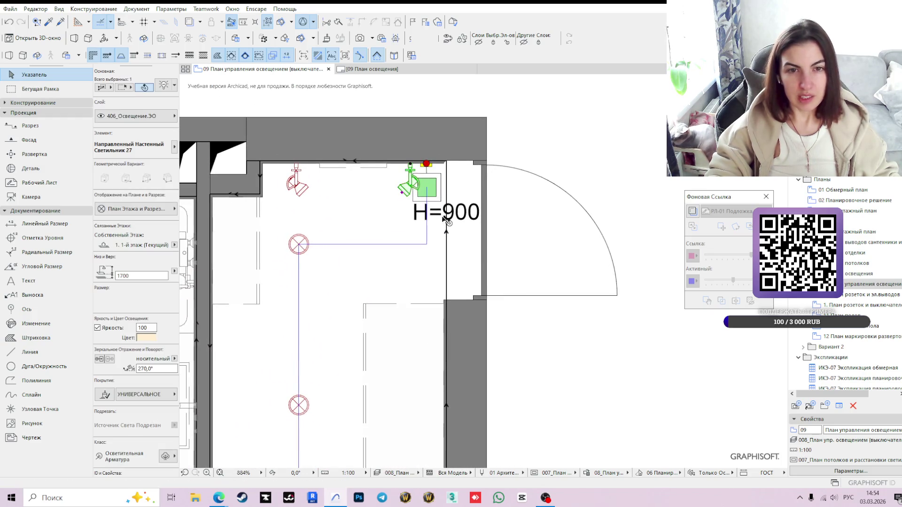
pyautogui.scroll(-2, 481, 268)
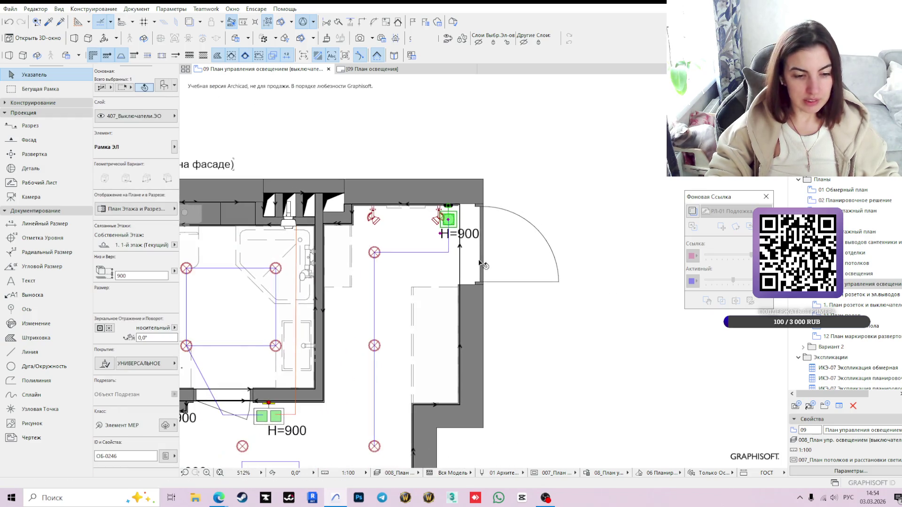
pyautogui.scroll(2, 475, 218)
pyautogui.scroll(-1, 556, 267)
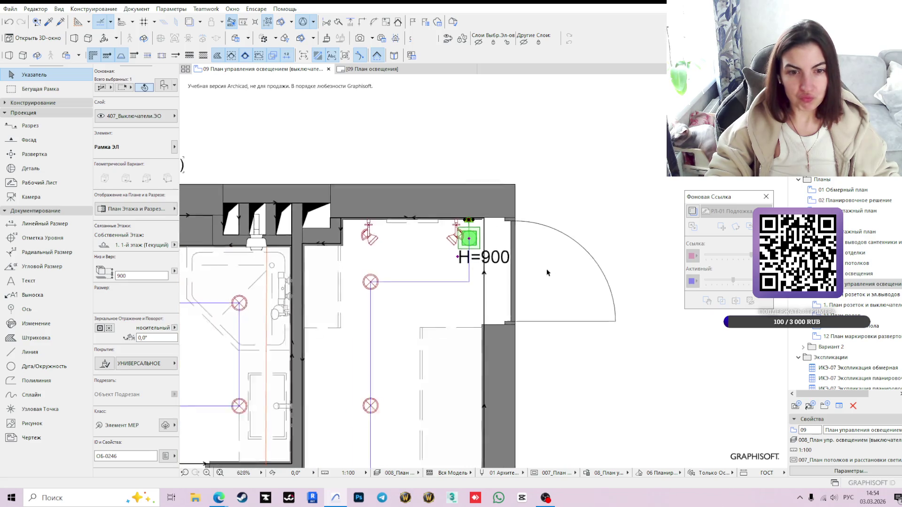
pyautogui.scroll(-1, 546, 281)
pyautogui.click(537, 304)
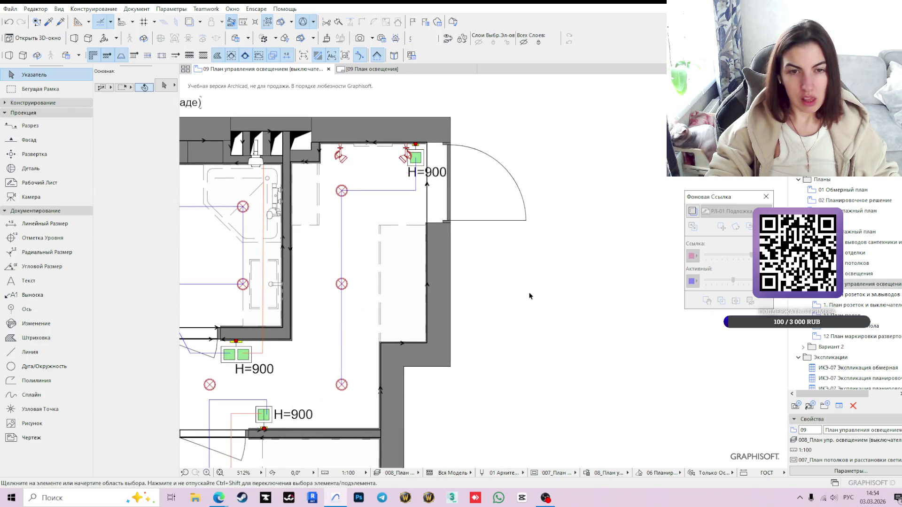
pyautogui.click(406, 150)
pyautogui.click(437, 161)
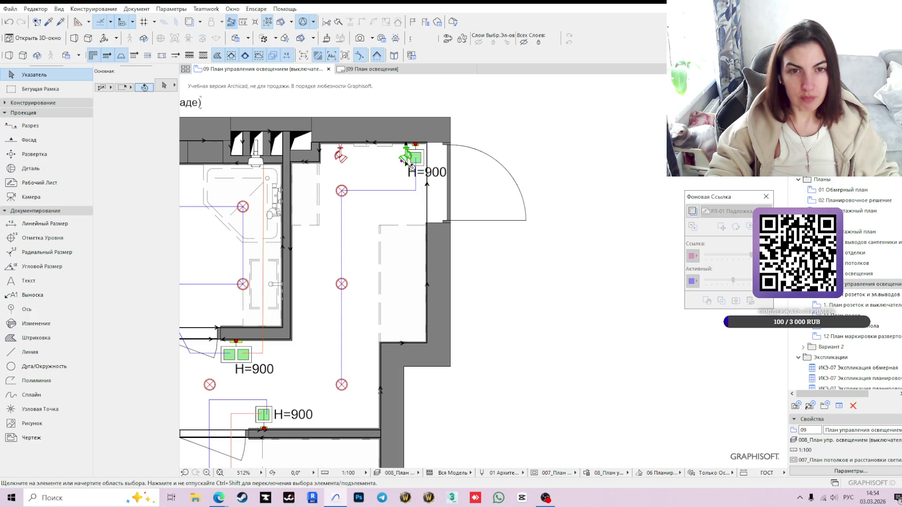
pyautogui.click(492, 294)
pyautogui.scroll(-1, 492, 293)
pyautogui.moveTo(500, 211); pyautogui.dragTo(540, 242, button='middle')
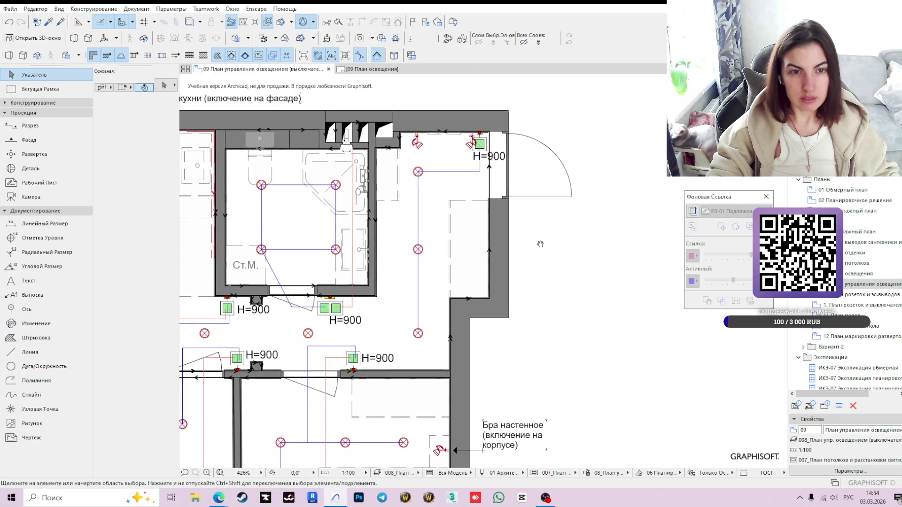
pyautogui.scroll(2, 460, 136)
pyautogui.click(459, 136)
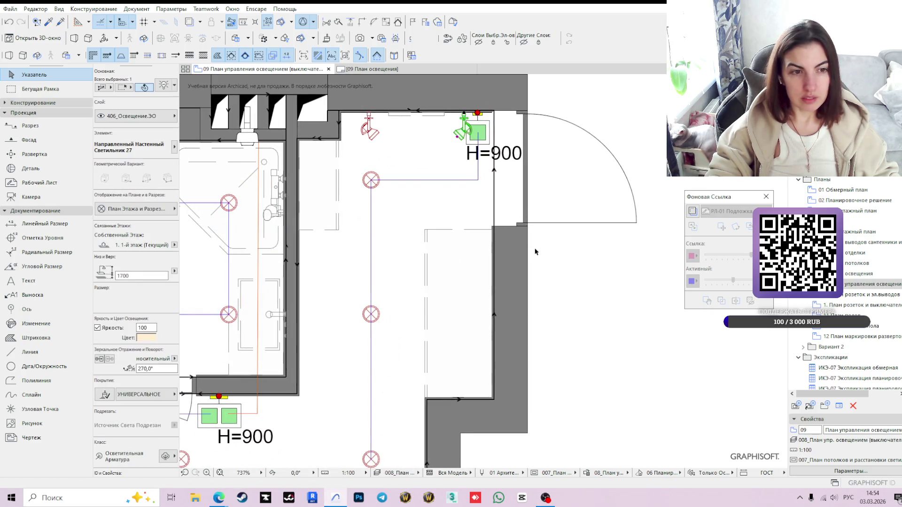
pyautogui.press('Escape')
pyautogui.moveTo(542, 211); pyautogui.dragTo(570, 278, button='middle')
pyautogui.scroll(1, 539, 216)
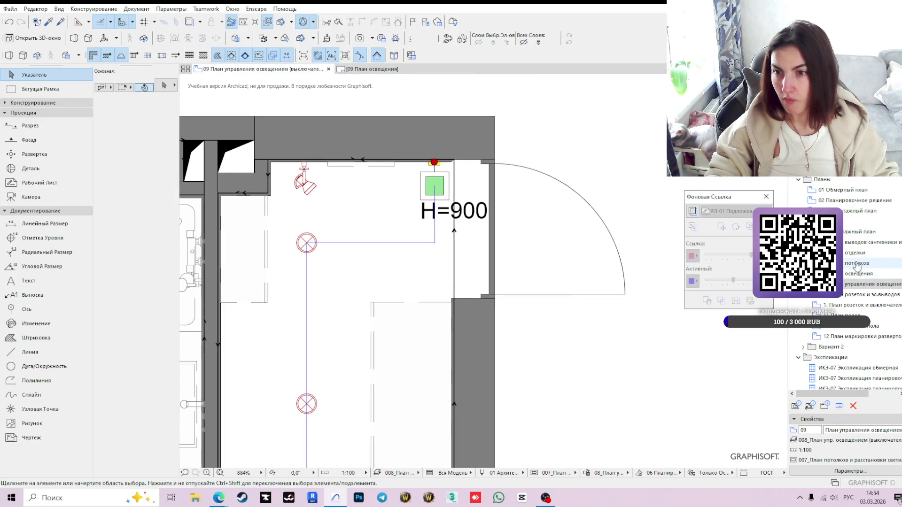
pyautogui.click(855, 295)
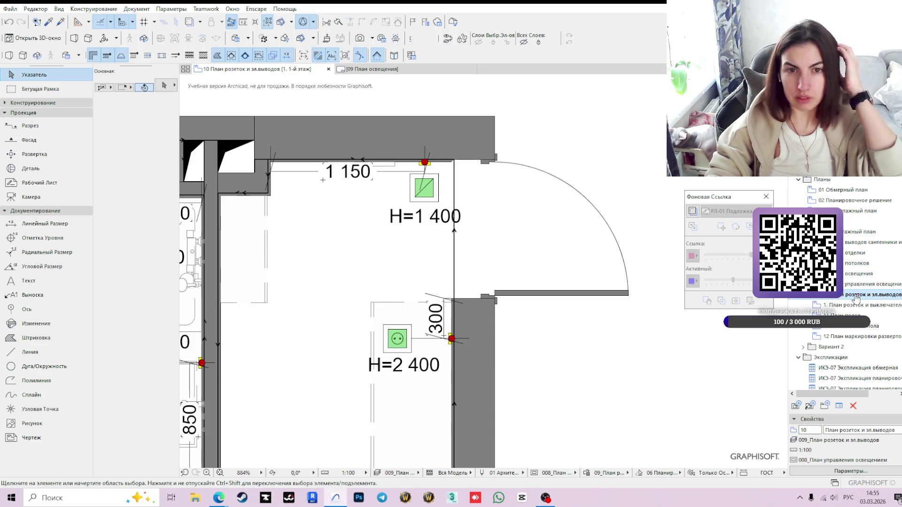
# Compare the H=1 400 outlet by the entrance against the sconce on the lighting plan.
pyautogui.click(390, 216)
pyautogui.press('Up')
pyautogui.press('Up')
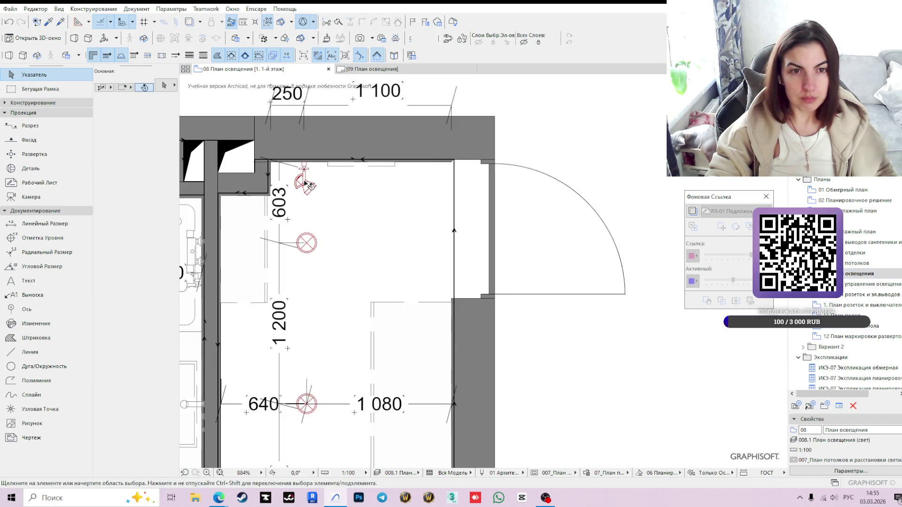
pyautogui.click(305, 183)
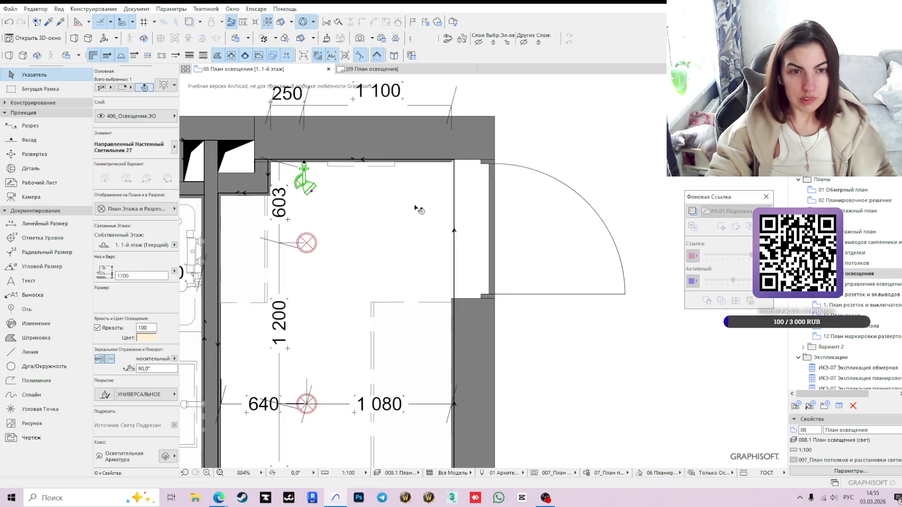
pyautogui.click(865, 295)
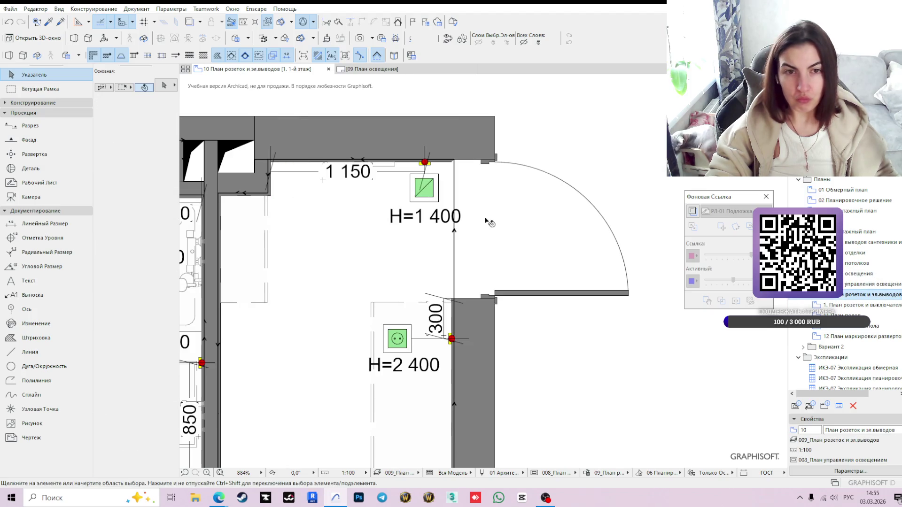
# Move the top-wall H=1 400 outlet by 900 so its dimension reads 250 instead of 1 150.
pyautogui.click(428, 156)
pyautogui.scroll(2, 431, 161)
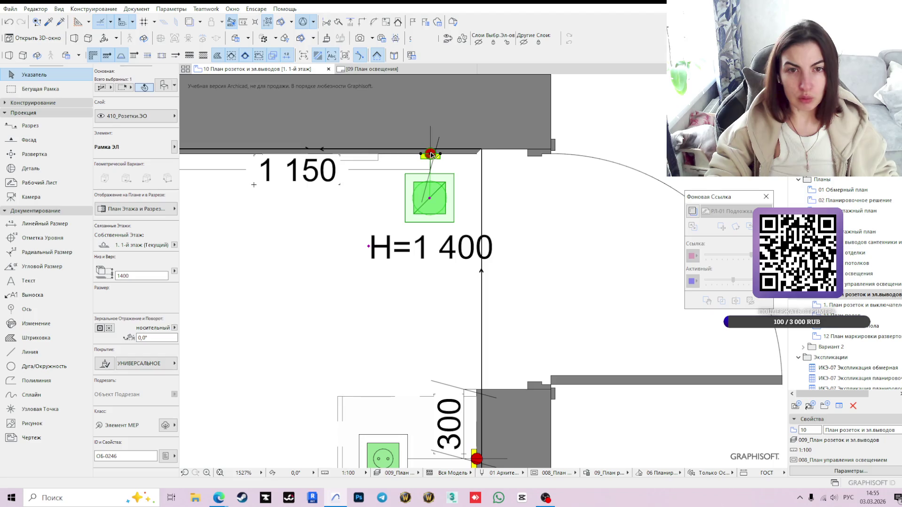
pyautogui.click(430, 156)
pyautogui.moveTo(208, 173); pyautogui.dragTo(468, 240, button='middle')
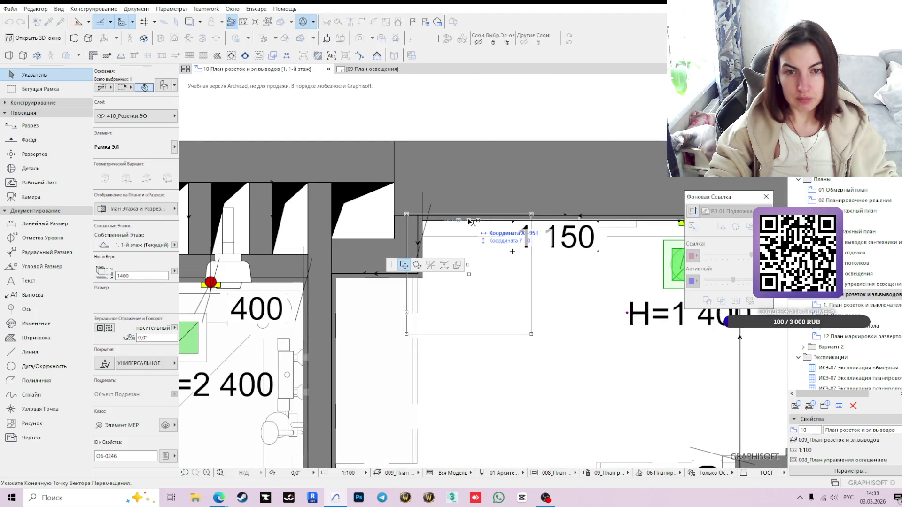
pyautogui.press('Tab')
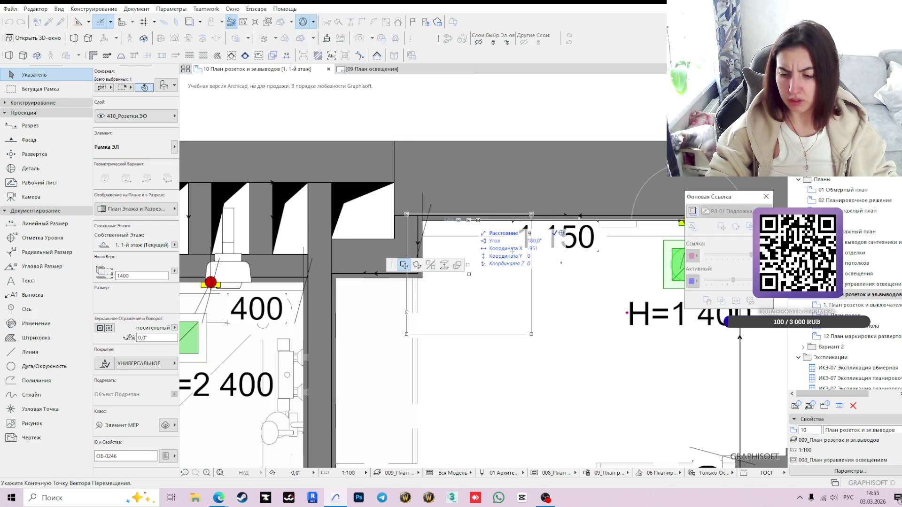
pyautogui.write('900')
pyautogui.press('Return')
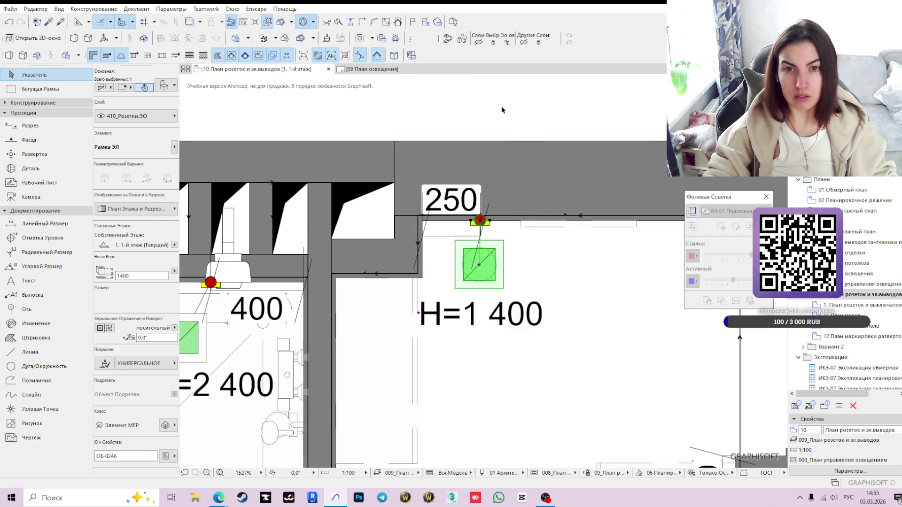
pyautogui.click(505, 111)
pyautogui.scroll(-1, 534, 258)
pyautogui.scroll(-1, 563, 316)
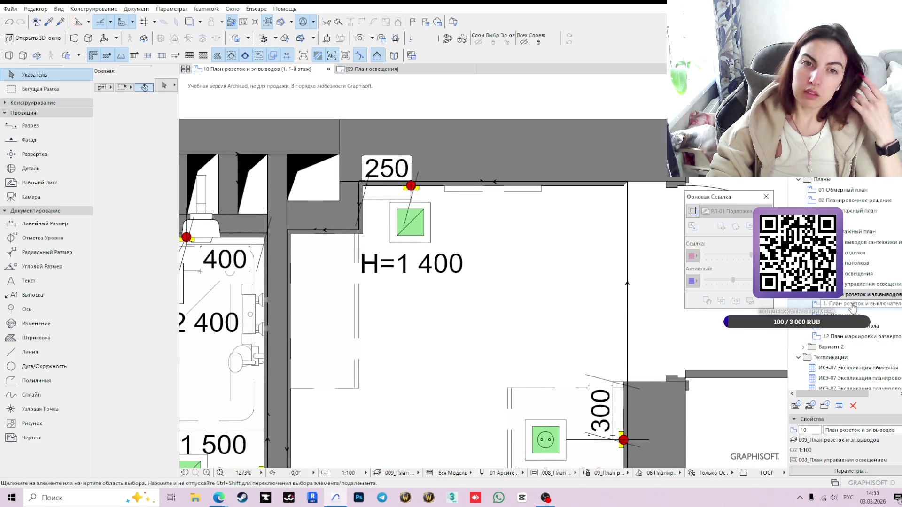
pyautogui.scroll(-3, 493, 290)
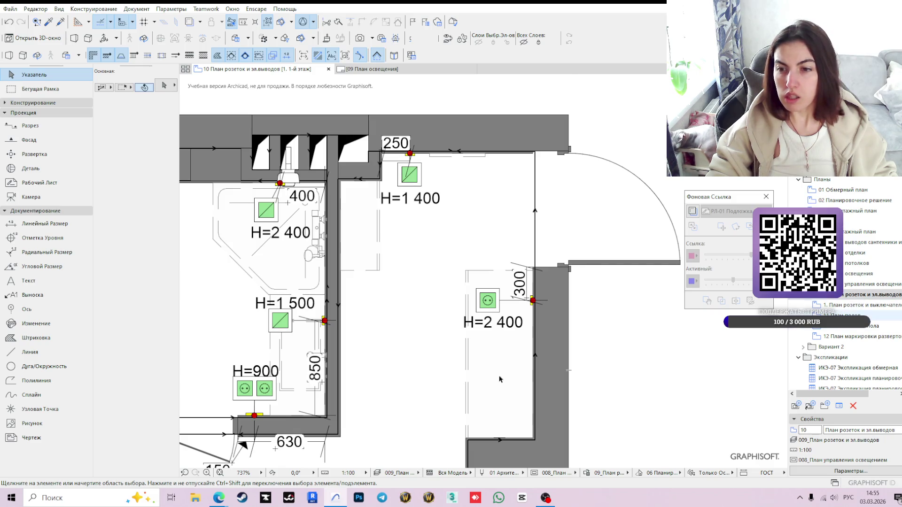
pyautogui.scroll(-2, 502, 379)
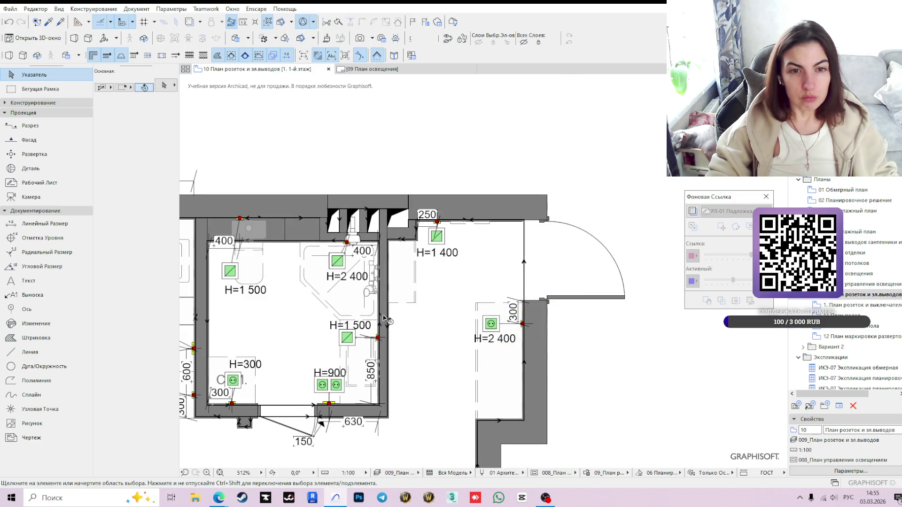
# Review the bathroom outlets and open the '1. План розеток и выключателей' layout sheet.
pyautogui.moveTo(384, 320); pyautogui.dragTo(403, 285, button='middle')
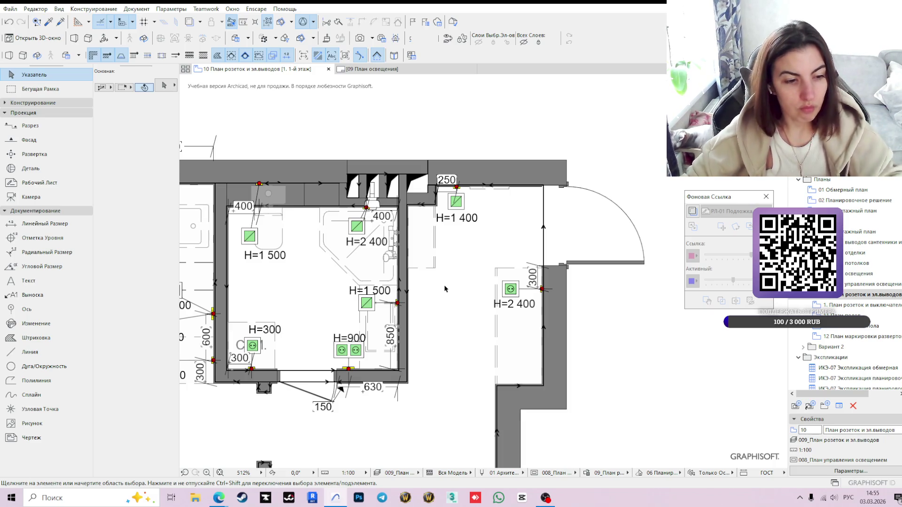
pyautogui.scroll(-1, 544, 326)
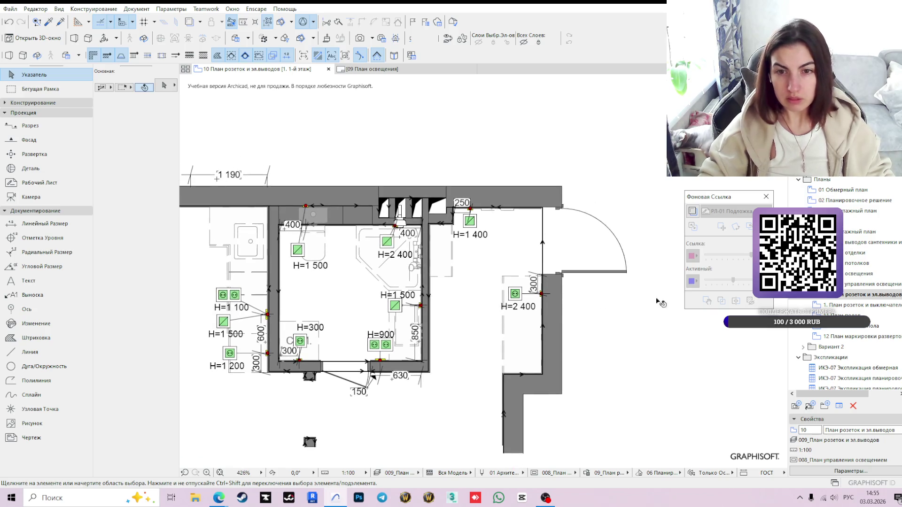
pyautogui.click(850, 304)
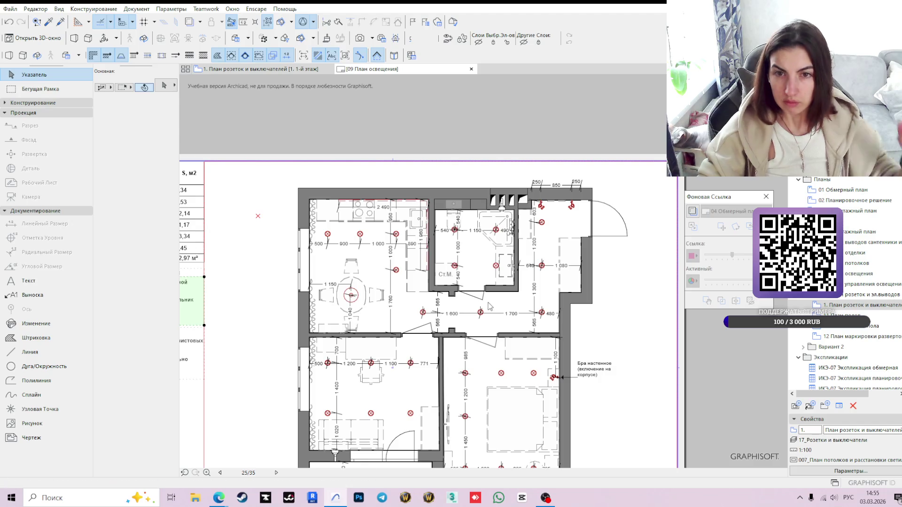
# Compare the socket and switch plan against the 09 План освещения ceiling light layout.
pyautogui.click(490, 307)
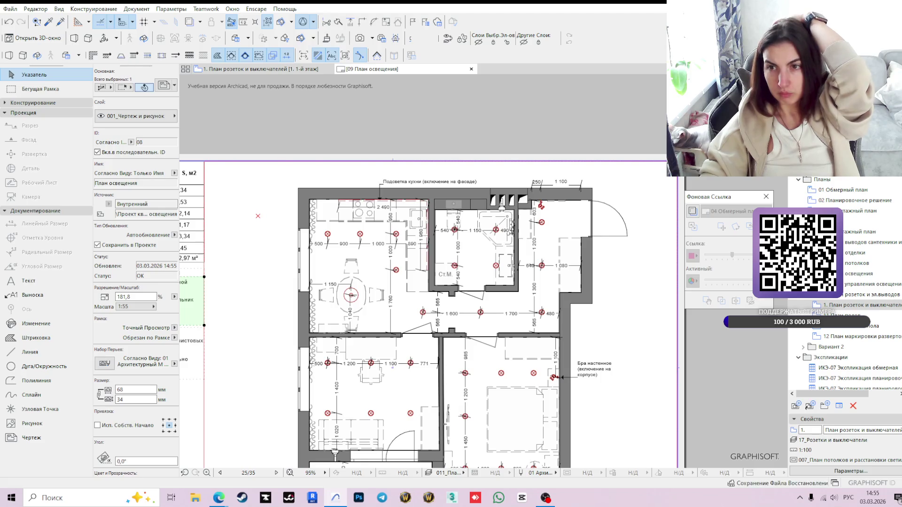
pyautogui.click(818, 210)
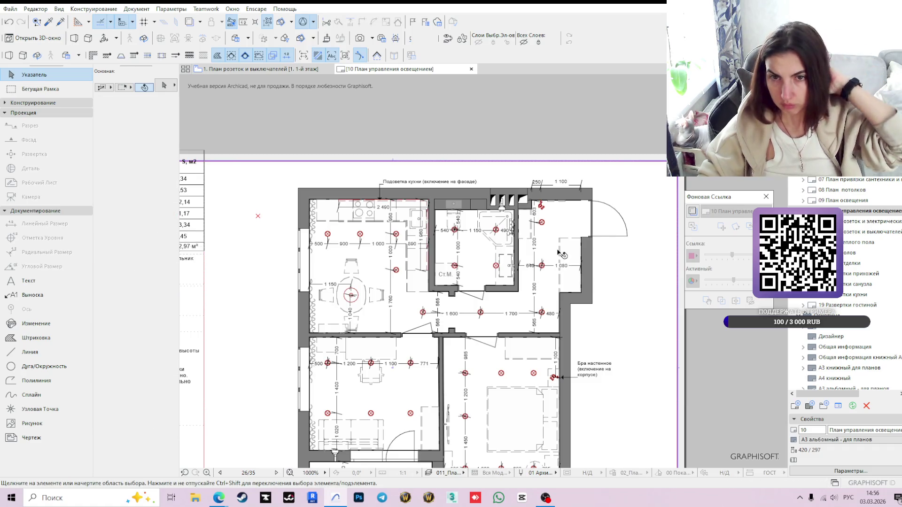
pyautogui.click(282, 69)
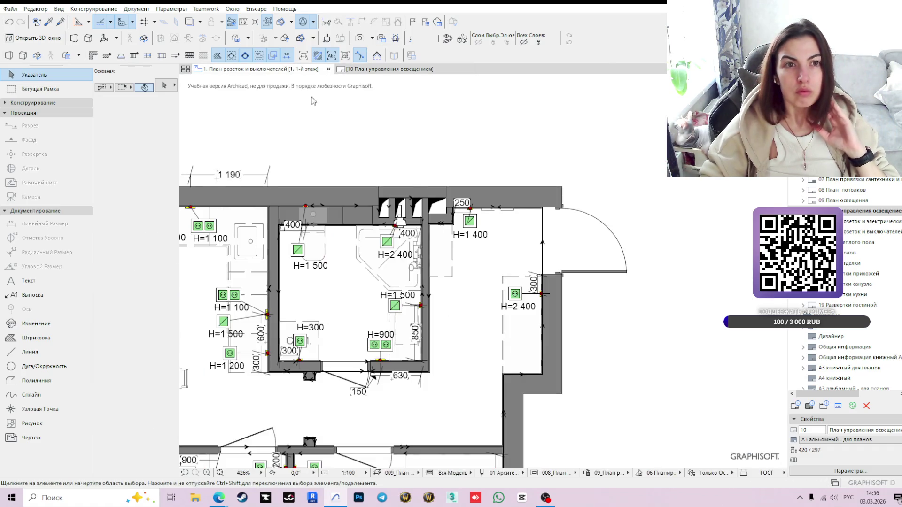
pyautogui.doubleClick(843, 200)
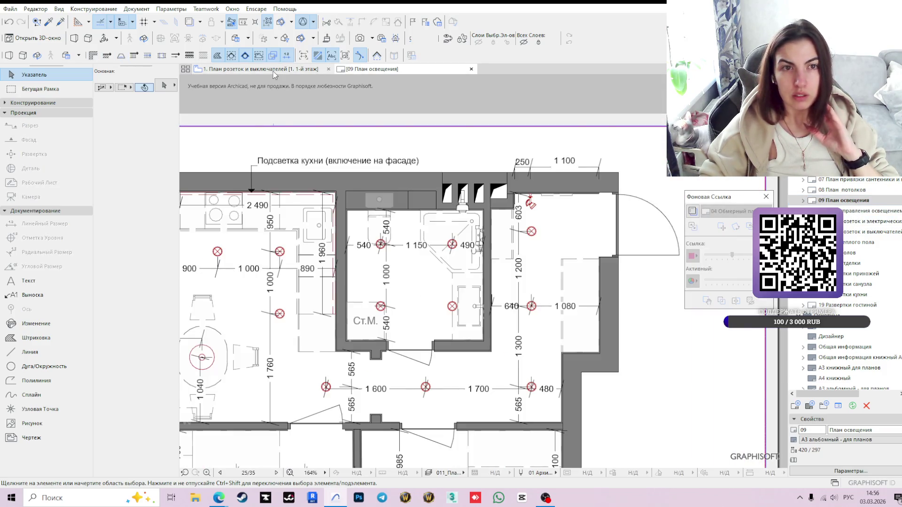
pyautogui.click(273, 70)
# Check the wall near the entrance and return to the План управления освещением view.
pyautogui.click(855, 274)
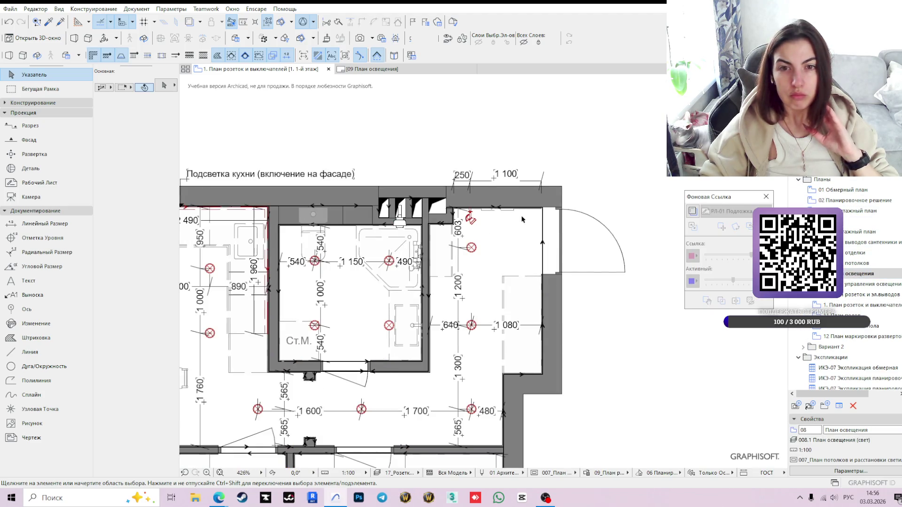
pyautogui.click(544, 190)
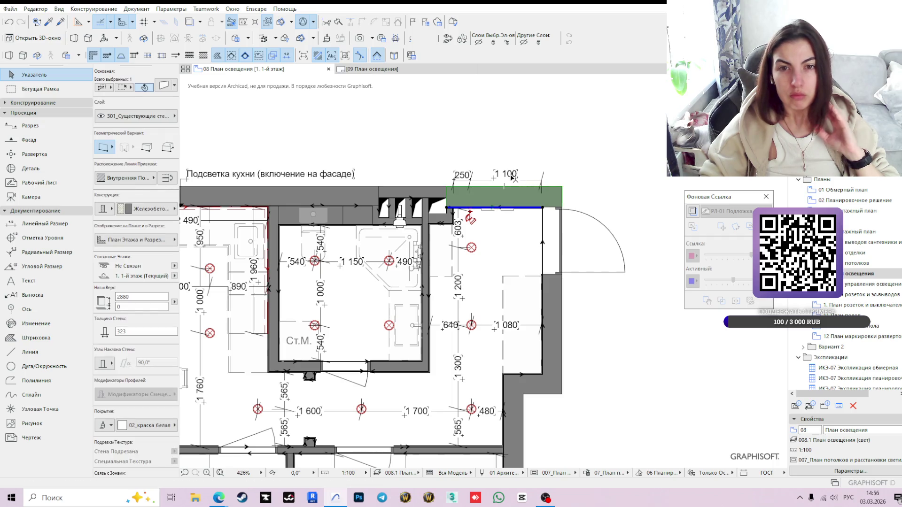
pyautogui.click(551, 177)
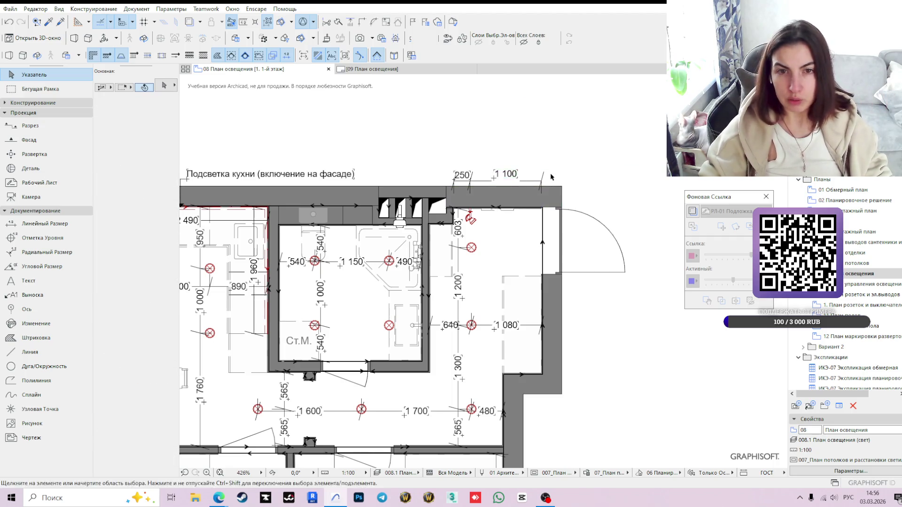
pyautogui.scroll(2, 531, 213)
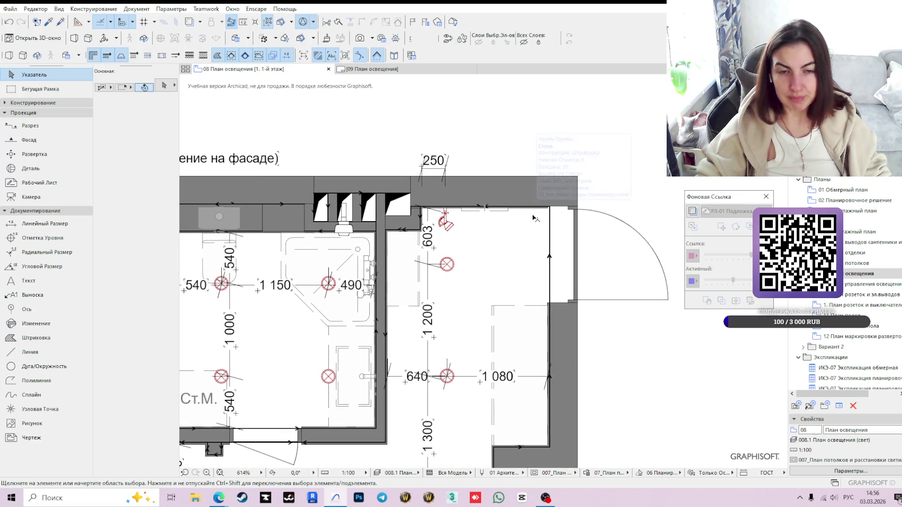
pyautogui.click(877, 284)
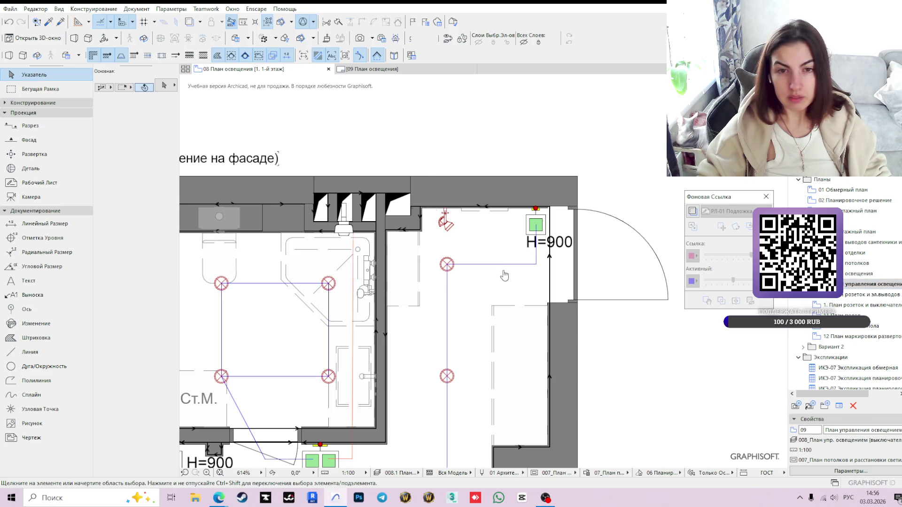
pyautogui.scroll(-3, 455, 234)
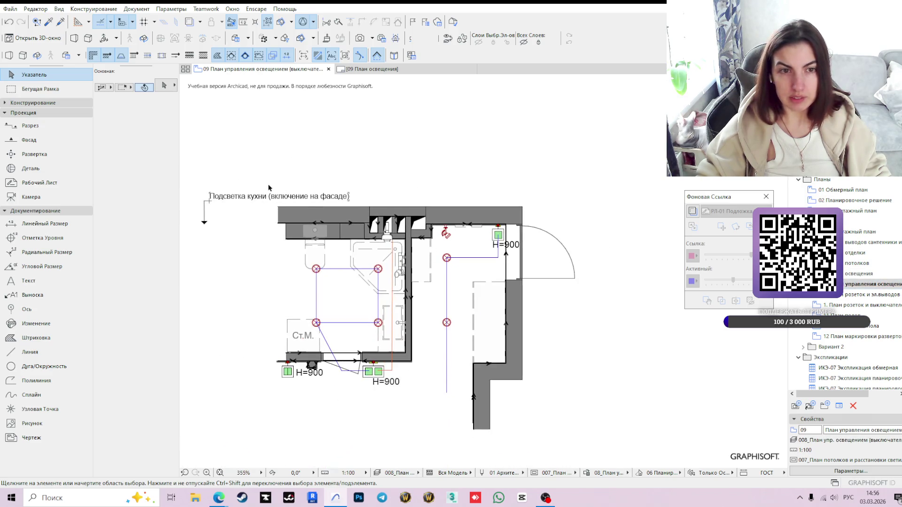
pyautogui.scroll(1, 358, 215)
# Place a Ctrl-dragged copy of the kitchen callout over the wall sconce by the entrance.
pyautogui.click(347, 199)
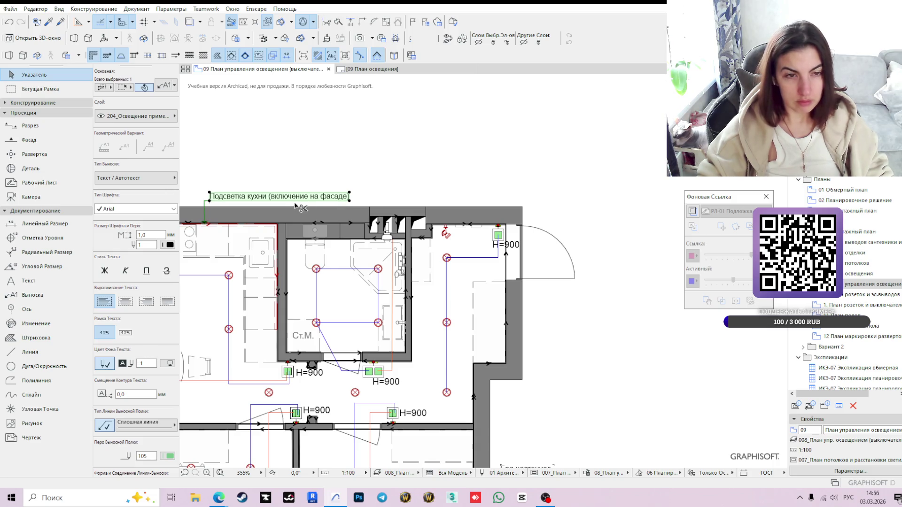
pyautogui.moveTo(207, 224); pyautogui.dragTo(448, 226)
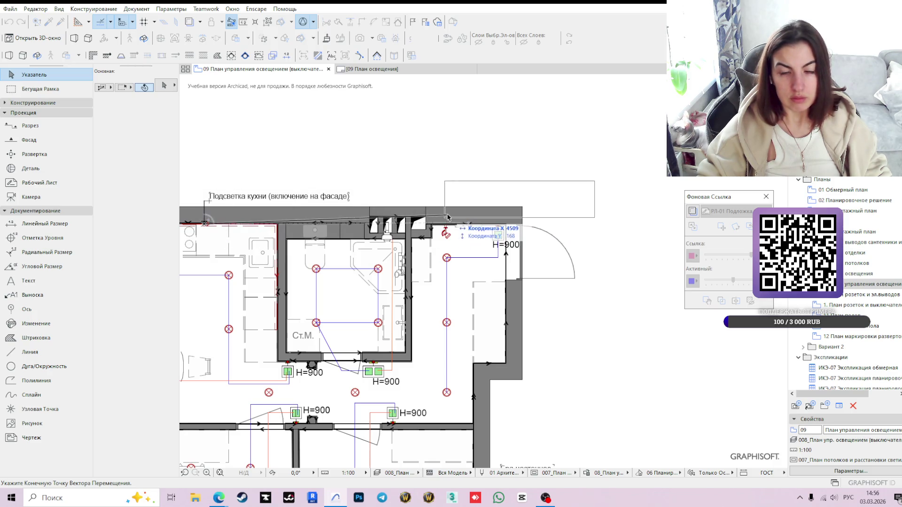
pyautogui.scroll(2, 447, 229)
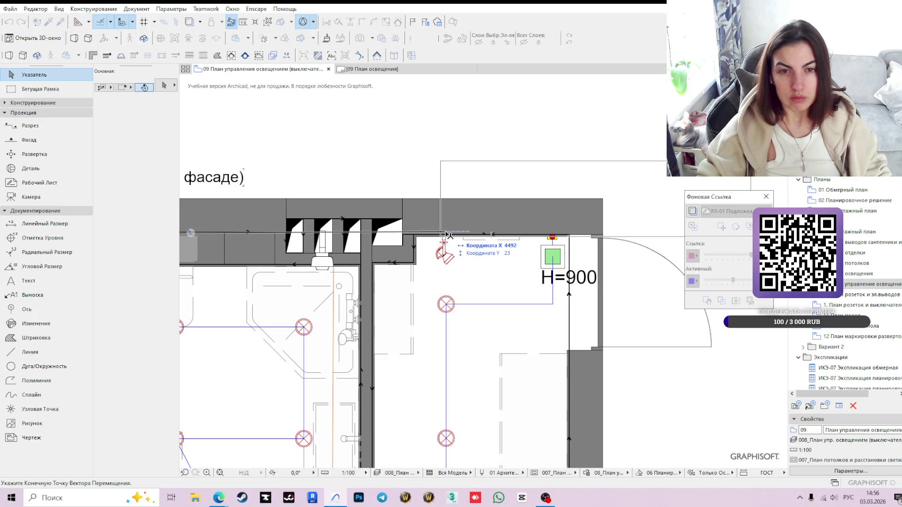
pyautogui.press('x')
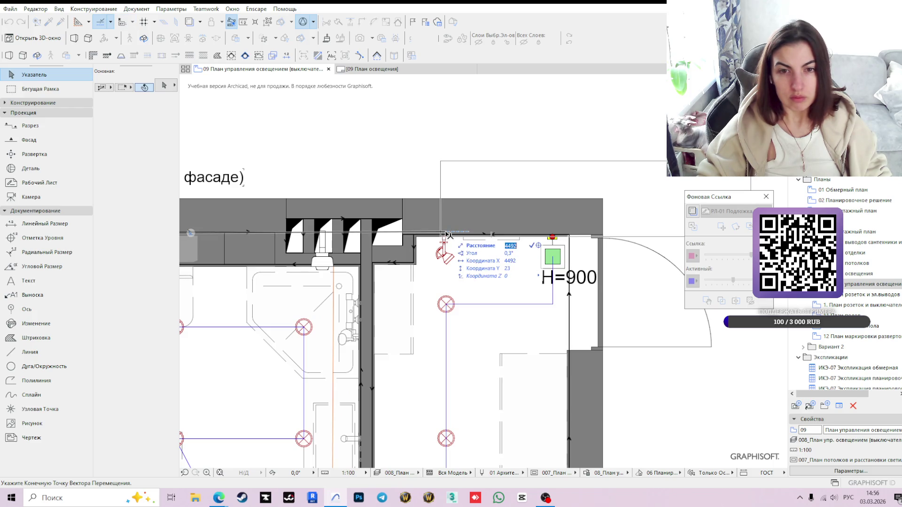
pyautogui.write('0')
pyautogui.press('Return')
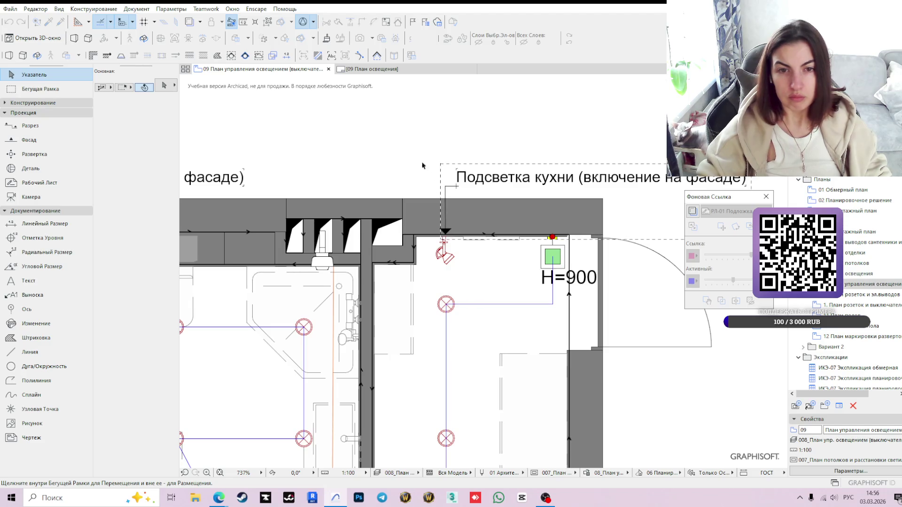
# Reword the copied callout to 'Бра настенное (включение на корпусе)'.
pyautogui.click(526, 179)
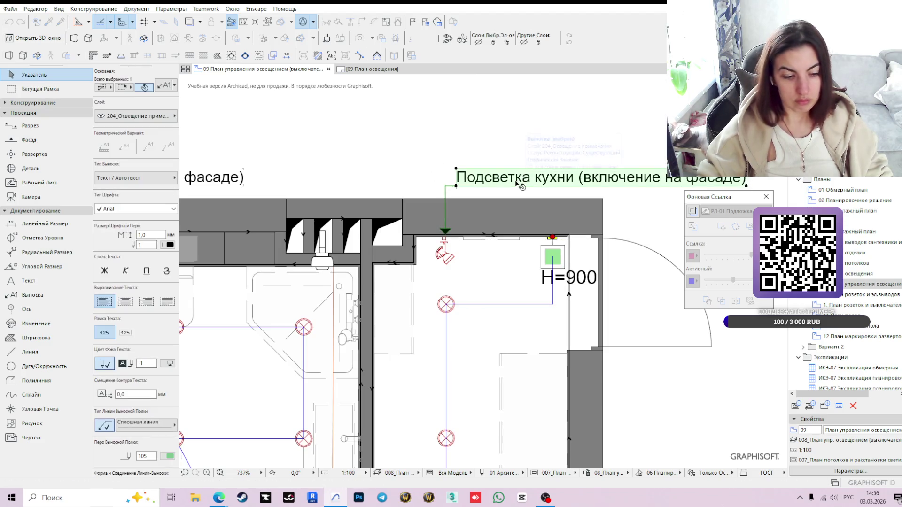
pyautogui.doubleClick(518, 182)
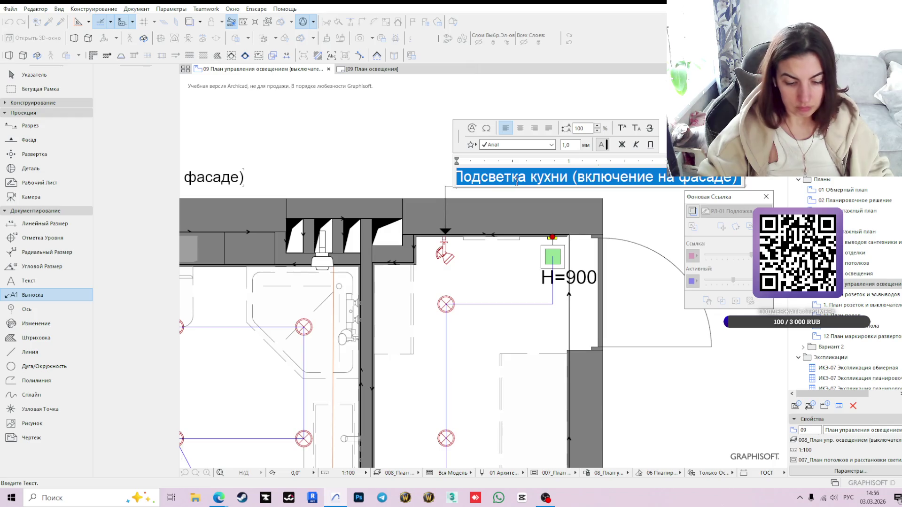
pyautogui.write('Бра настенное (включение на корпу')
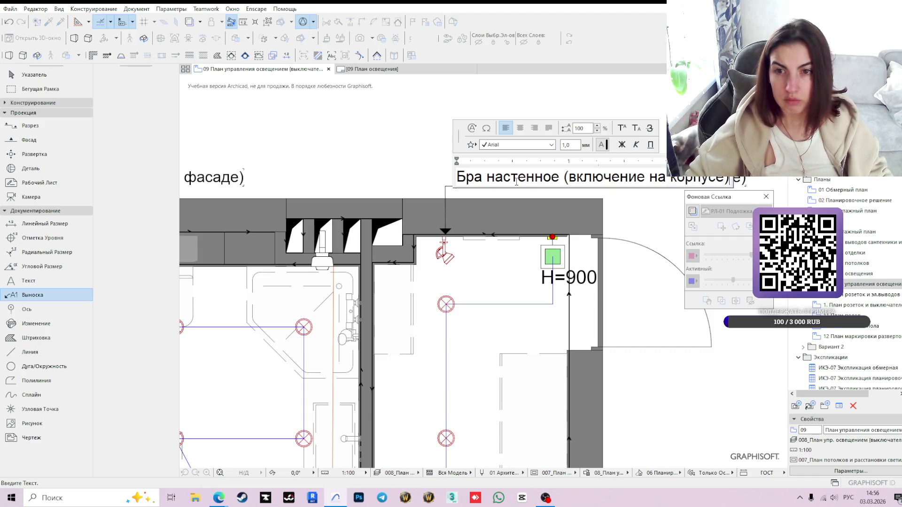
pyautogui.press('Escape')
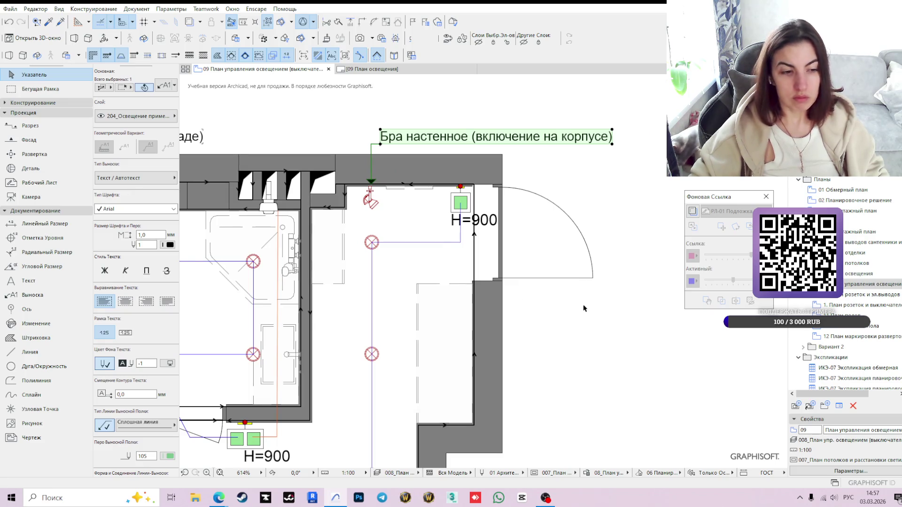
pyautogui.click(572, 322)
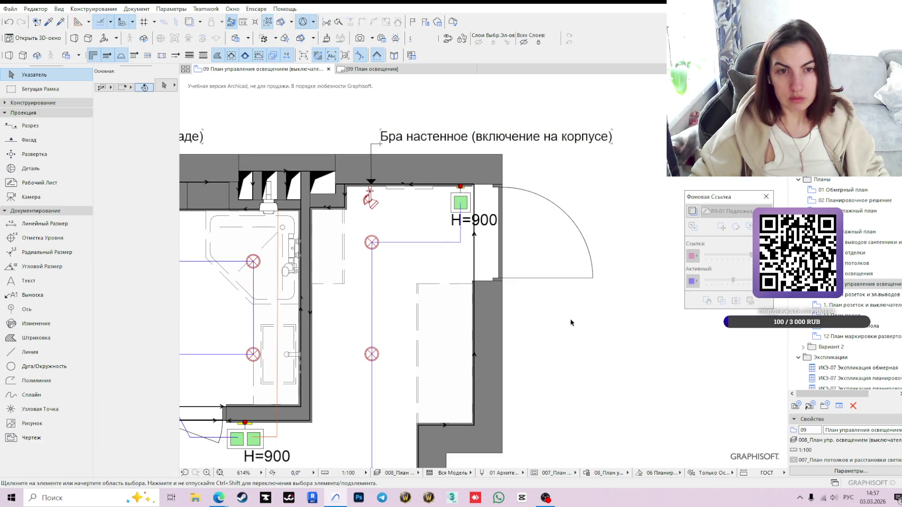
pyautogui.scroll(-2, 571, 323)
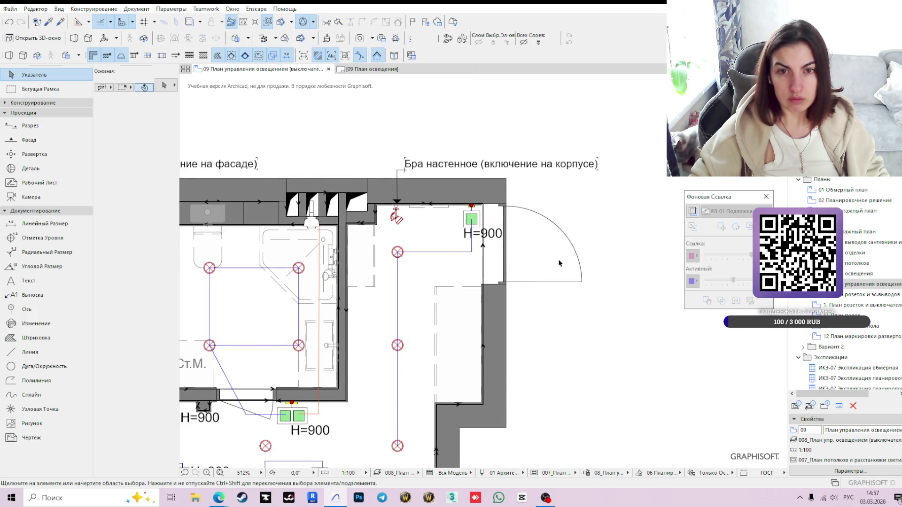
pyautogui.scroll(-1, 510, 211)
pyautogui.scroll(-3, 506, 215)
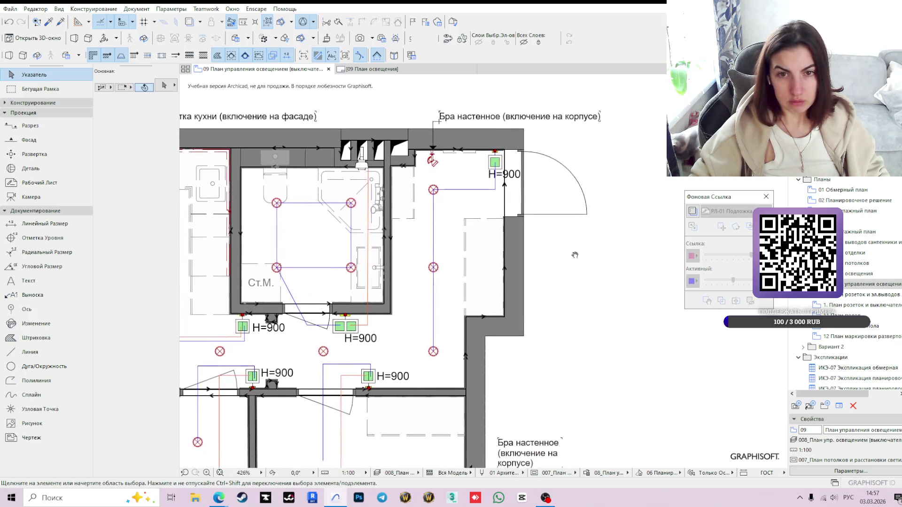
pyautogui.scroll(4, 505, 217)
pyautogui.click(491, 149)
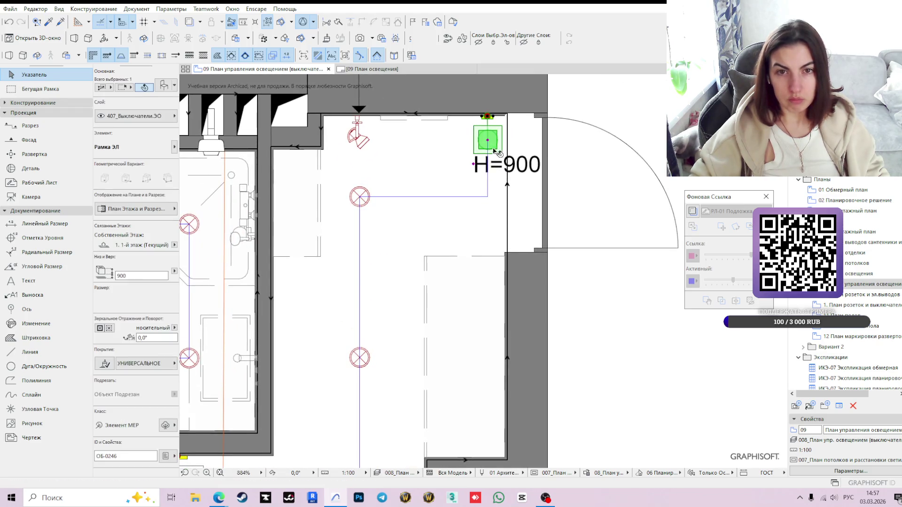
pyautogui.click(474, 164)
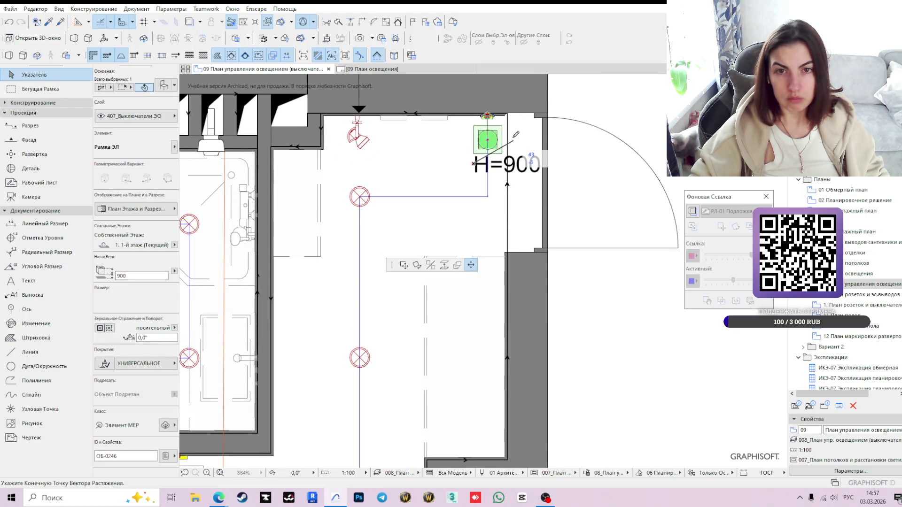
pyautogui.click(524, 189)
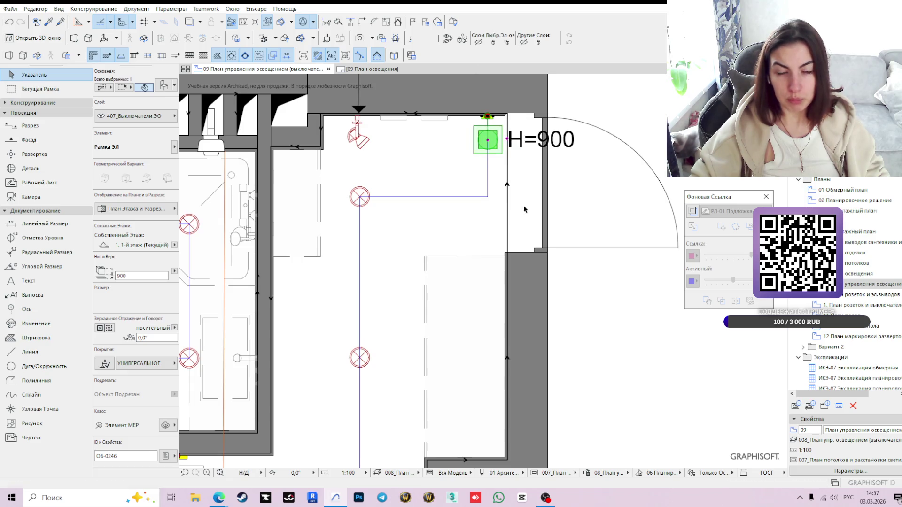
pyautogui.scroll(-4, 524, 201)
pyautogui.scroll(-3, 569, 338)
pyautogui.scroll(-2, 550, 285)
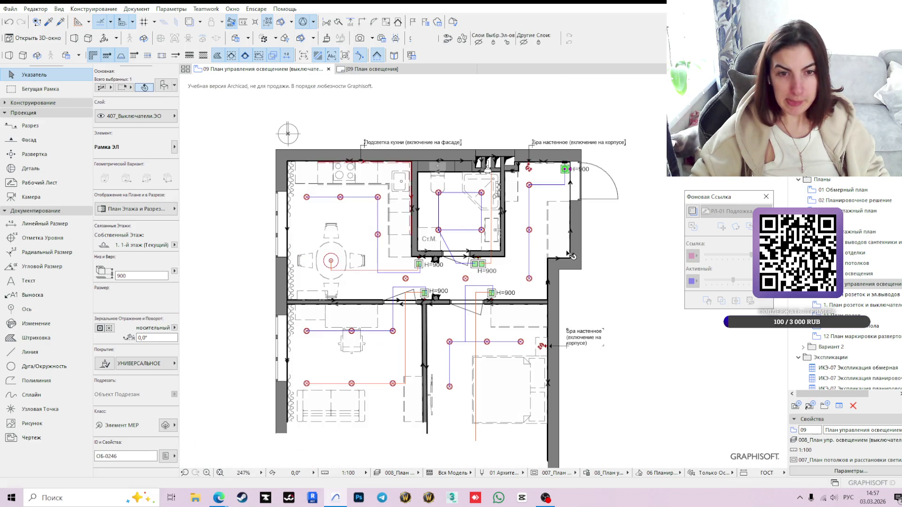
pyautogui.scroll(5, 469, 270)
pyautogui.scroll(3, 469, 270)
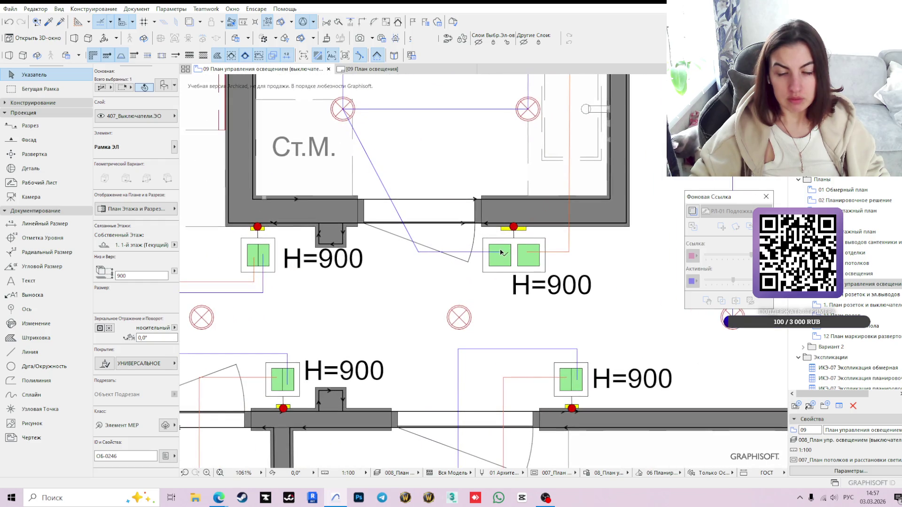
pyautogui.click(470, 257)
pyautogui.click(469, 255)
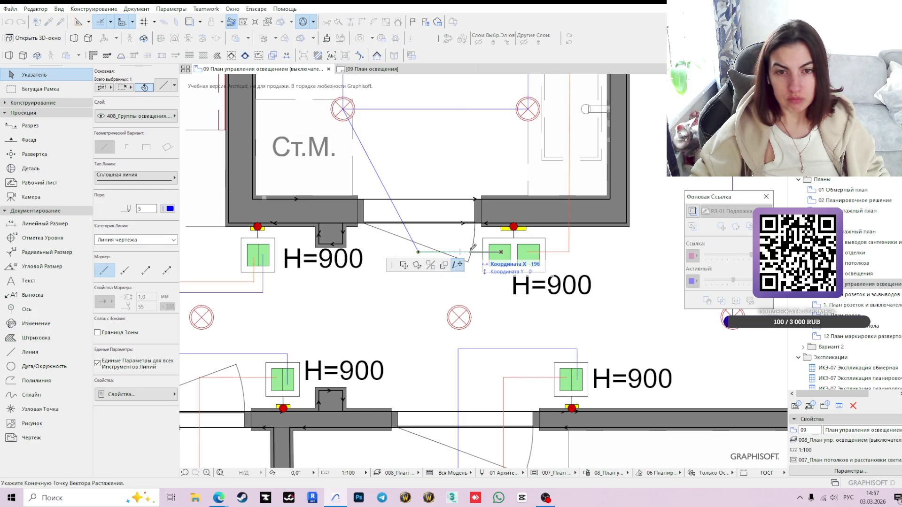
pyautogui.click(500, 251)
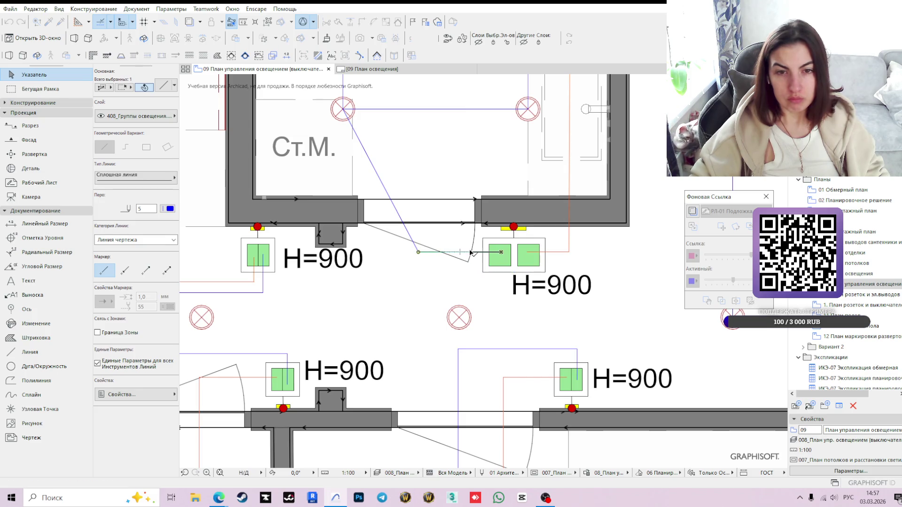
pyautogui.click(420, 254)
pyautogui.click(498, 252)
pyautogui.scroll(-3, 432, 224)
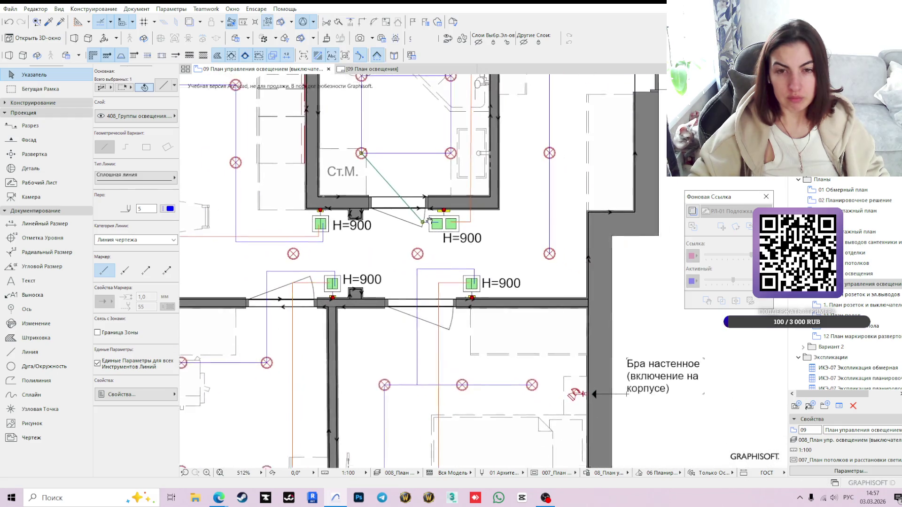
pyautogui.press('Escape')
pyautogui.scroll(-3, 634, 289)
pyautogui.scroll(-2, 529, 239)
pyautogui.scroll(1, 522, 268)
pyautogui.scroll(1, 501, 261)
pyautogui.scroll(2, 472, 252)
pyautogui.scroll(1, 446, 244)
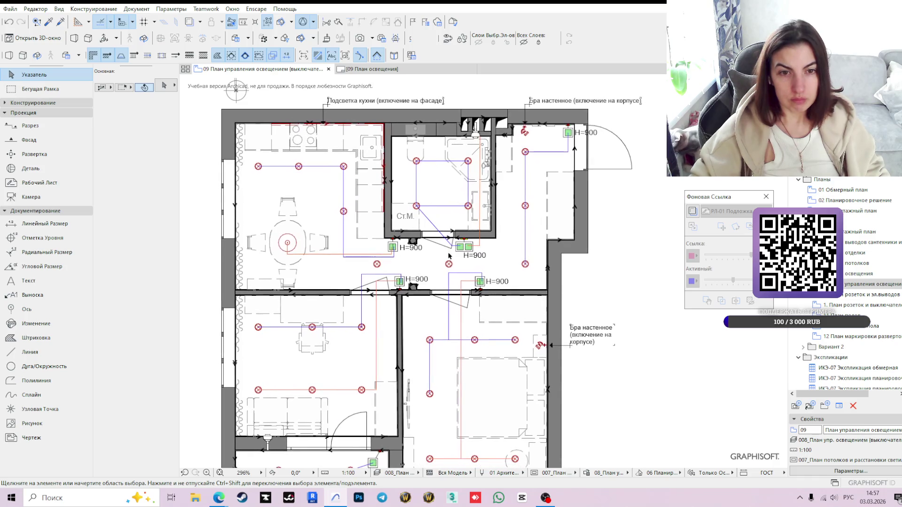
pyautogui.scroll(-3, 430, 240)
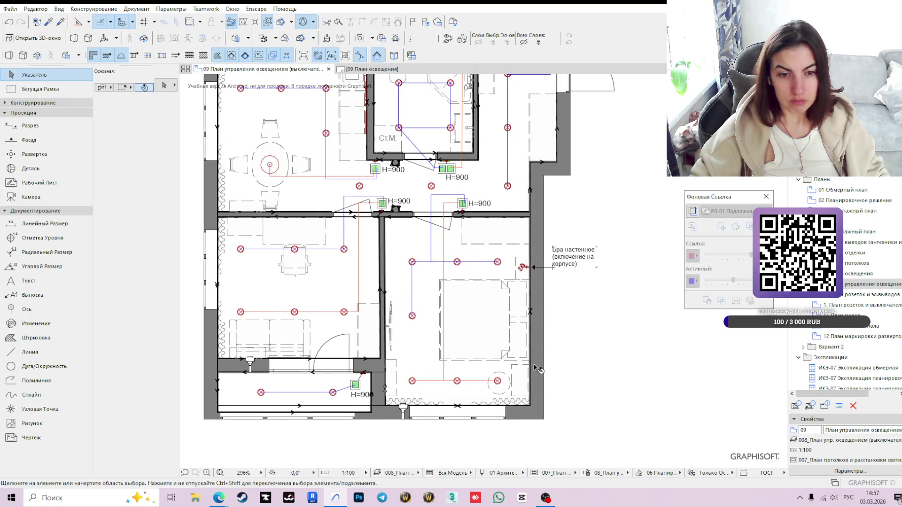
pyautogui.scroll(2, 358, 381)
pyautogui.scroll(8, 358, 377)
pyautogui.click(365, 371)
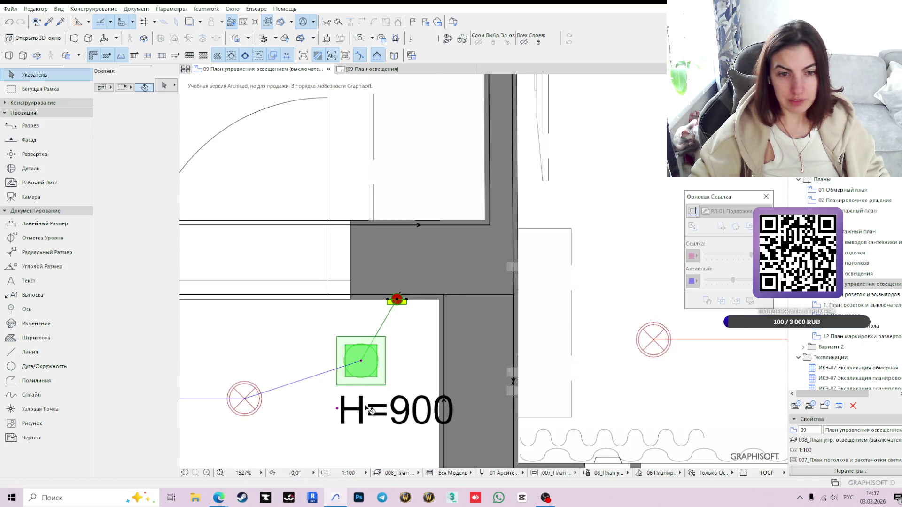
pyautogui.click(338, 410)
pyautogui.press('Escape')
pyautogui.scroll(-9, 318, 406)
pyautogui.moveTo(448, 449); pyautogui.dragTo(429, 342, button='middle')
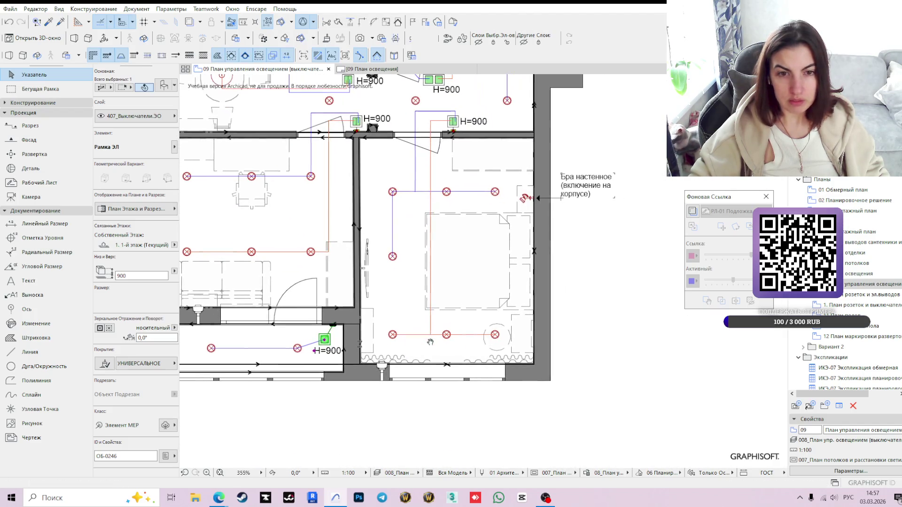
pyautogui.click(607, 295)
pyautogui.moveTo(590, 287); pyautogui.dragTo(569, 377, button='middle')
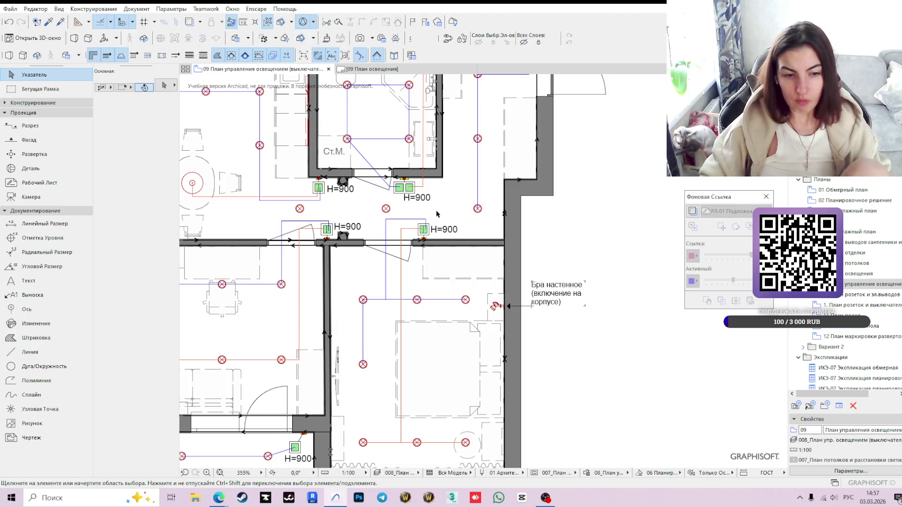
pyautogui.moveTo(566, 244)
pyautogui.mouseDown(button='middle')
pyautogui.moveTo(547, 238)
pyautogui.moveTo(505, 329)
pyautogui.mouseUp(button='middle')
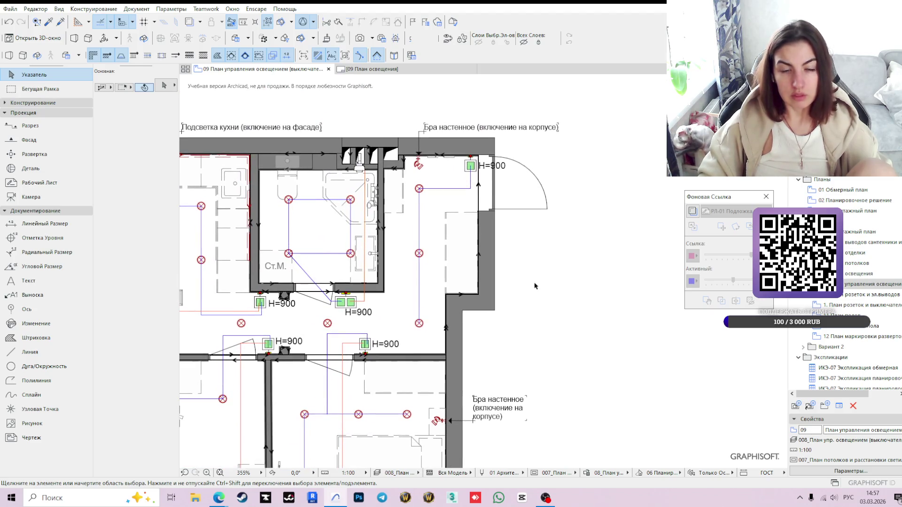
pyautogui.scroll(3, 453, 203)
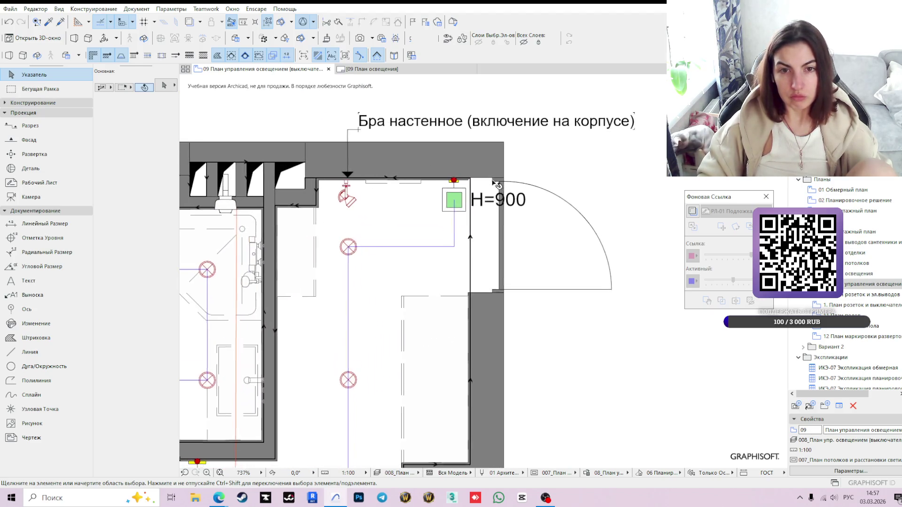
# Stretch the sconce switch's H=900 label to its left side, then bring up the outlet plan.
pyautogui.click(455, 200)
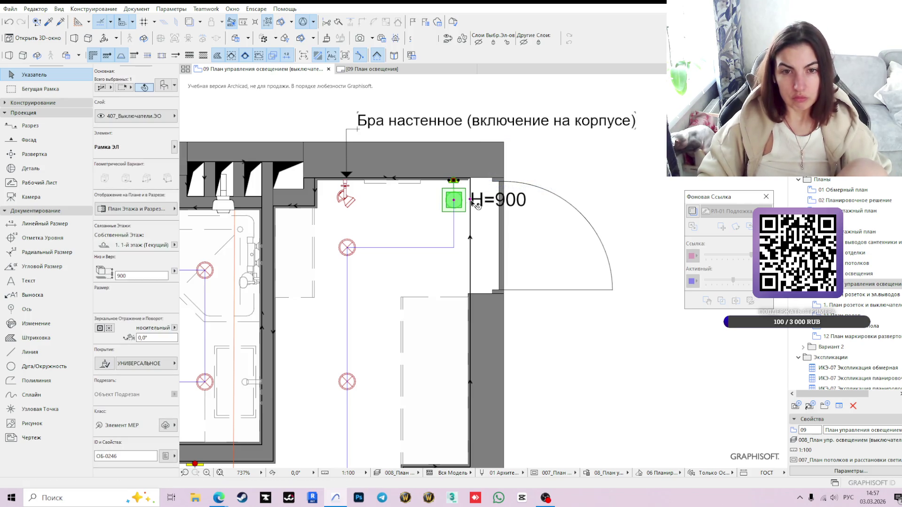
pyautogui.click(472, 201)
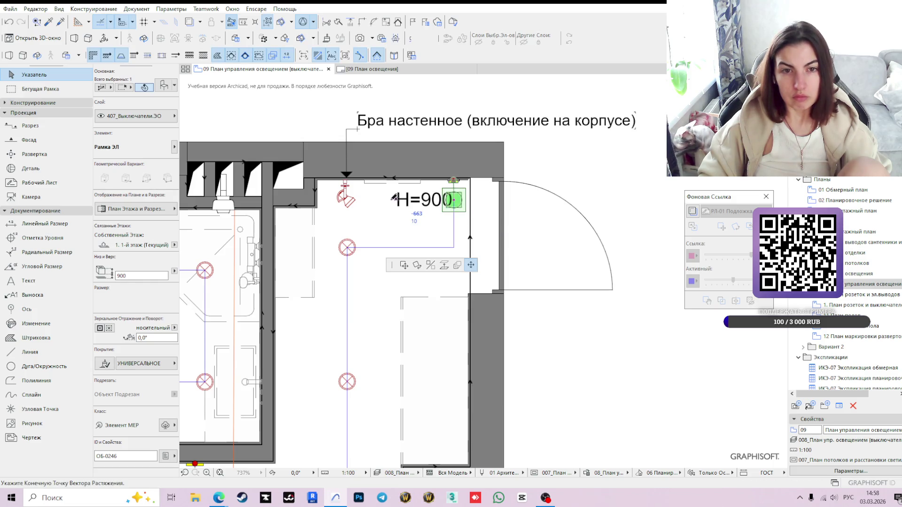
pyautogui.click(383, 198)
pyautogui.click(606, 197)
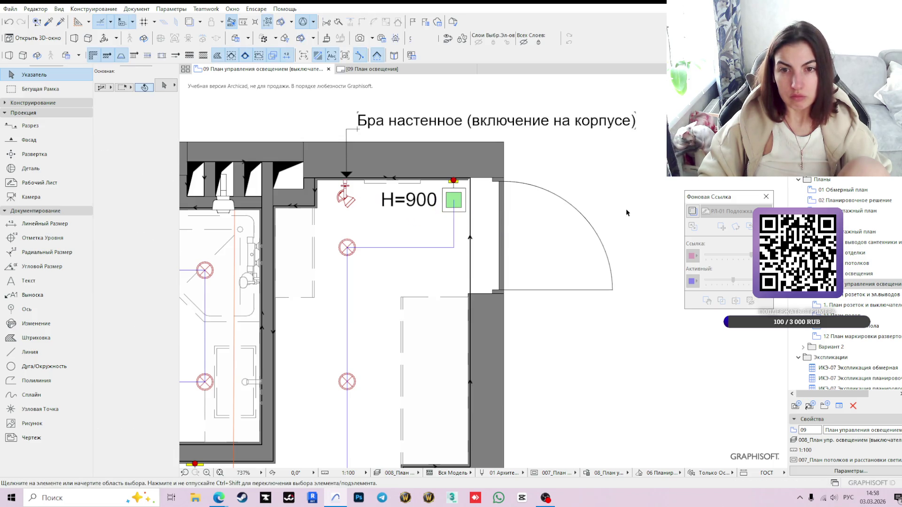
pyautogui.scroll(-1, 598, 250)
pyautogui.scroll(-2, 597, 251)
pyautogui.scroll(-2, 598, 250)
pyautogui.scroll(-1, 564, 268)
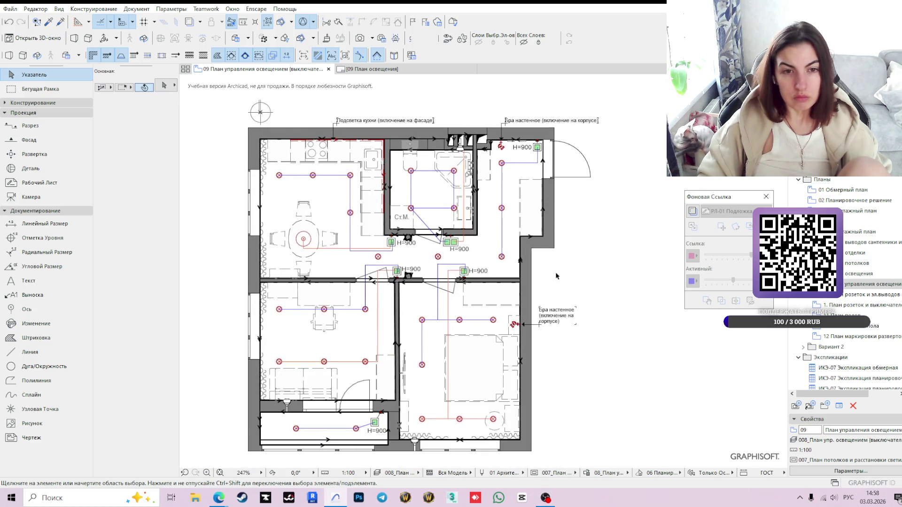
pyautogui.scroll(-2, 556, 275)
pyautogui.moveTo(536, 258); pyautogui.dragTo(534, 261, button='middle')
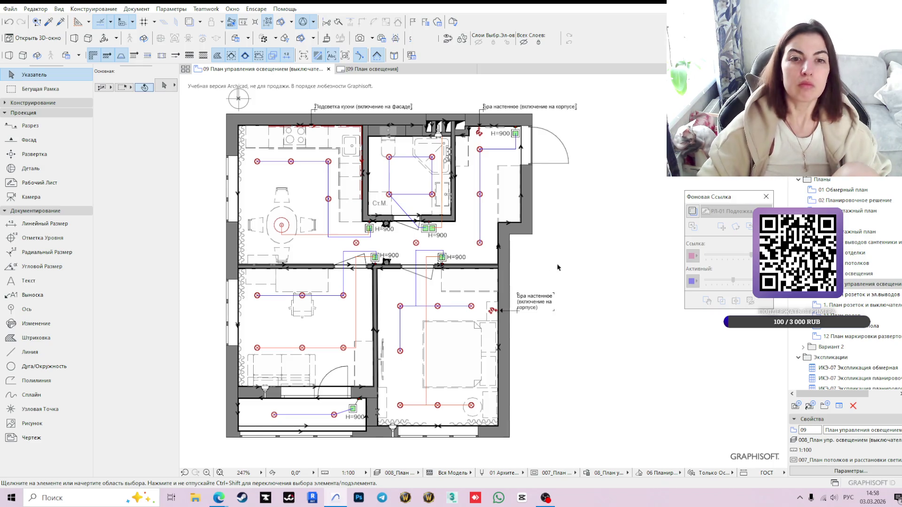
pyautogui.scroll(-1, 594, 280)
pyautogui.scroll(1, 593, 279)
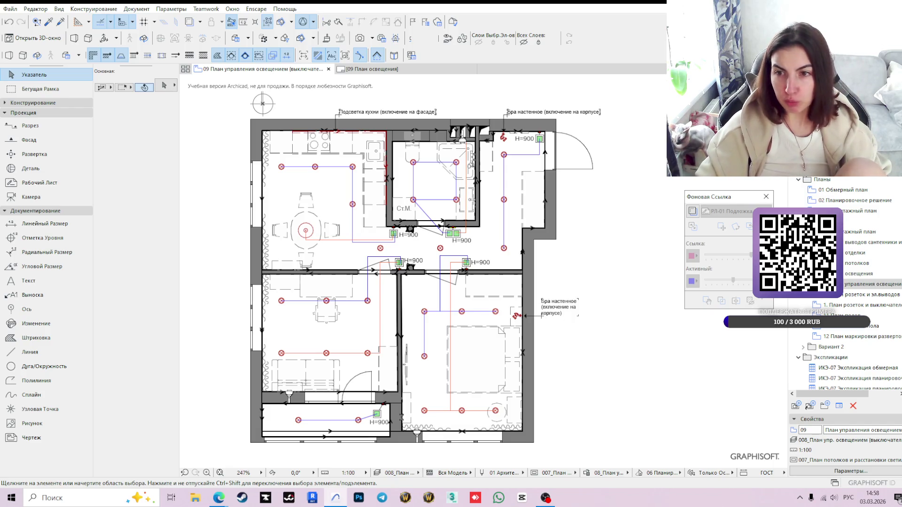
pyautogui.click(870, 294)
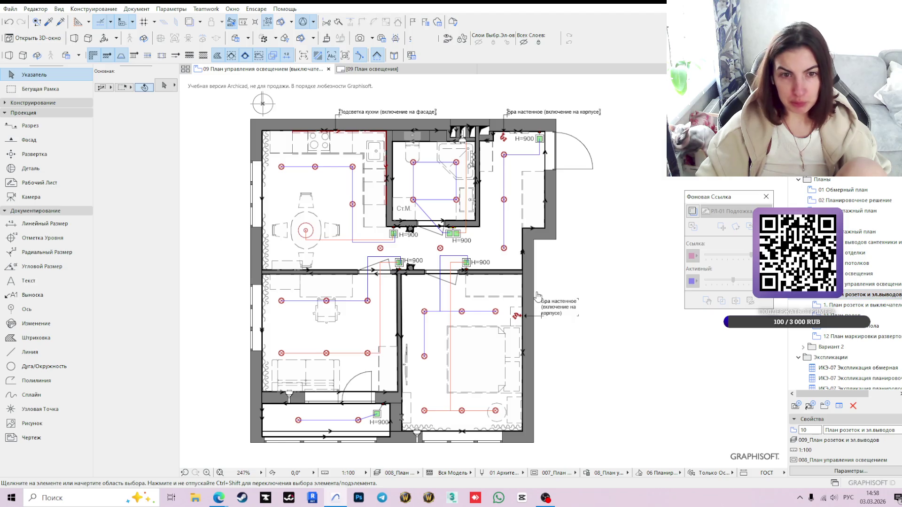
pyautogui.scroll(2, 522, 302)
pyautogui.scroll(2, 550, 295)
pyautogui.scroll(-1, 583, 289)
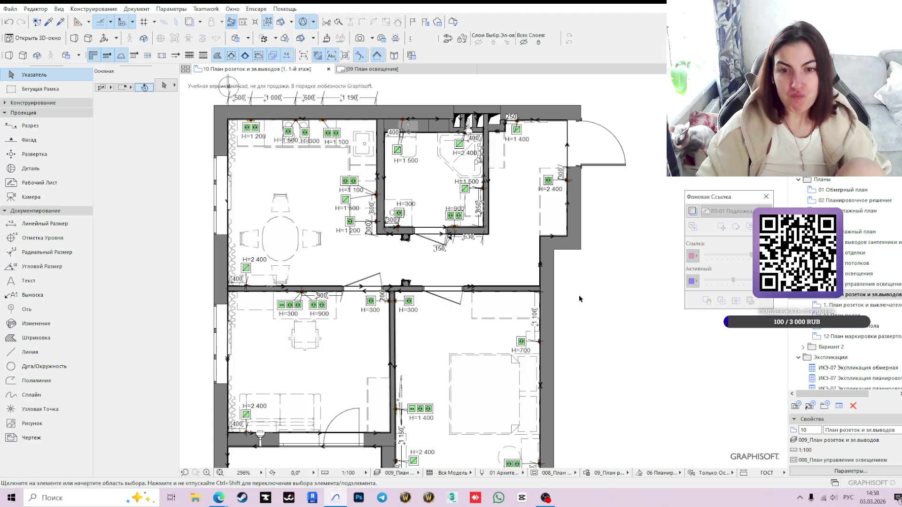
pyautogui.moveTo(553, 289); pyautogui.dragTo(536, 349, button='middle')
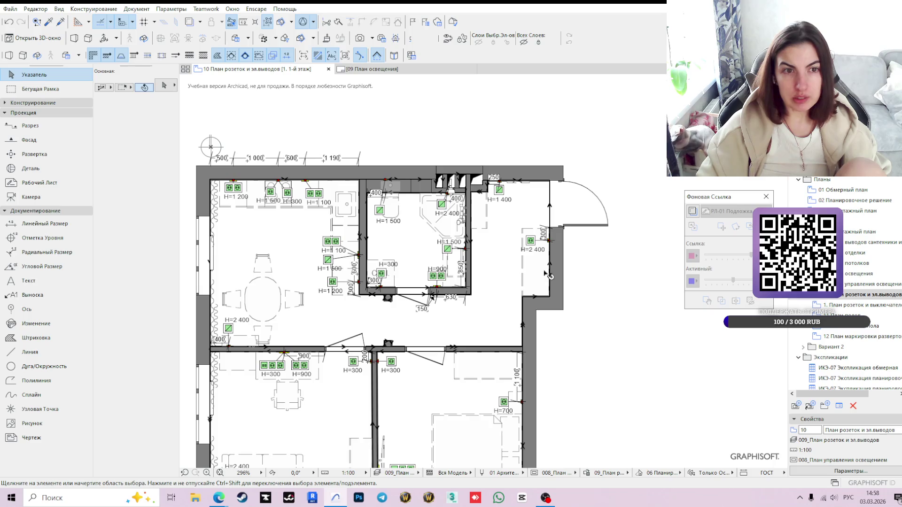
pyautogui.click(857, 305)
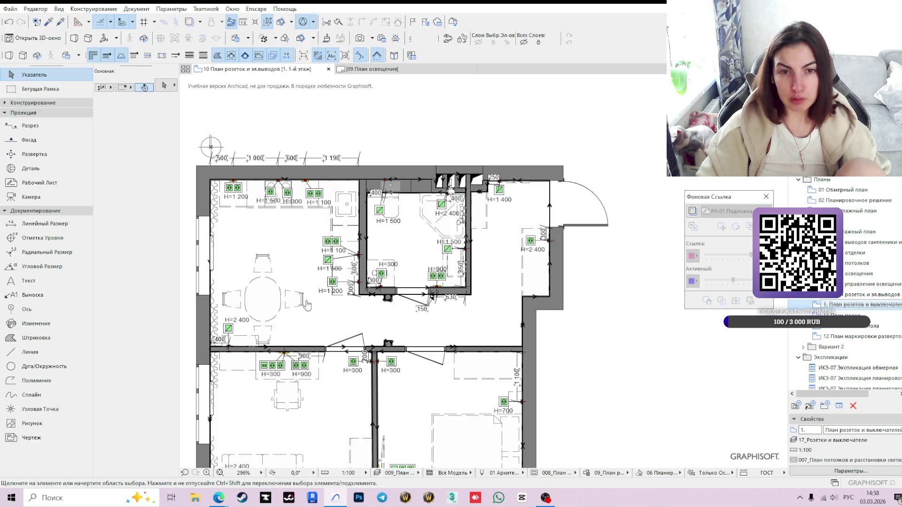
pyautogui.doubleClick(860, 304)
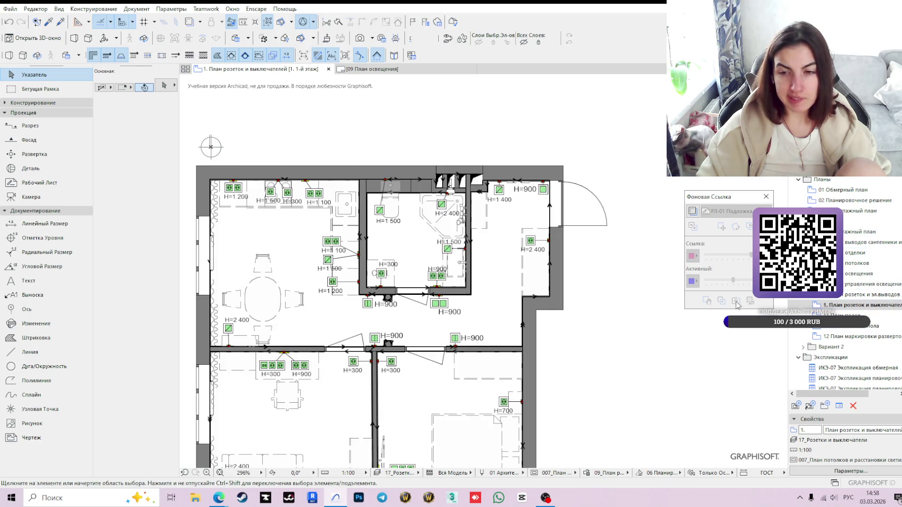
pyautogui.click(852, 284)
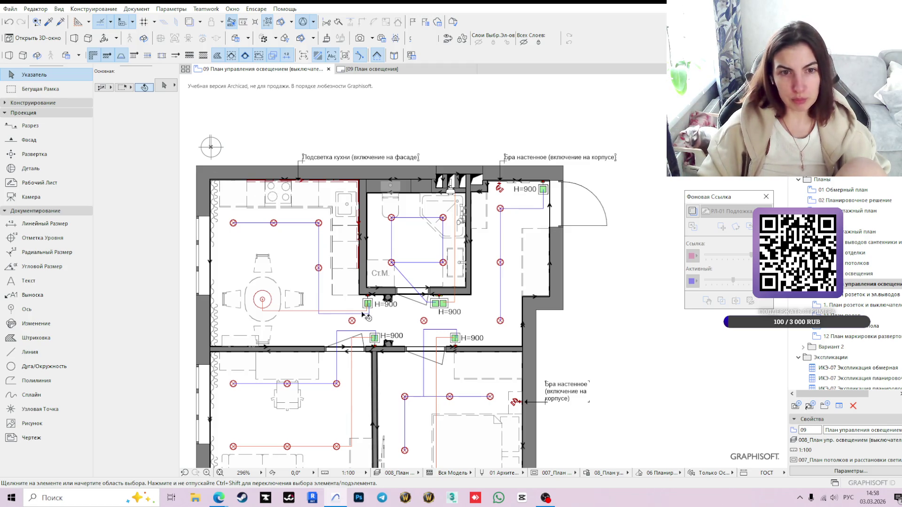
pyautogui.scroll(3, 567, 222)
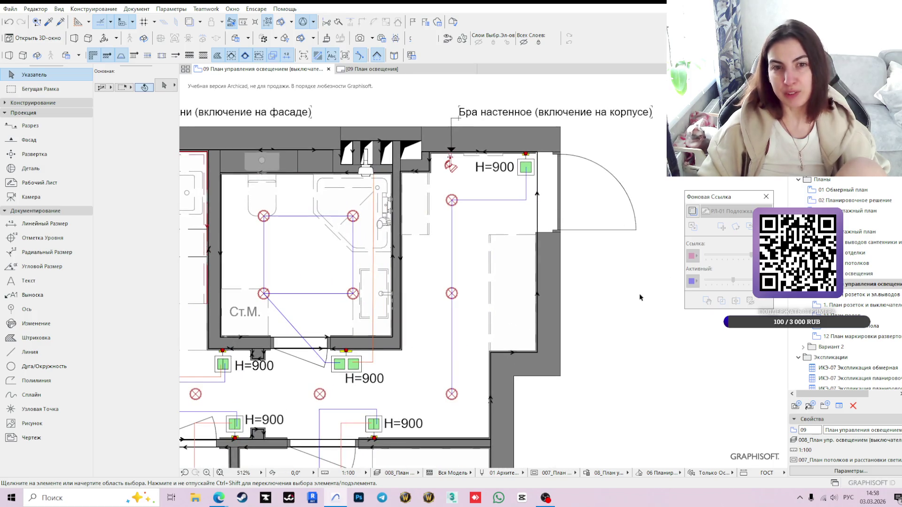
pyautogui.scroll(-3, 619, 321)
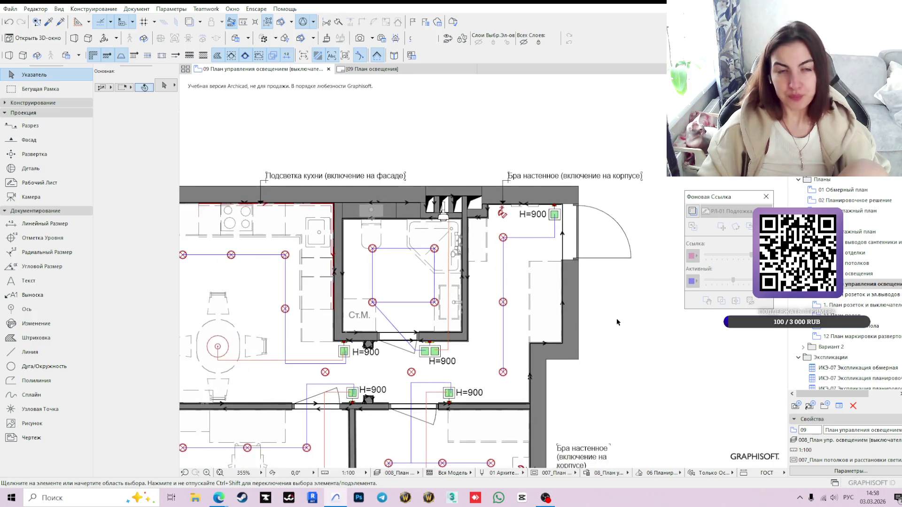
pyautogui.scroll(2, 618, 321)
pyautogui.scroll(1, 595, 301)
pyautogui.scroll(-1, 594, 301)
pyautogui.scroll(1, 620, 287)
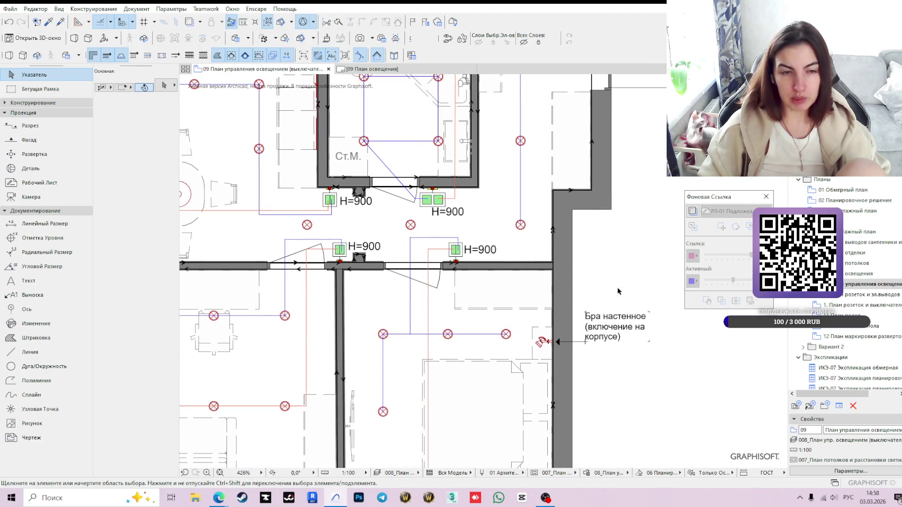
pyautogui.scroll(-3, 292, 306)
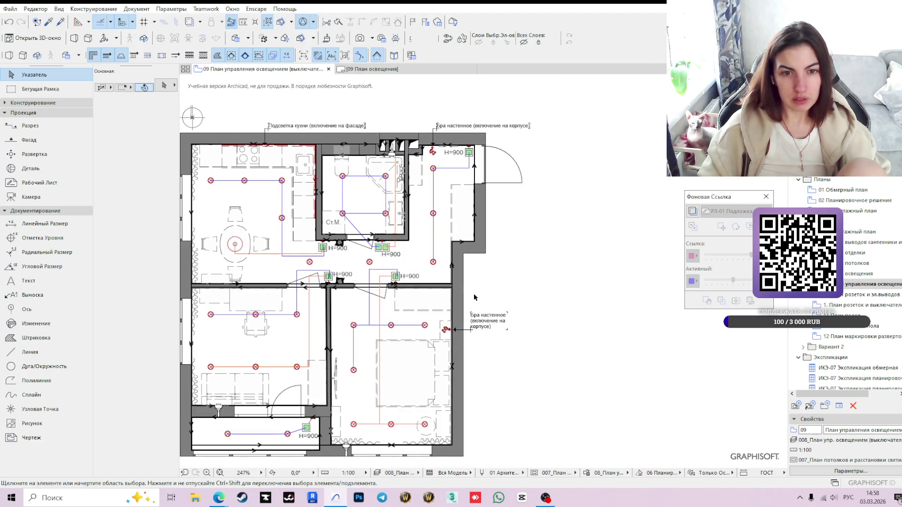
pyautogui.scroll(3, 358, 405)
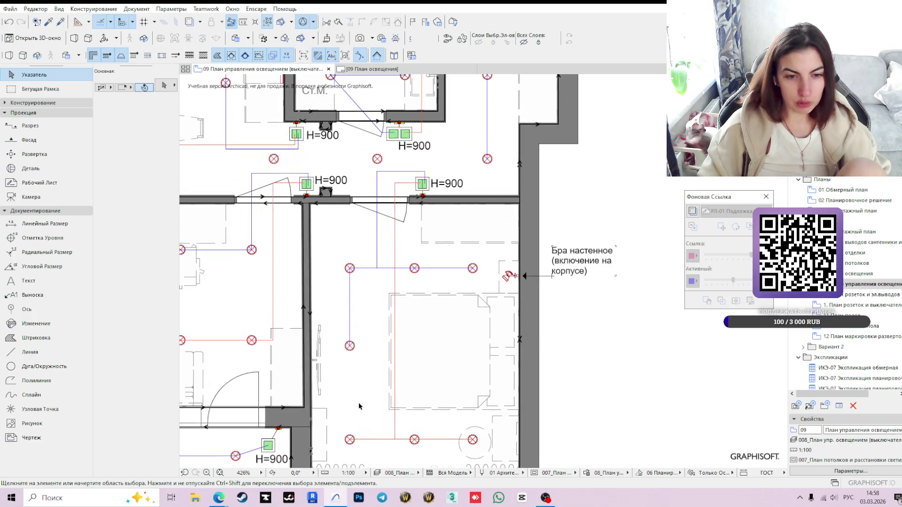
pyautogui.scroll(-2, 358, 405)
pyautogui.moveTo(509, 265); pyautogui.dragTo(562, 265, button='middle')
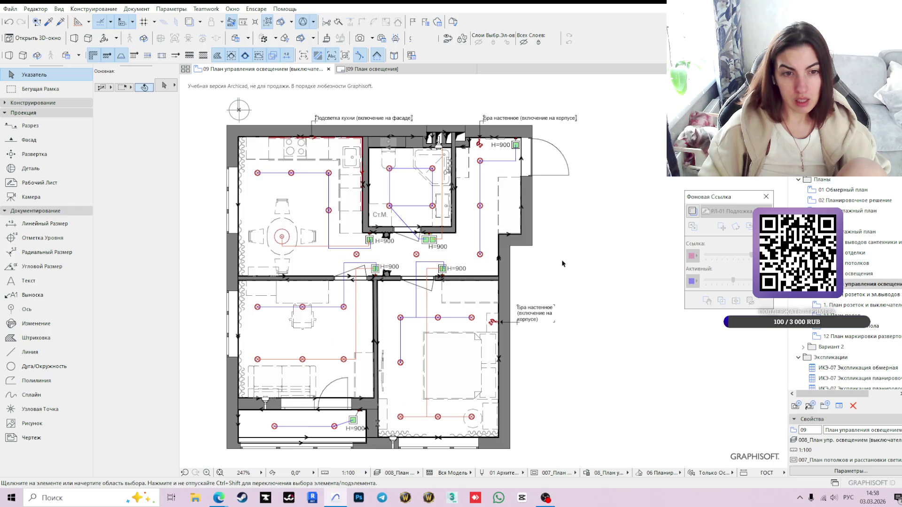
pyautogui.moveTo(564, 244); pyautogui.dragTo(552, 286, button='middle')
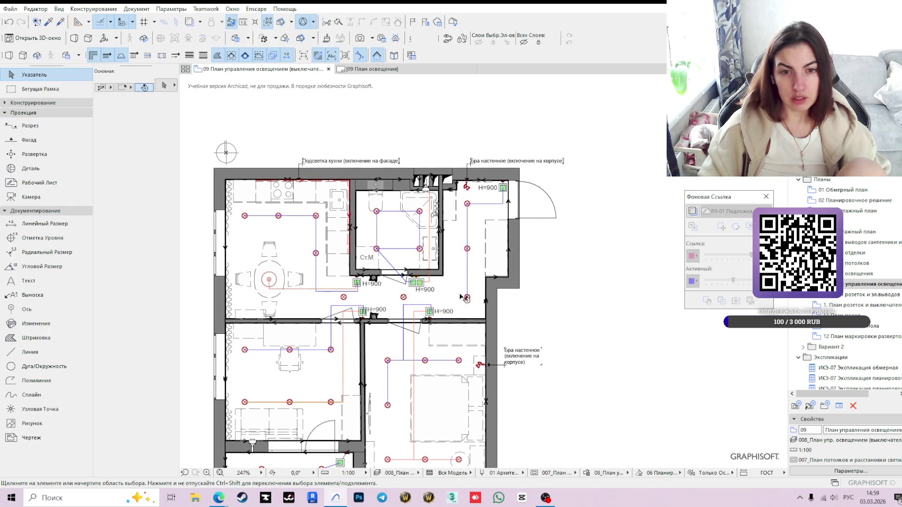
pyautogui.scroll(3, 357, 310)
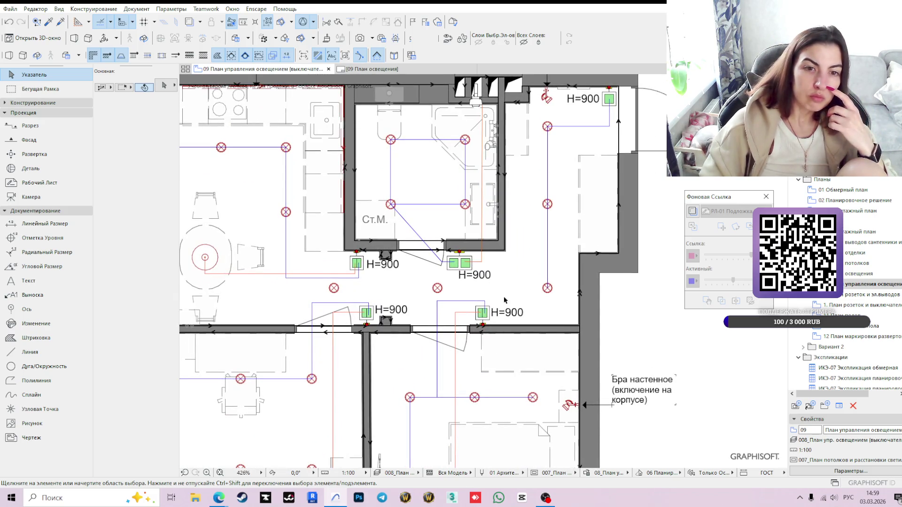
pyautogui.click(437, 289)
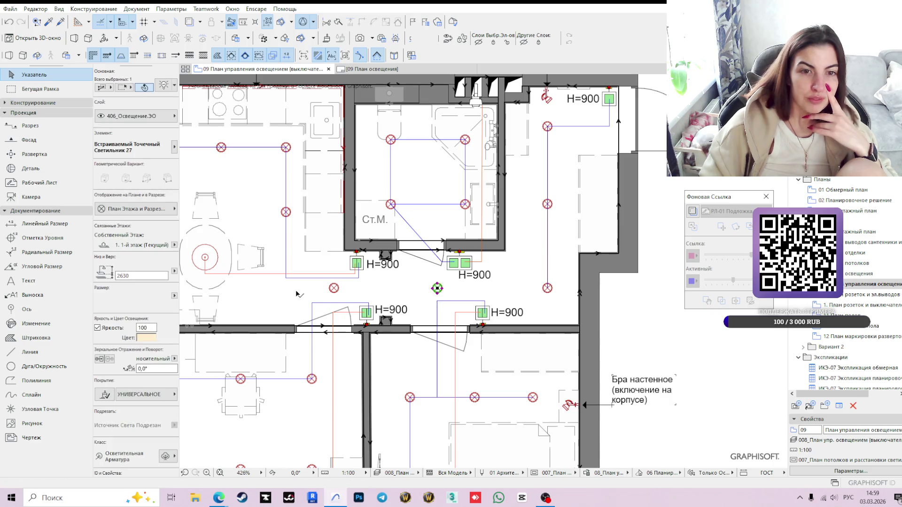
pyautogui.scroll(-2, 333, 290)
pyautogui.scroll(-2, 422, 303)
pyautogui.scroll(-1, 564, 317)
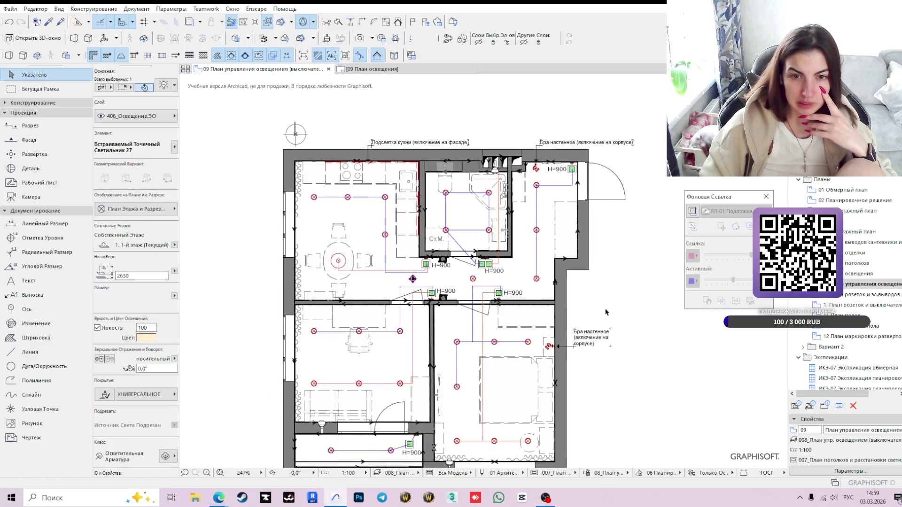
pyautogui.click(631, 331)
pyautogui.scroll(1, 613, 339)
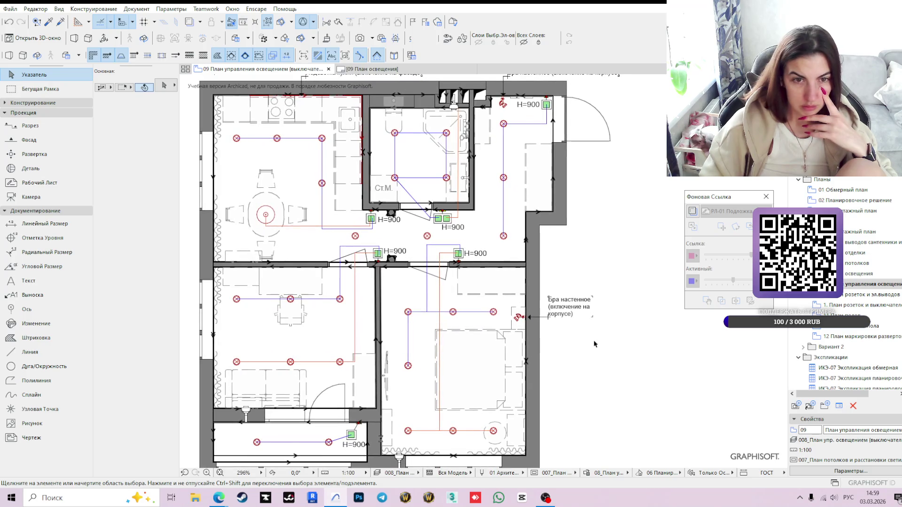
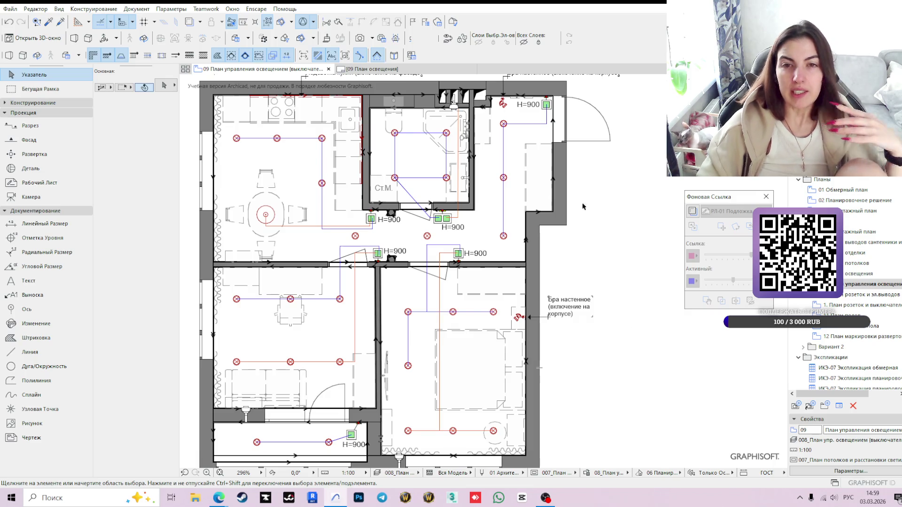
# Choose the Text tool and set new text to the 408_Группы освещения layer.
pyautogui.click(36, 285)
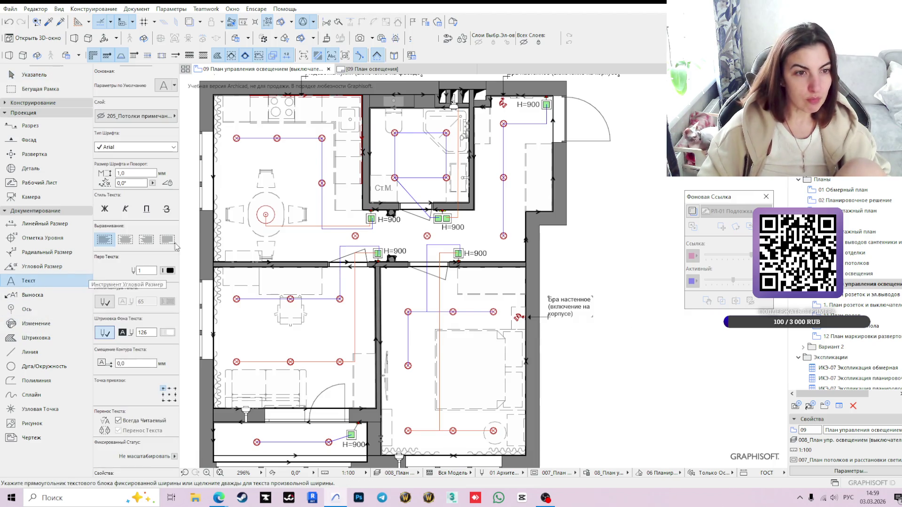
pyautogui.scroll(-3, 491, 282)
pyautogui.moveTo(492, 282); pyautogui.dragTo(409, 157, button='middle')
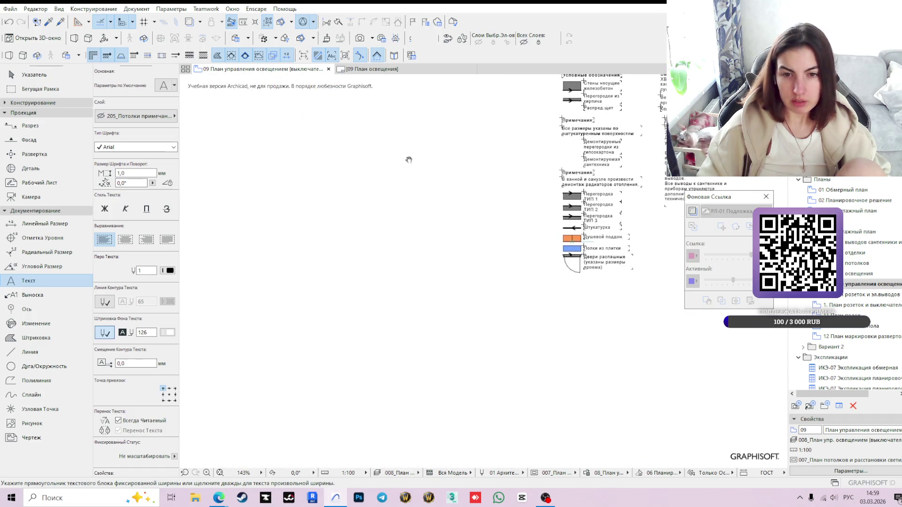
pyautogui.scroll(2, 512, 256)
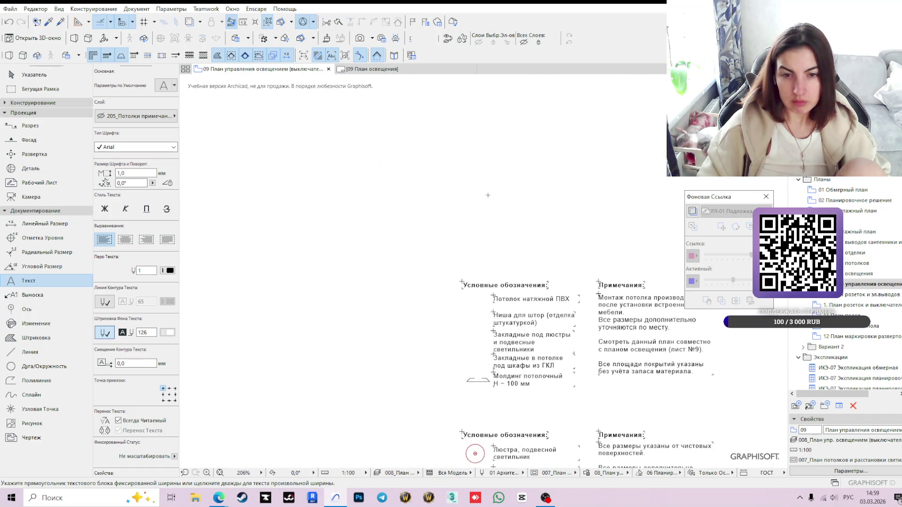
pyautogui.scroll(-2, 598, 352)
pyautogui.scroll(1, 399, 236)
pyautogui.scroll(-2, 399, 237)
pyautogui.scroll(-1, 398, 236)
pyautogui.middleClick(399, 237)
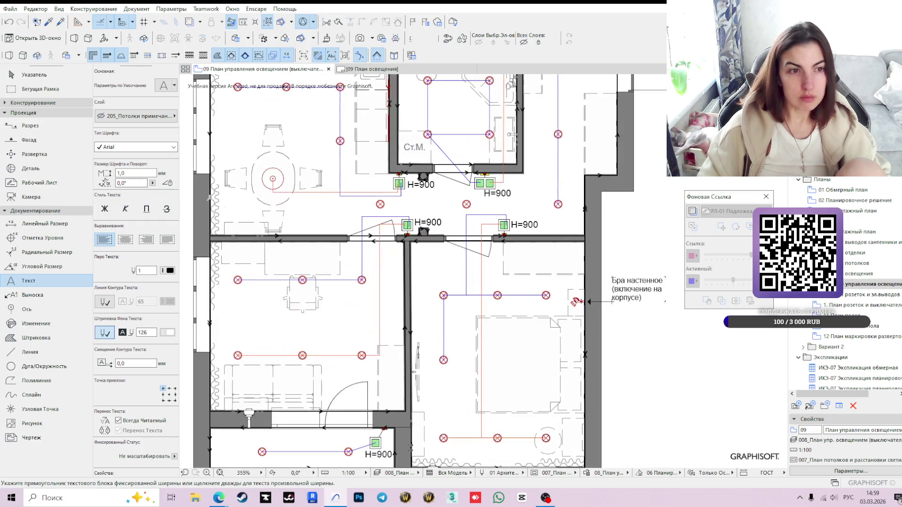
pyautogui.click(156, 116)
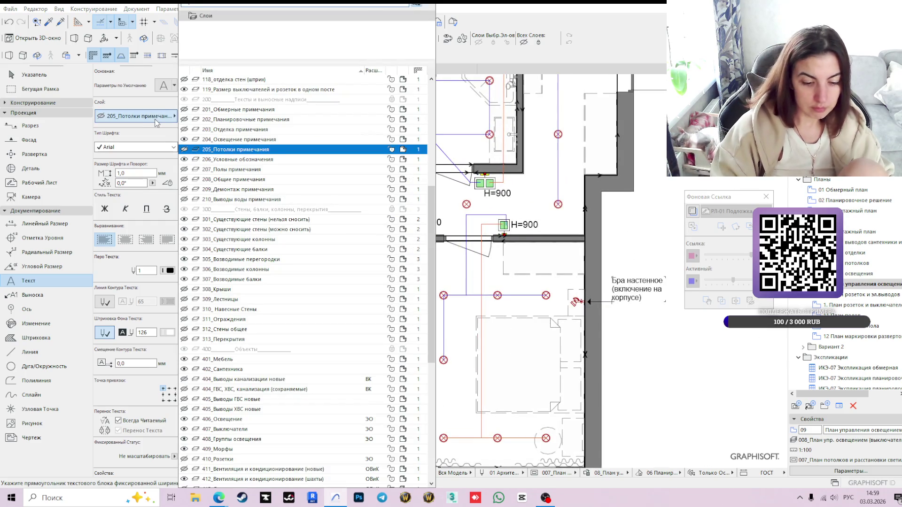
pyautogui.write('408')
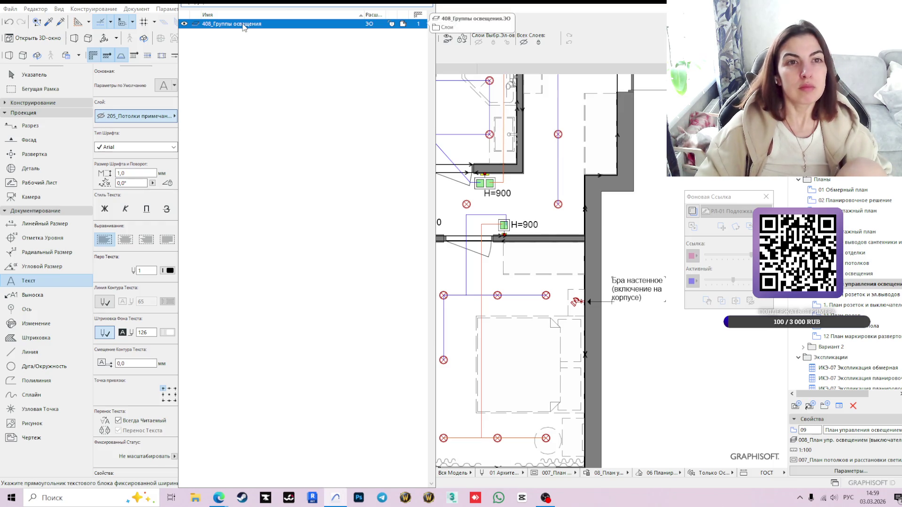
pyautogui.press('Return')
pyautogui.scroll(3, 520, 249)
pyautogui.scroll(3, 519, 248)
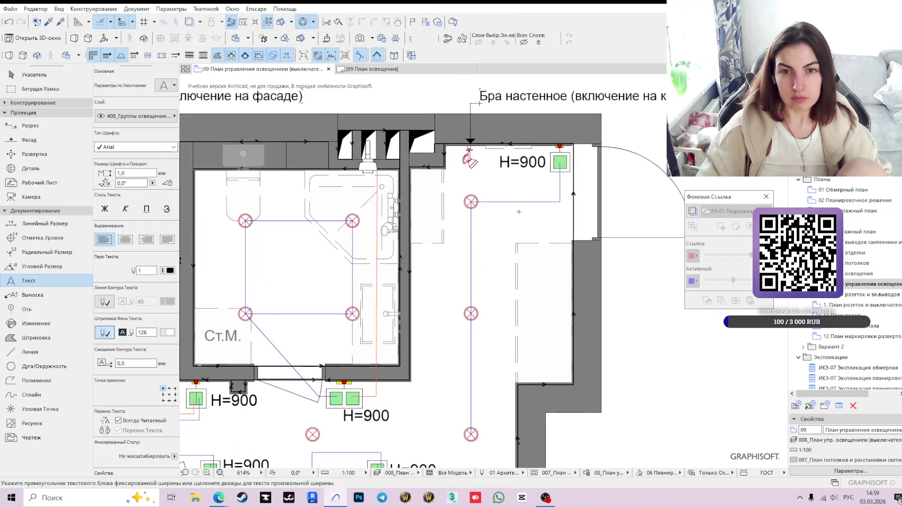
# Write a Гр1 label beside the ceiling lights in the upper right room.
pyautogui.moveTo(518, 184); pyautogui.dragTo(554, 202)
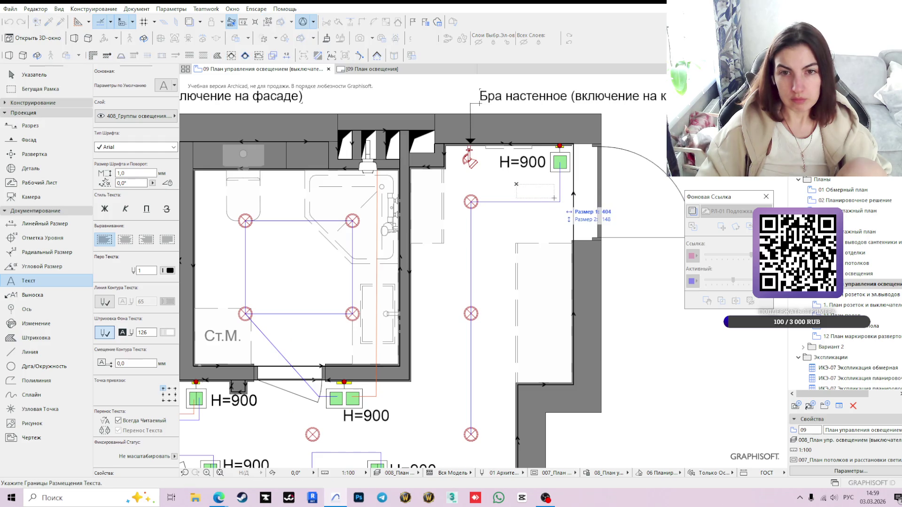
pyautogui.write('ГР1')
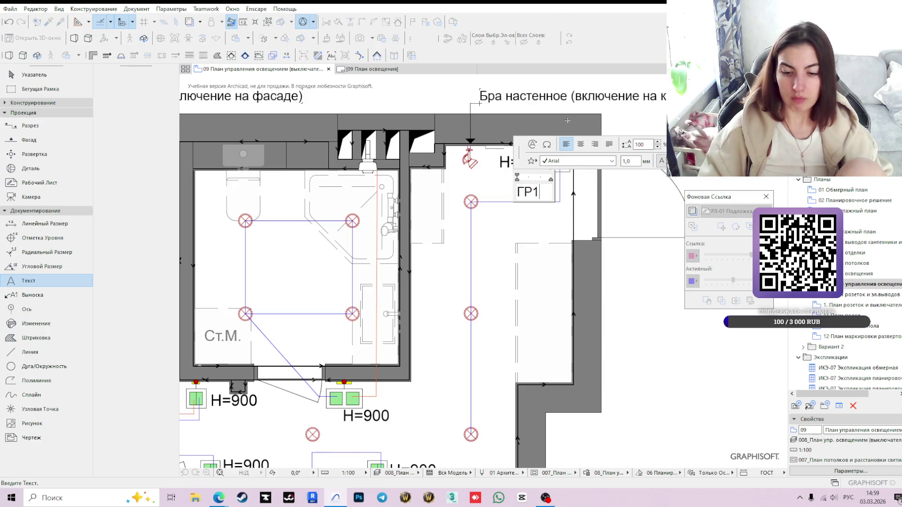
pyautogui.press('BackSpace')
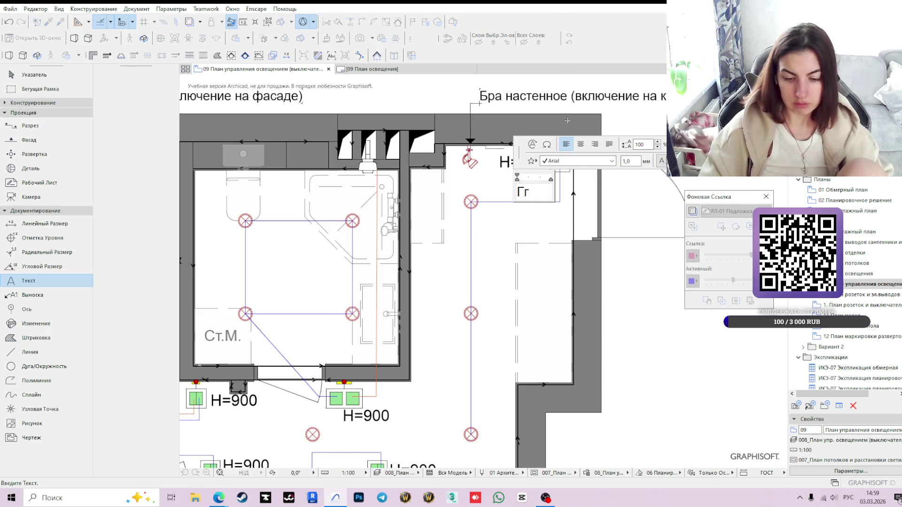
pyautogui.write('р1')
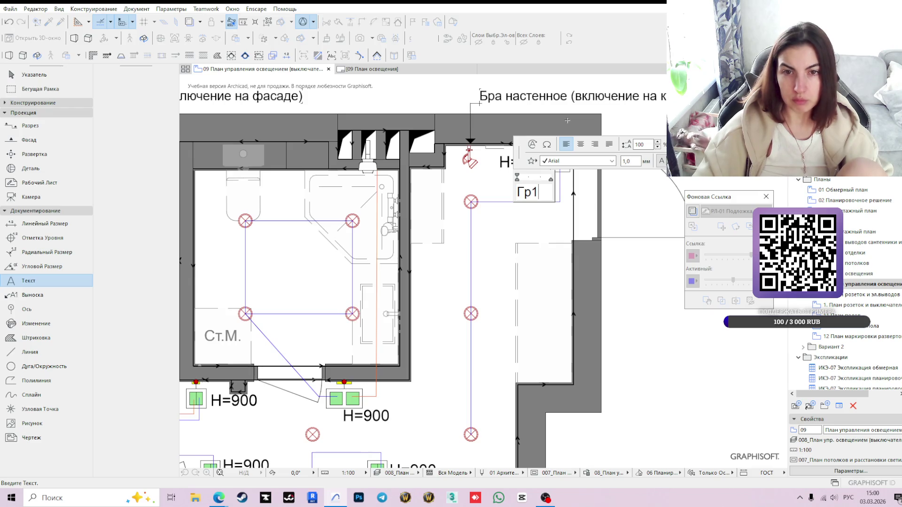
pyautogui.click(640, 414)
pyautogui.press('Escape')
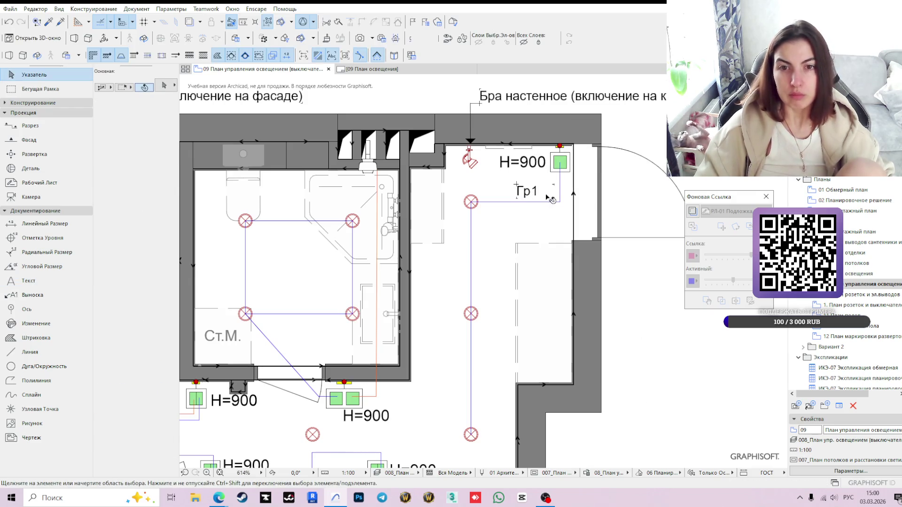
# Select the Гр1 label and start copying it to another room.
pyautogui.click(553, 200)
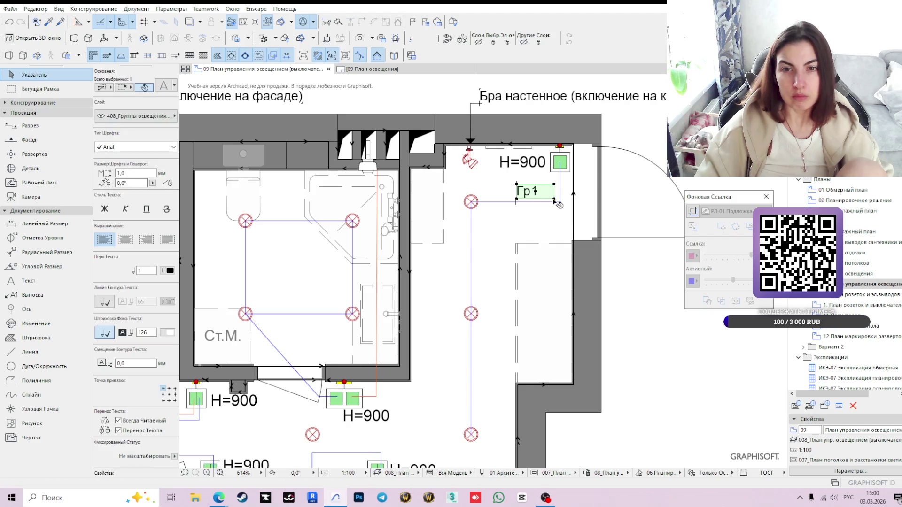
pyautogui.press('Escape')
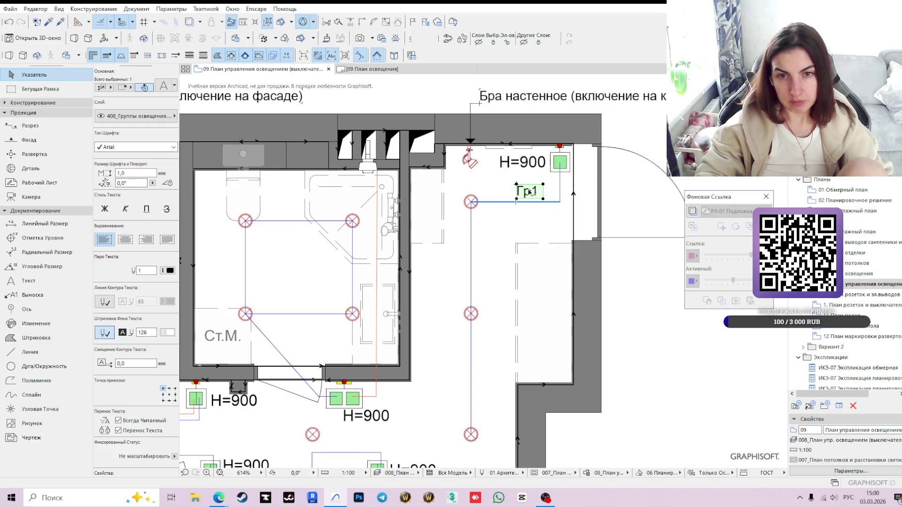
pyautogui.scroll(-2, 577, 232)
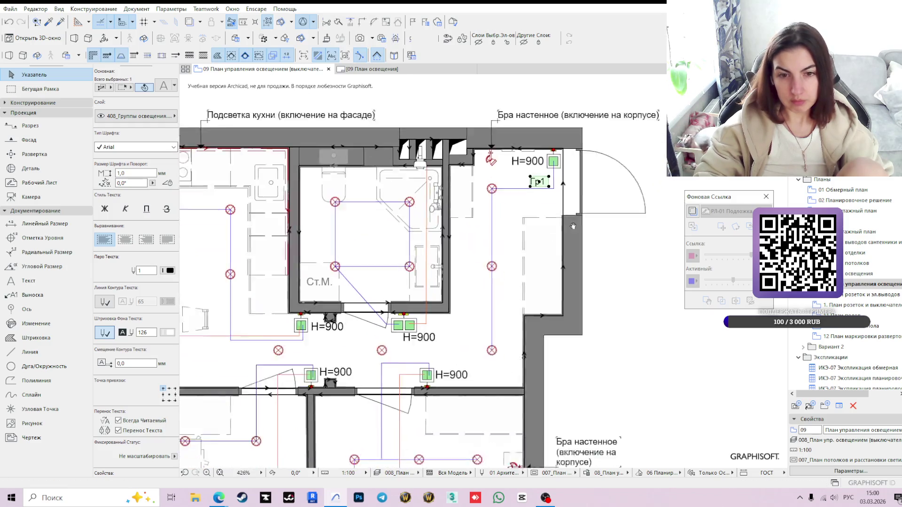
pyautogui.moveTo(577, 231); pyautogui.dragTo(561, 207, button='middle')
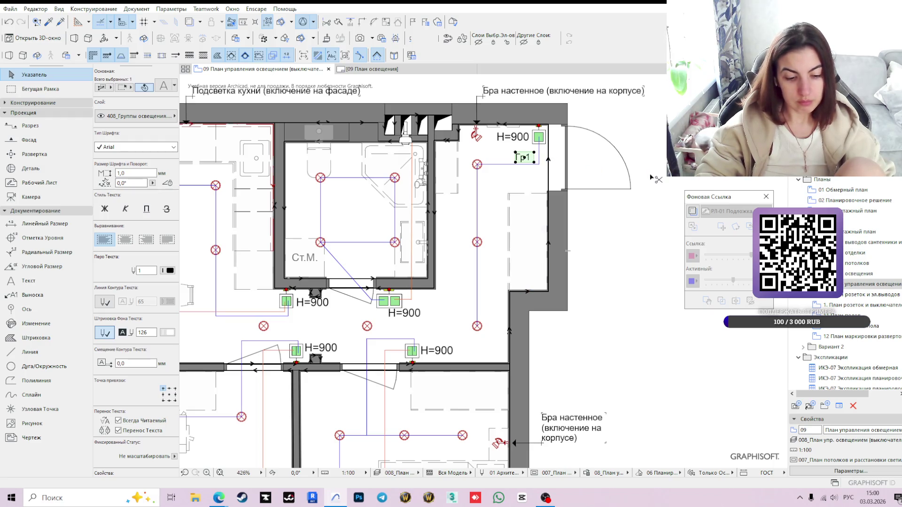
pyautogui.moveTo(532, 159); pyautogui.dragTo(528, 158)
pyautogui.click(527, 157)
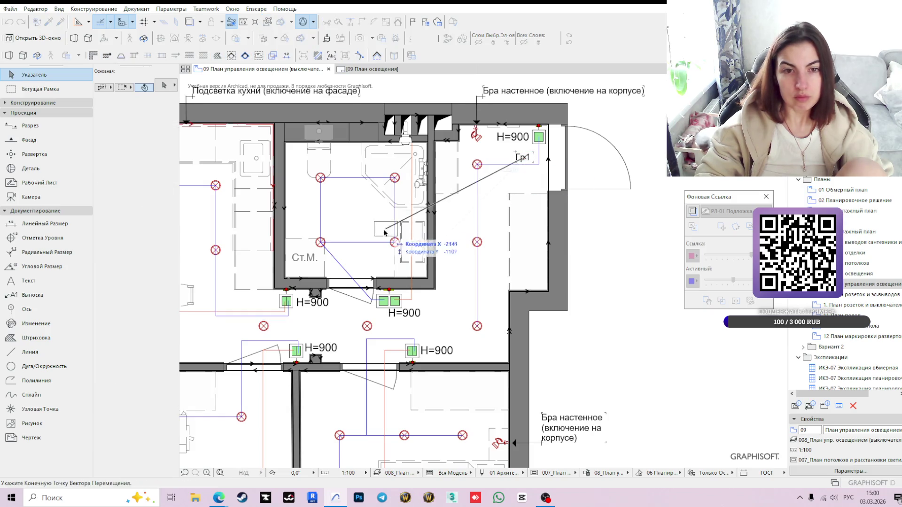
pyautogui.scroll(2, 382, 303)
pyautogui.scroll(1, 383, 318)
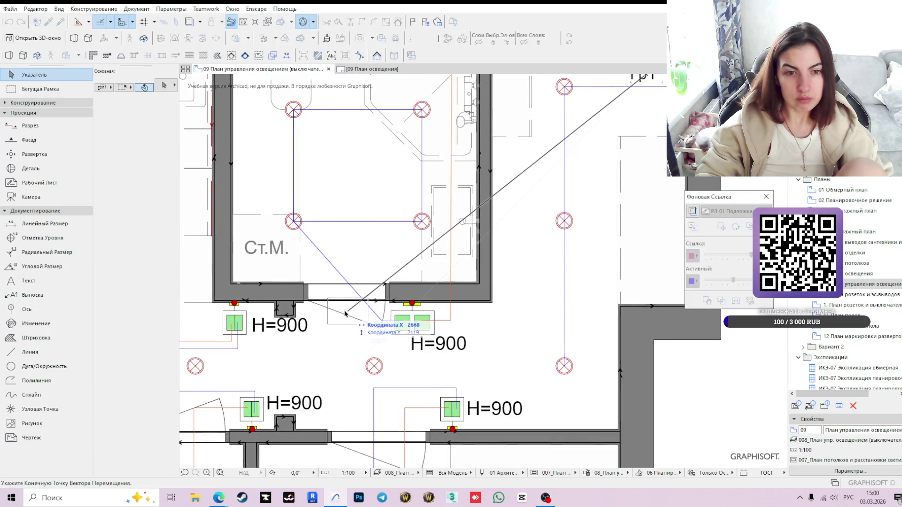
# Place the copied label in the Ст.М room and change it to Гр2.
pyautogui.click(300, 260)
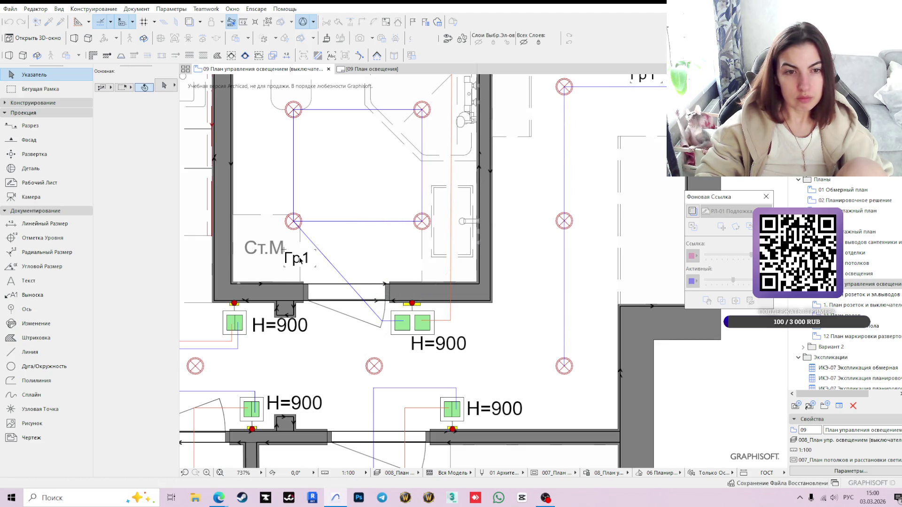
pyautogui.click(299, 260)
pyautogui.click(299, 260)
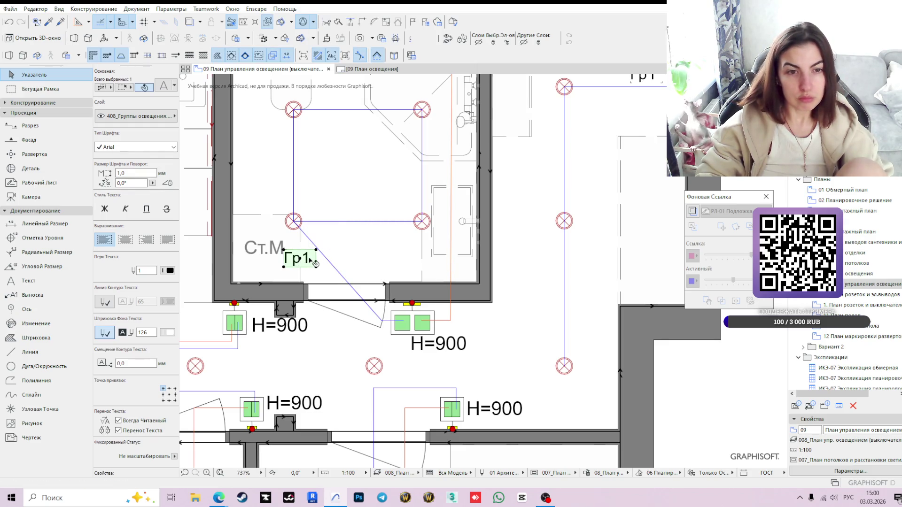
pyautogui.doubleClick(315, 262)
pyautogui.press('BackSpace')
pyautogui.write('2')
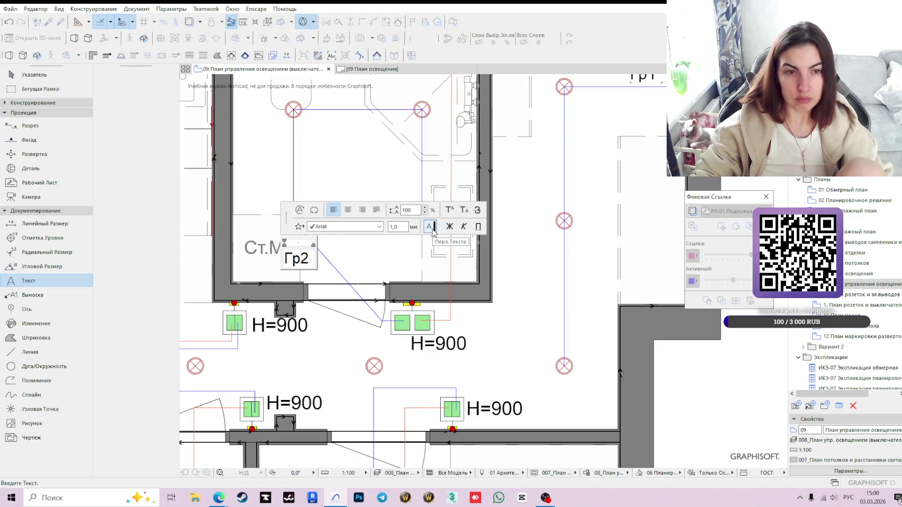
pyautogui.click(508, 293)
pyautogui.scroll(-5, 503, 288)
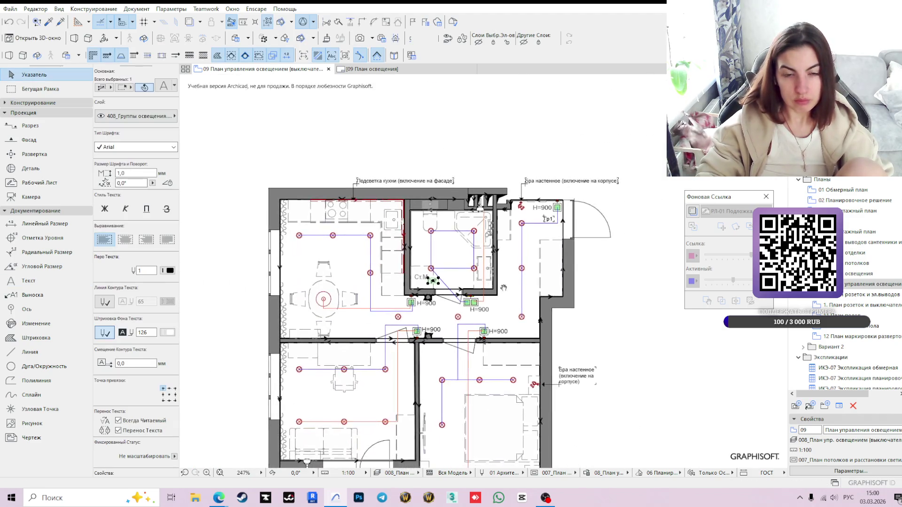
pyautogui.scroll(4, 400, 276)
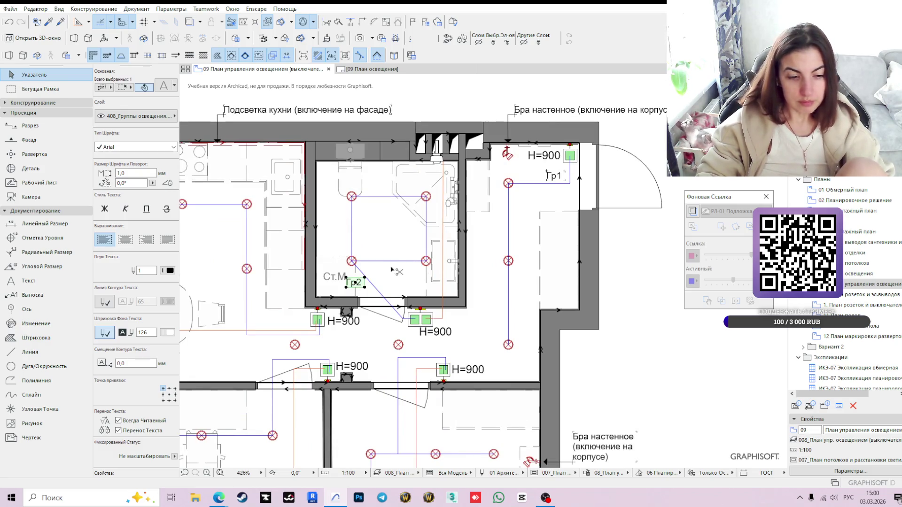
# Copy the Гр2 label higher in the room, nudge it left and change it to Гр3.
pyautogui.click(356, 281)
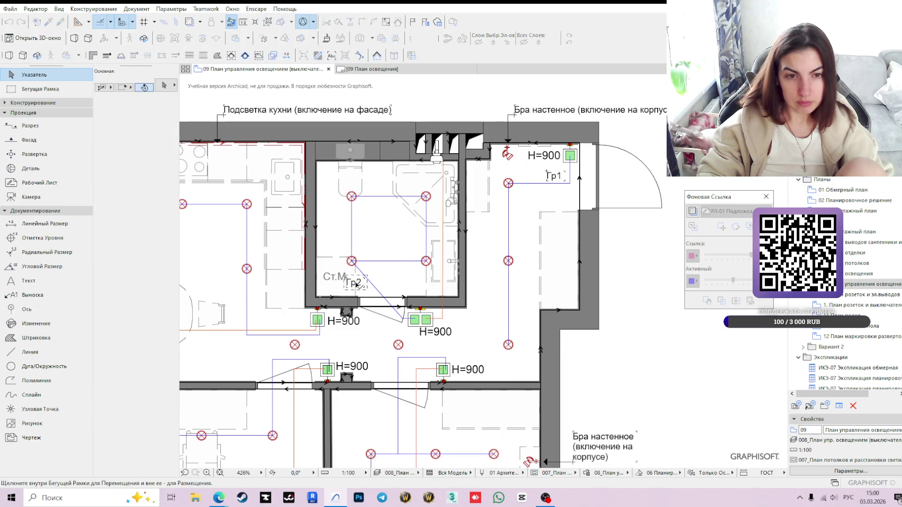
pyautogui.click(452, 184)
pyautogui.moveTo(472, 214); pyautogui.dragTo(440, 269, button='middle')
pyautogui.scroll(3, 419, 239)
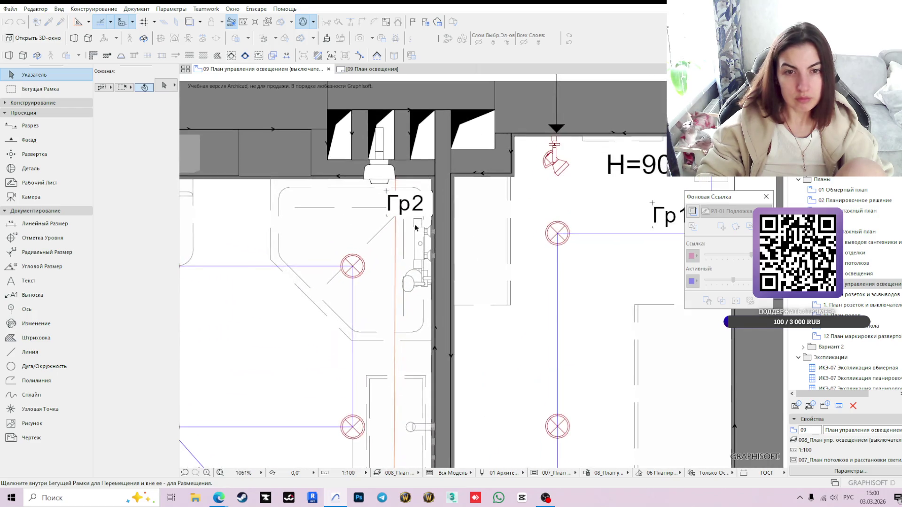
pyautogui.scroll(-3, 420, 210)
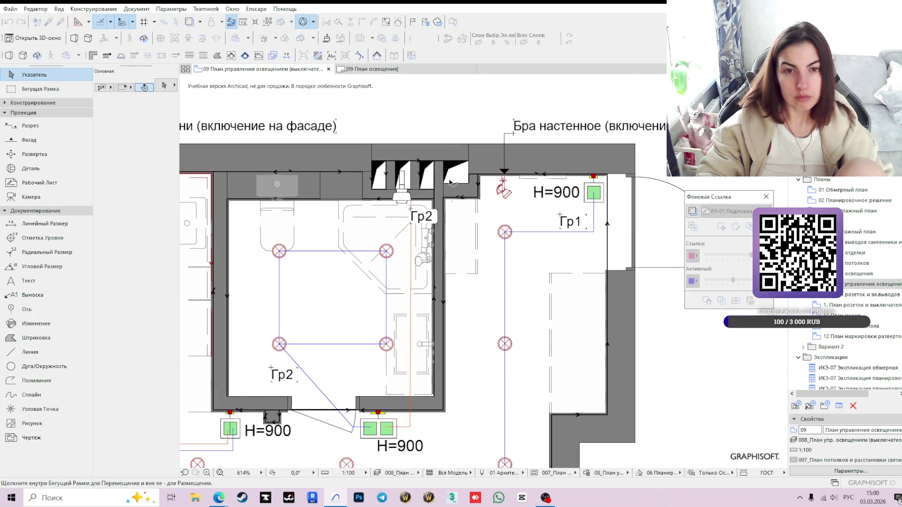
pyautogui.click(427, 219)
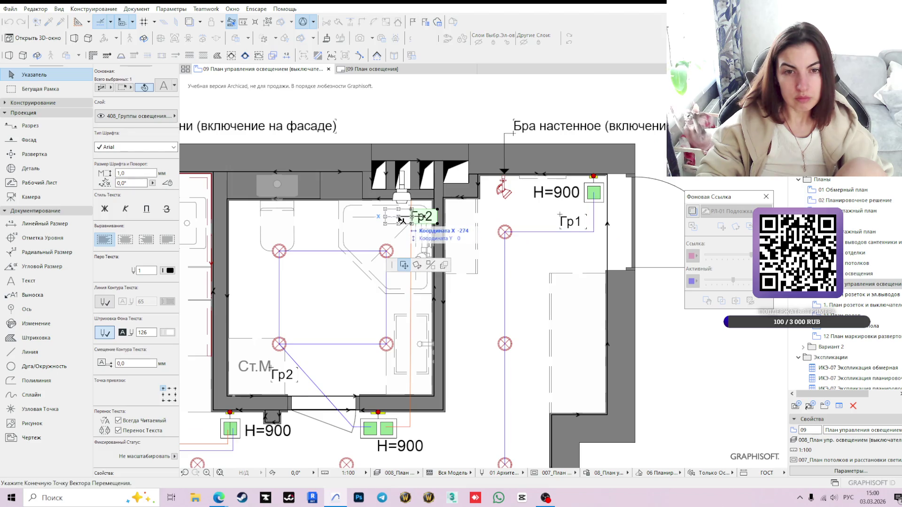
pyautogui.moveTo(426, 218); pyautogui.dragTo(396, 219)
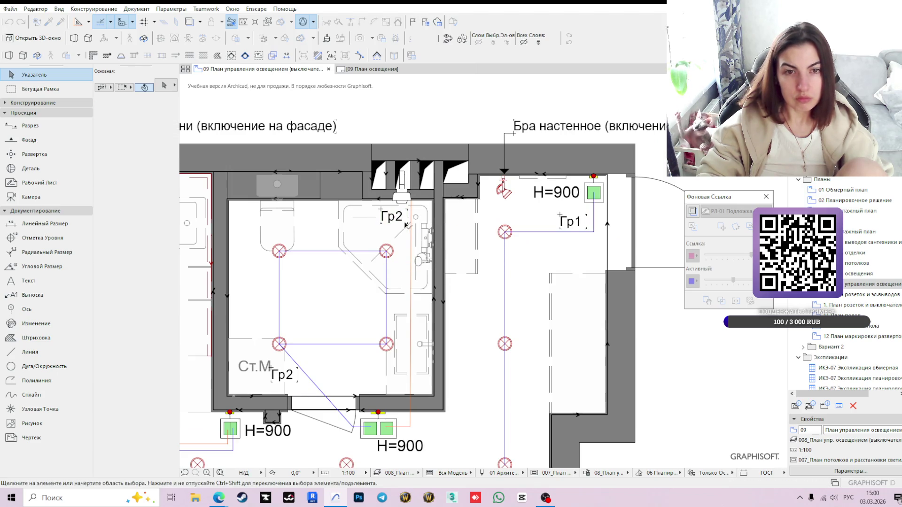
pyautogui.doubleClick(404, 219)
pyautogui.press('BackSpace')
pyautogui.write('3')
pyautogui.click(425, 119)
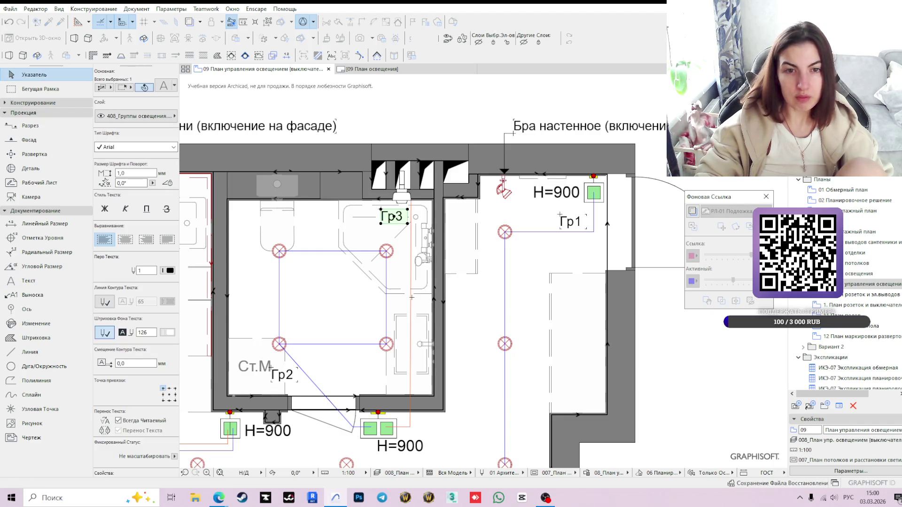
pyautogui.scroll(-3, 454, 321)
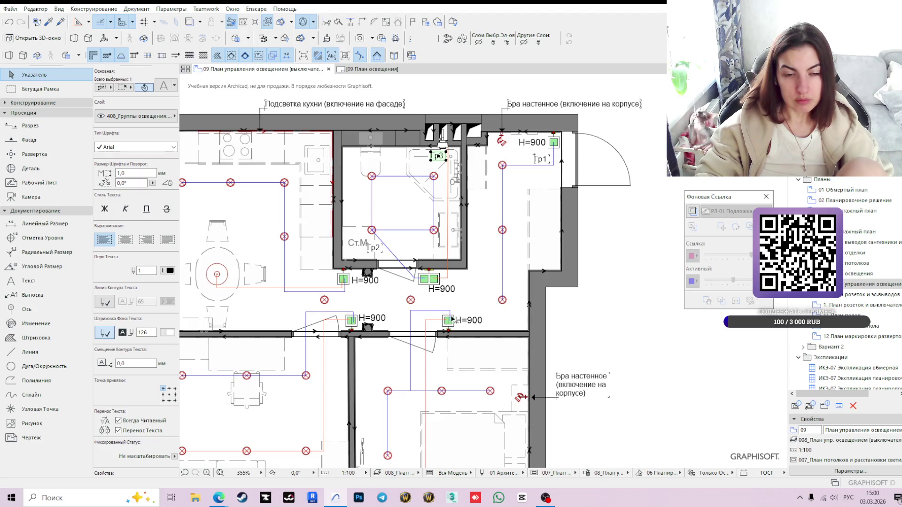
pyautogui.scroll(-3, 446, 293)
pyautogui.moveTo(444, 297); pyautogui.dragTo(494, 282, button='middle')
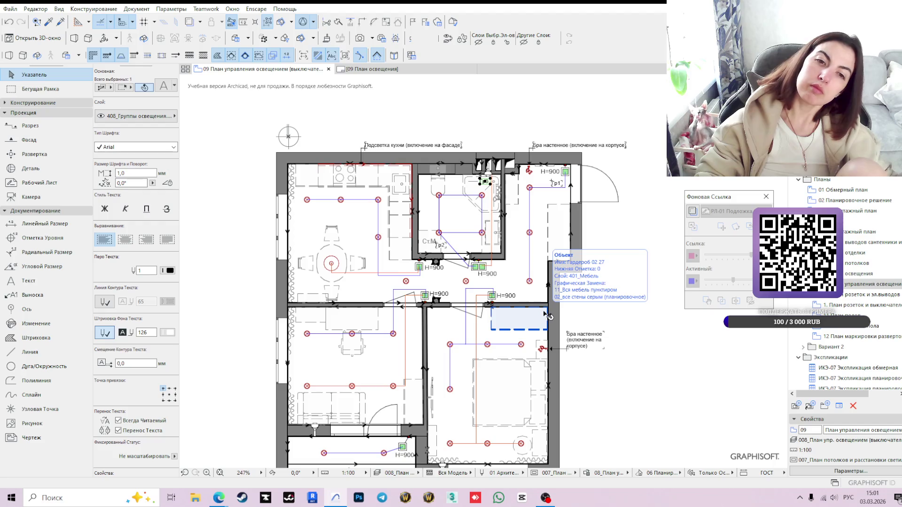
pyautogui.scroll(4, 455, 281)
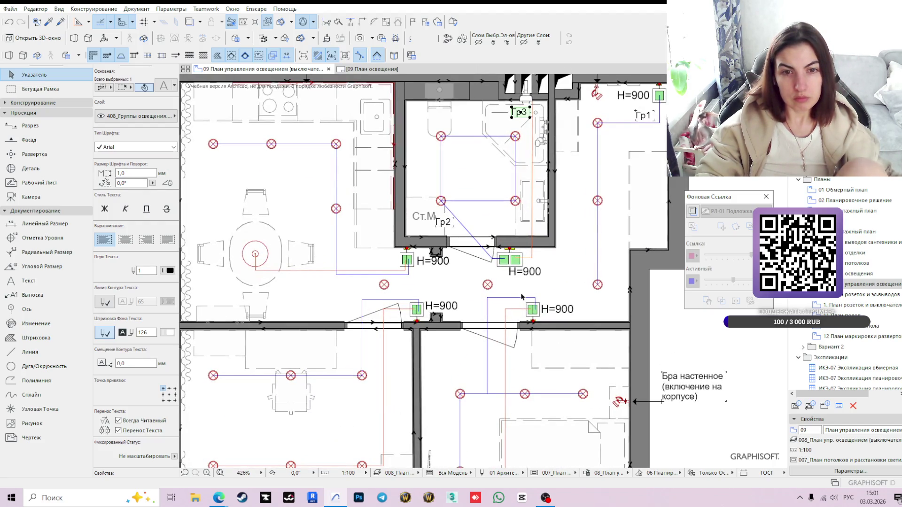
pyautogui.click(386, 286)
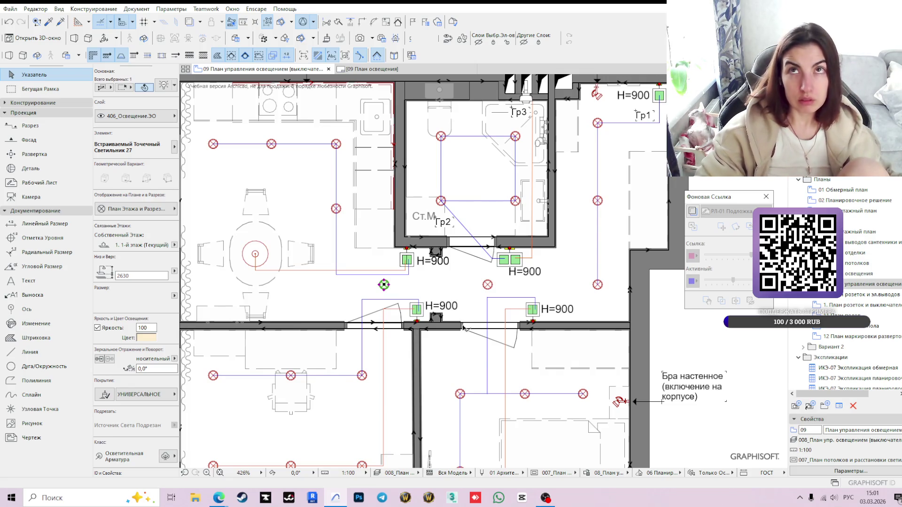
pyautogui.scroll(-3, 529, 316)
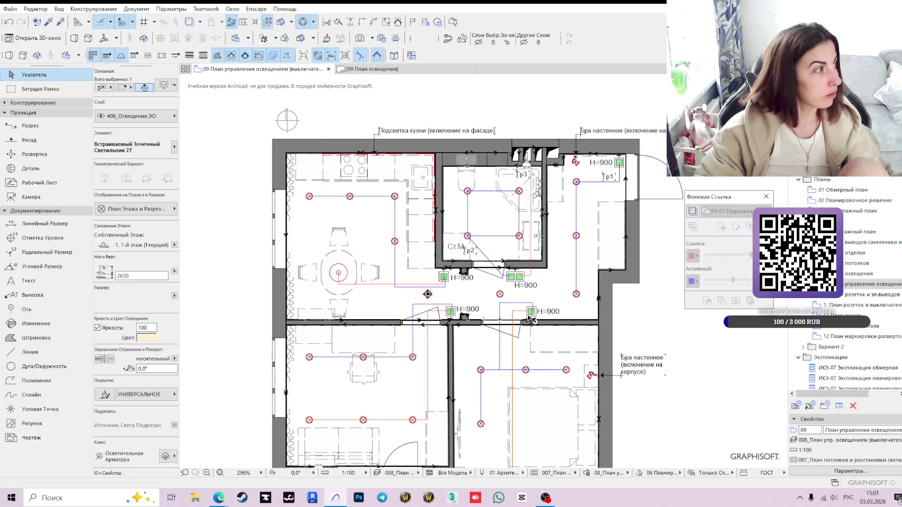
pyautogui.click(583, 312)
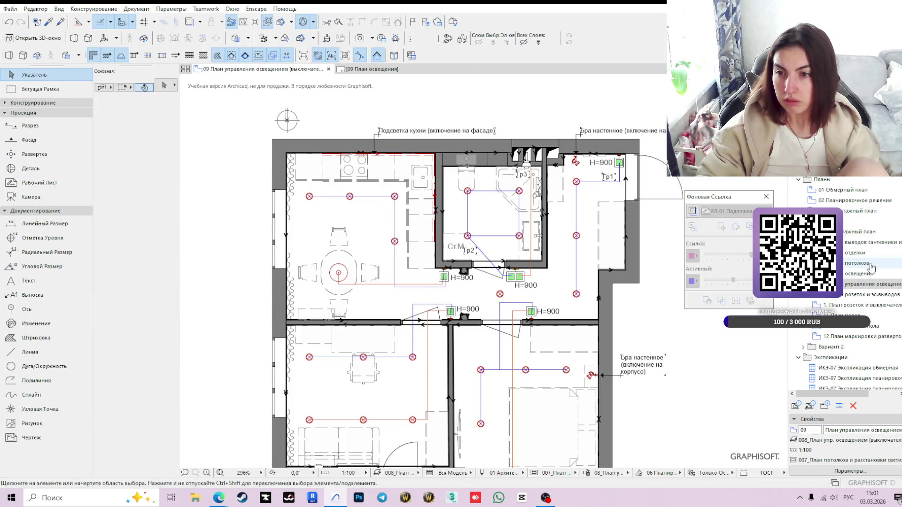
pyautogui.doubleClick(850, 280)
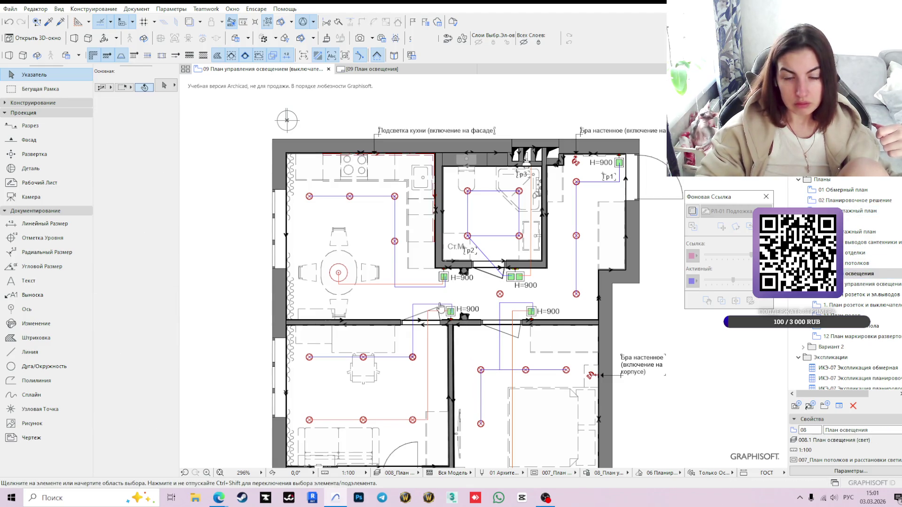
pyautogui.scroll(2, 438, 301)
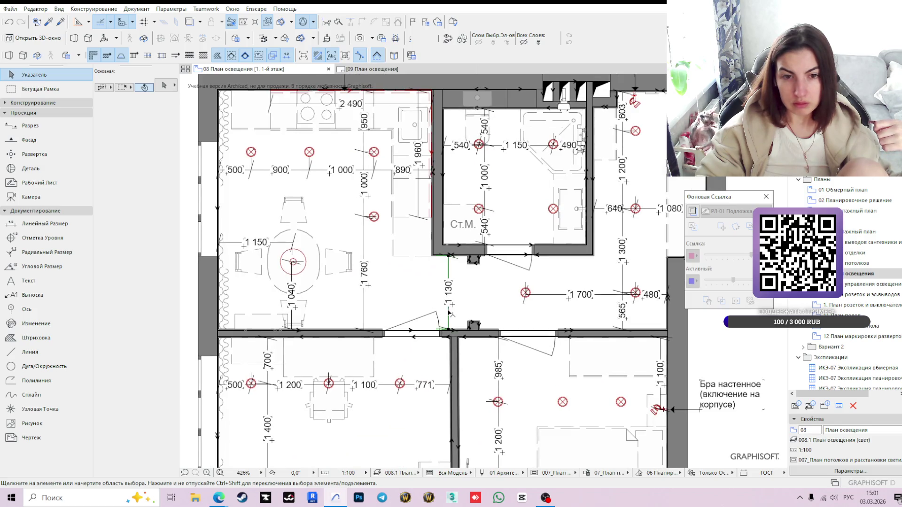
# Shift the 1 130 hallway dimension right and split it into two 565 parts.
pyautogui.click(449, 313)
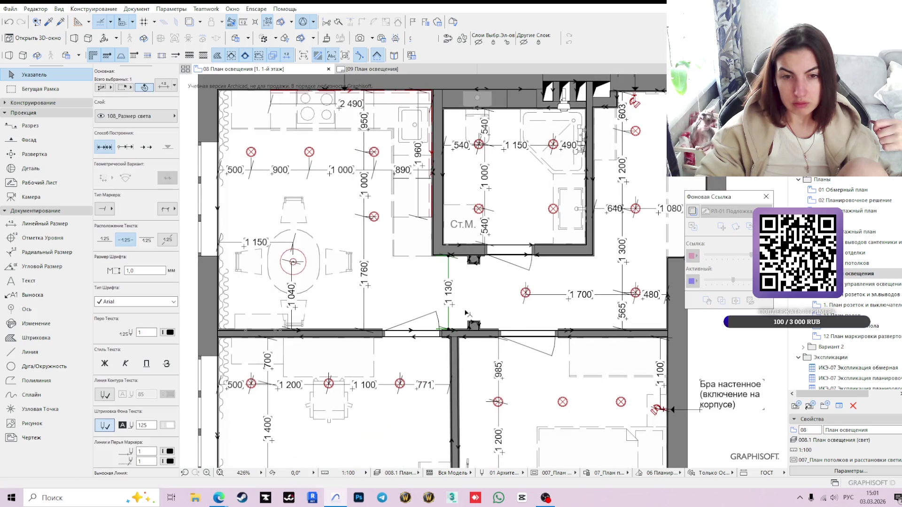
pyautogui.click(530, 313)
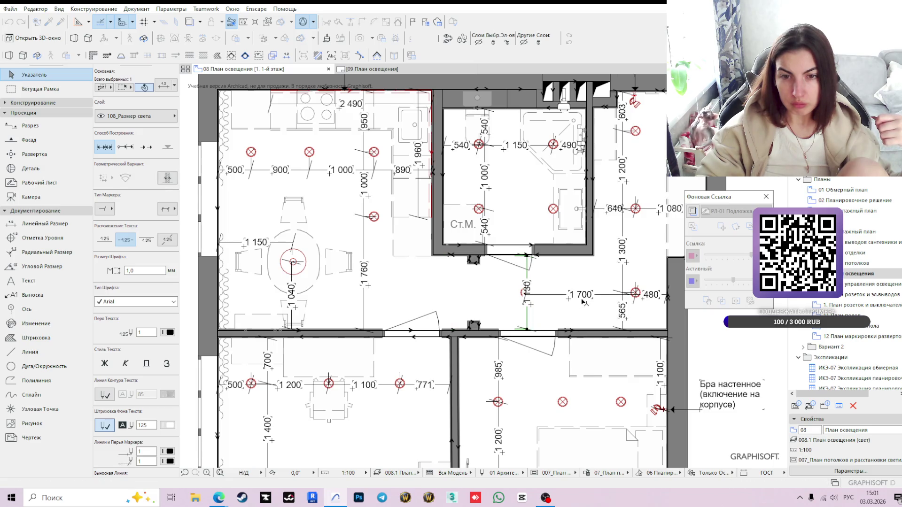
pyautogui.scroll(1, 493, 268)
pyautogui.scroll(1, 489, 257)
pyautogui.click(479, 255)
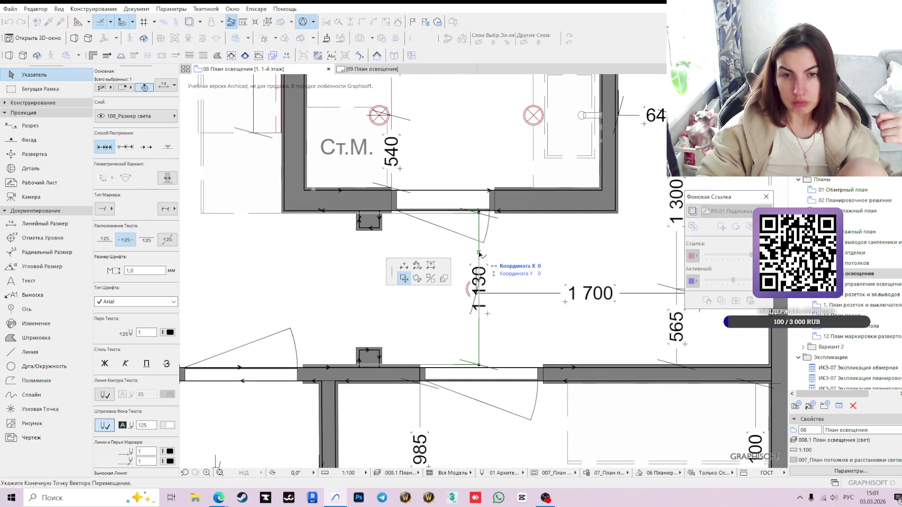
pyautogui.click(476, 289)
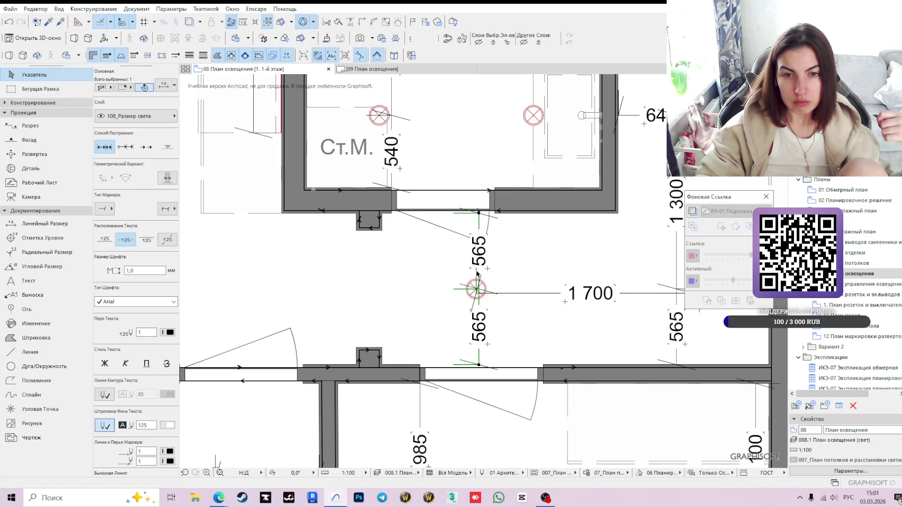
pyautogui.scroll(-3, 556, 274)
pyautogui.scroll(1, 600, 295)
pyautogui.click(656, 322)
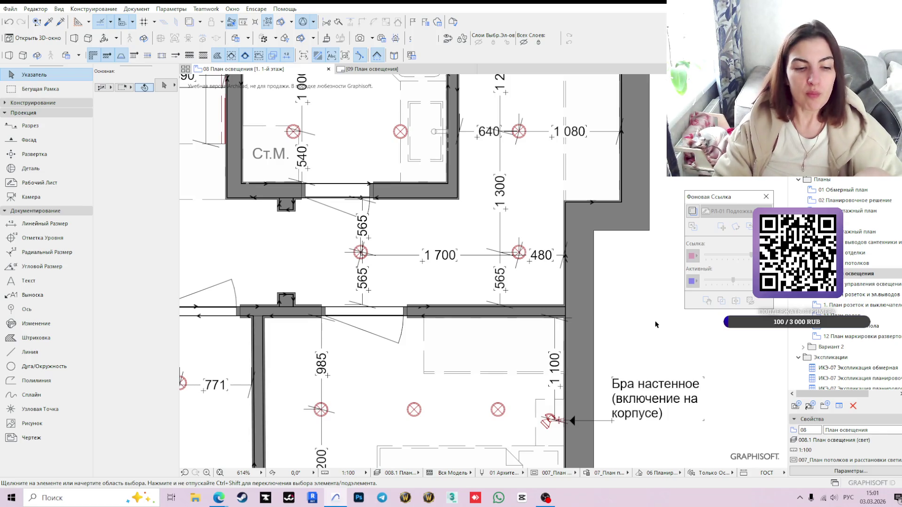
pyautogui.click(709, 407)
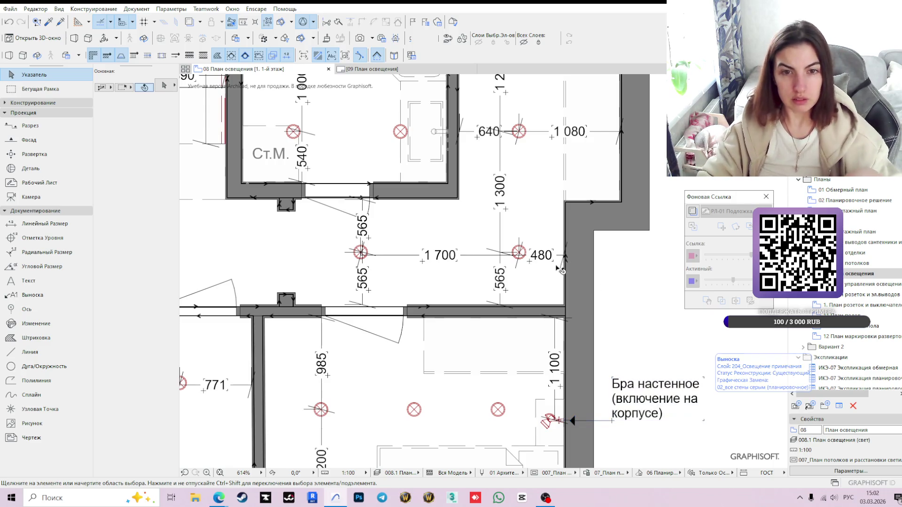
pyautogui.scroll(-2, 534, 303)
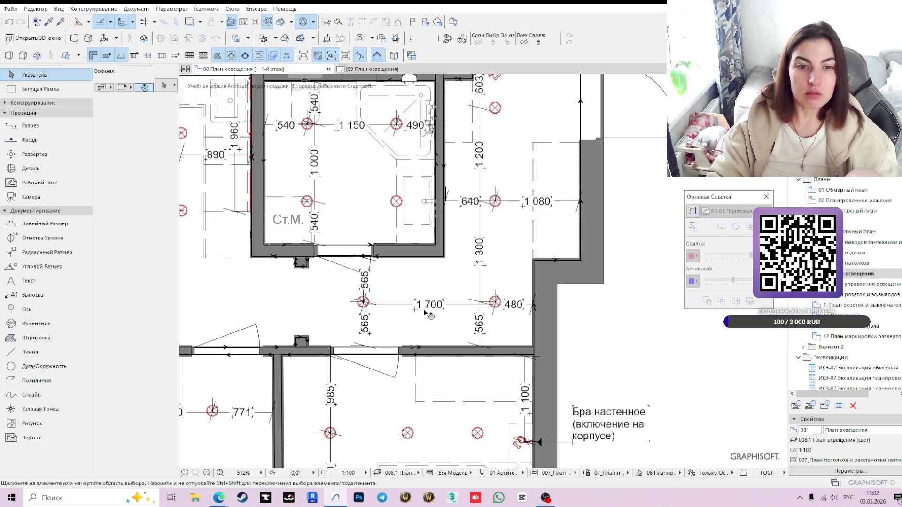
pyautogui.scroll(-1, 493, 282)
pyautogui.scroll(-1, 477, 283)
pyautogui.scroll(-1, 473, 342)
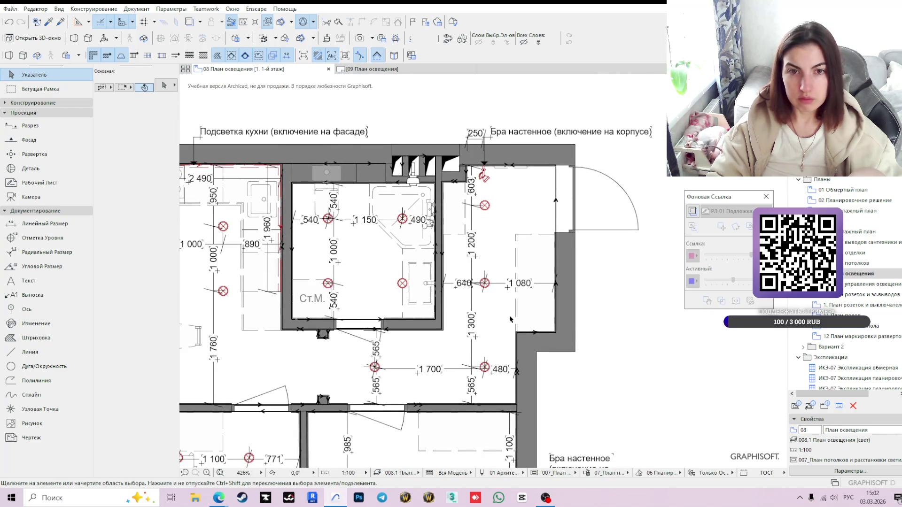
pyautogui.click(859, 285)
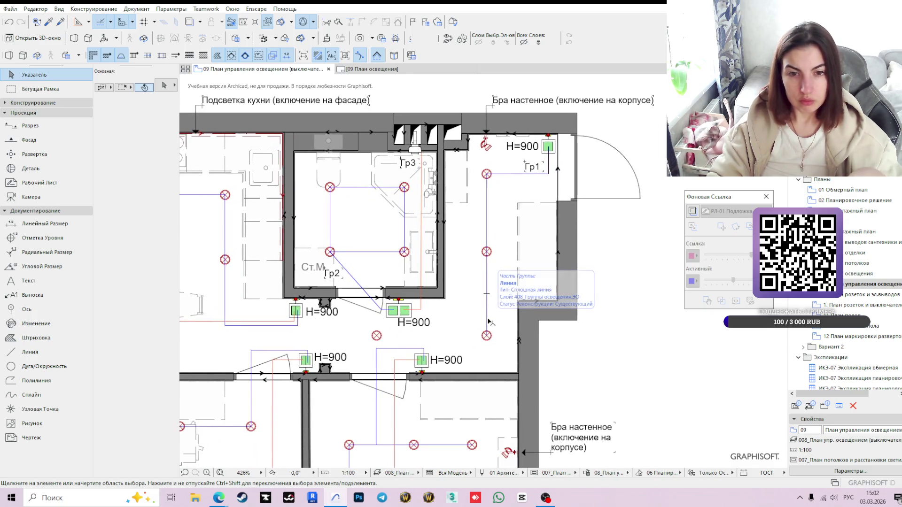
# Draw a short horizontal connecting line from the hallway ceiling lamp.
pyautogui.press('l')
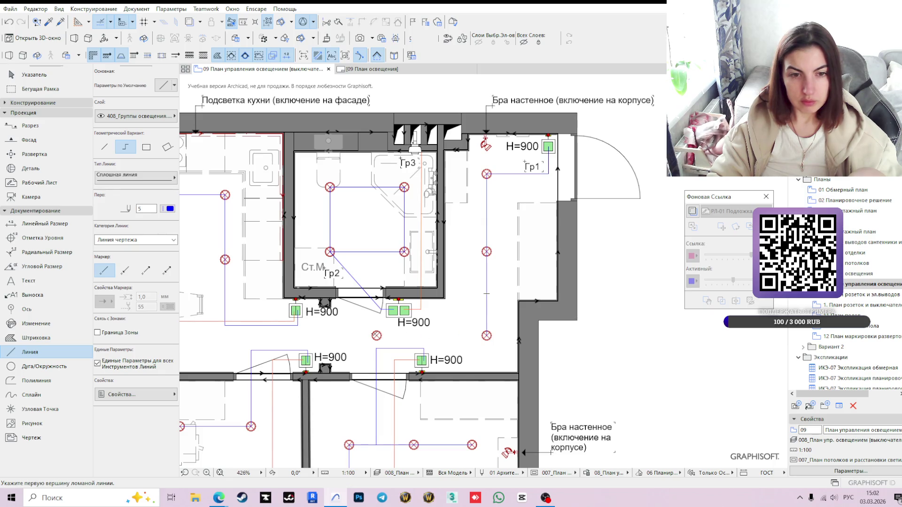
pyautogui.click(377, 336)
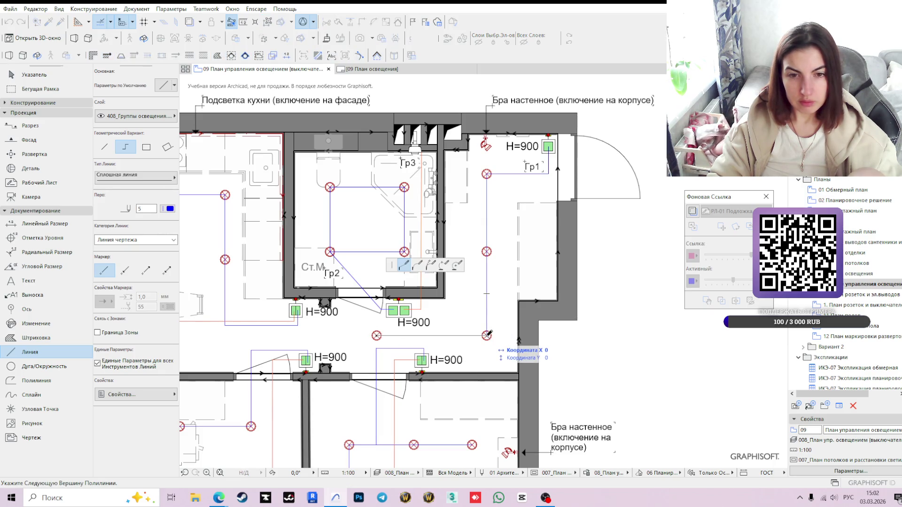
pyautogui.click(487, 336)
pyautogui.press('Escape')
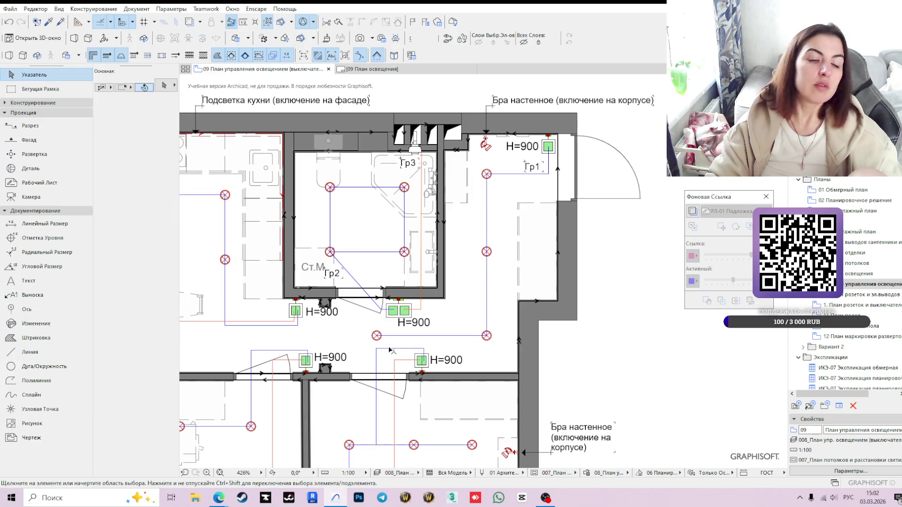
pyautogui.scroll(-1, 392, 328)
pyautogui.scroll(2, 331, 326)
pyautogui.scroll(1, 331, 326)
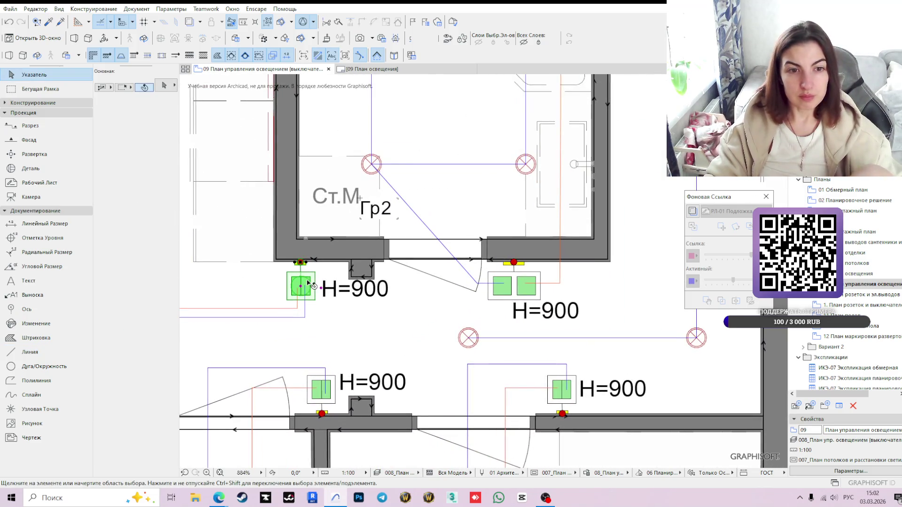
# Inspect the H=900 switch in the hallway, then return to the dimensioned lighting plan.
pyautogui.click(324, 308)
pyautogui.scroll(-2, 523, 366)
pyautogui.scroll(1, 452, 308)
pyautogui.moveTo(452, 307); pyautogui.dragTo(487, 345, button='middle')
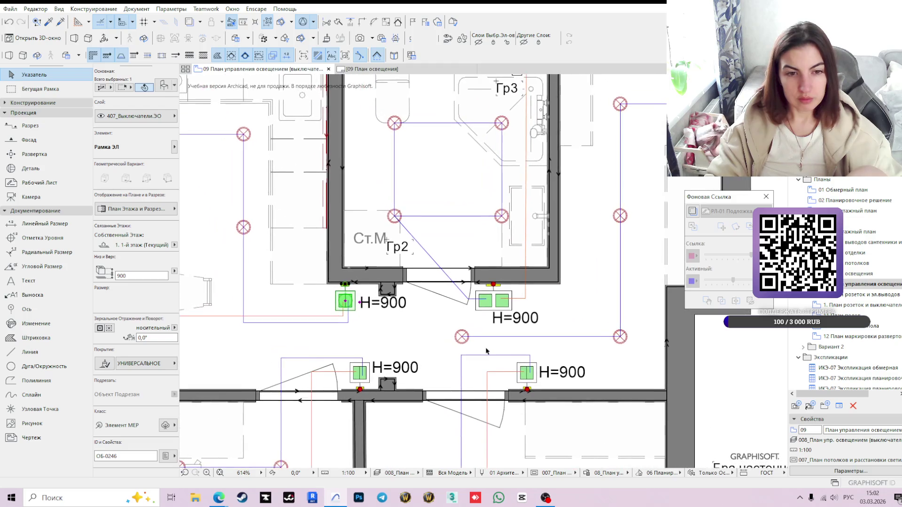
pyautogui.scroll(-1, 486, 350)
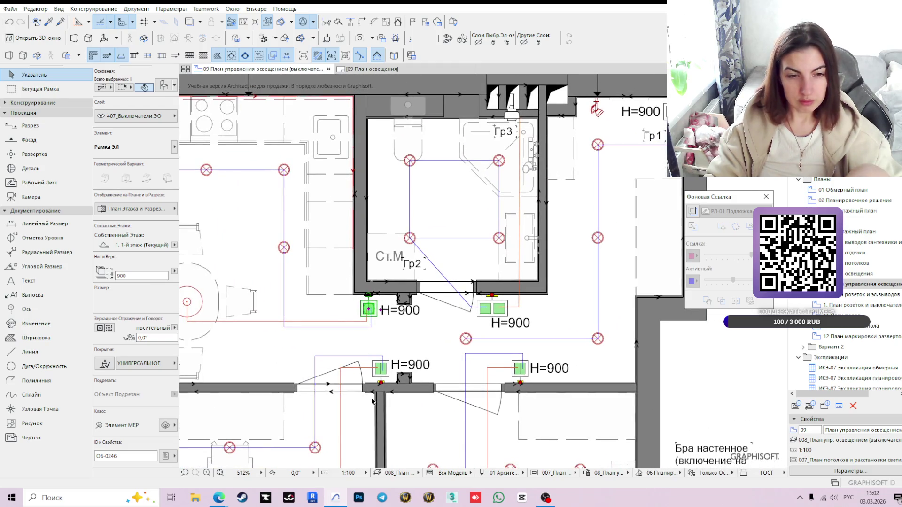
pyautogui.scroll(-2, 372, 401)
pyautogui.moveTo(372, 400); pyautogui.dragTo(429, 263, button='middle')
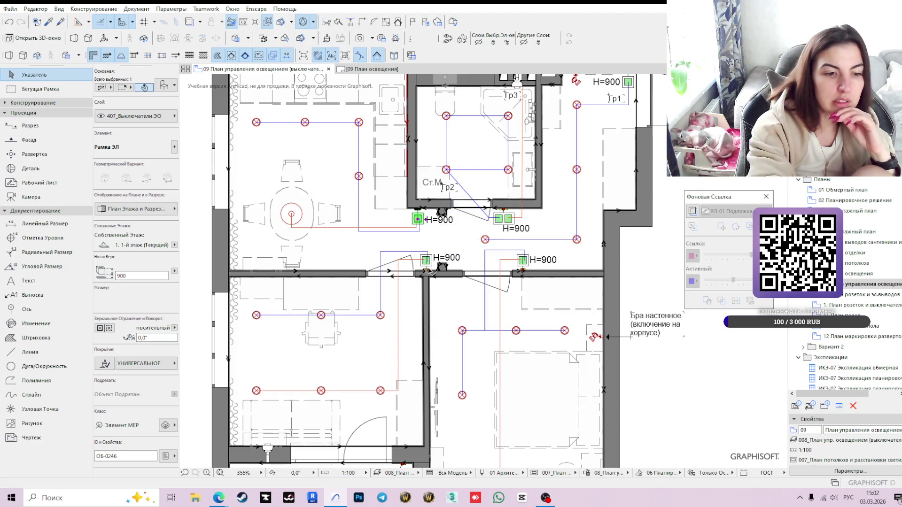
pyautogui.moveTo(425, 260)
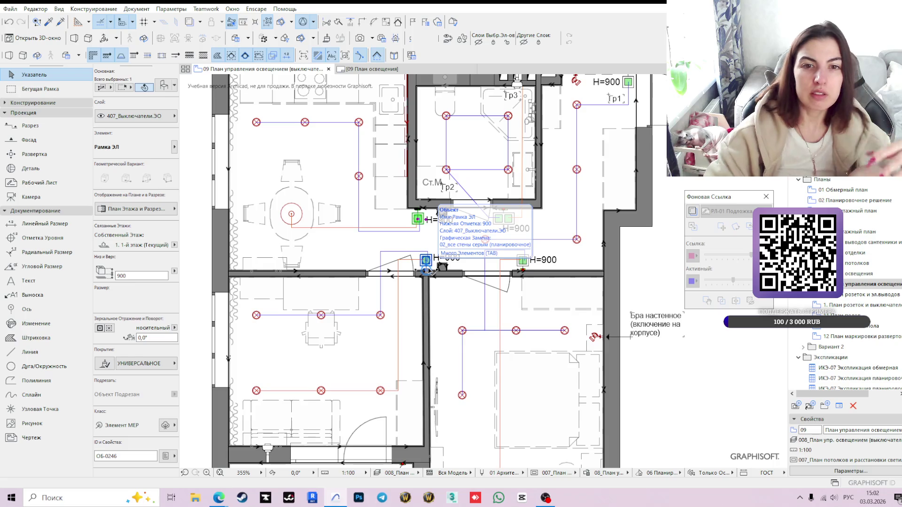
pyautogui.click(668, 377)
pyautogui.scroll(-3, 493, 283)
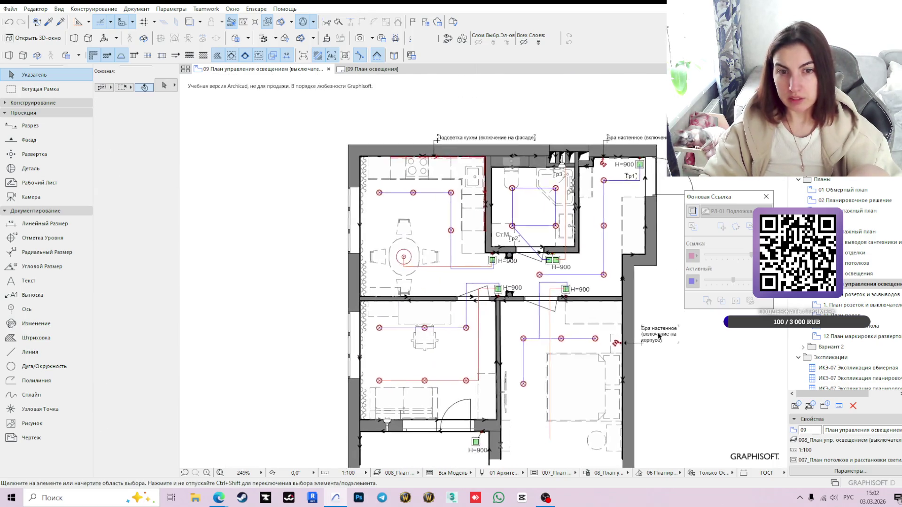
pyautogui.scroll(3, 483, 238)
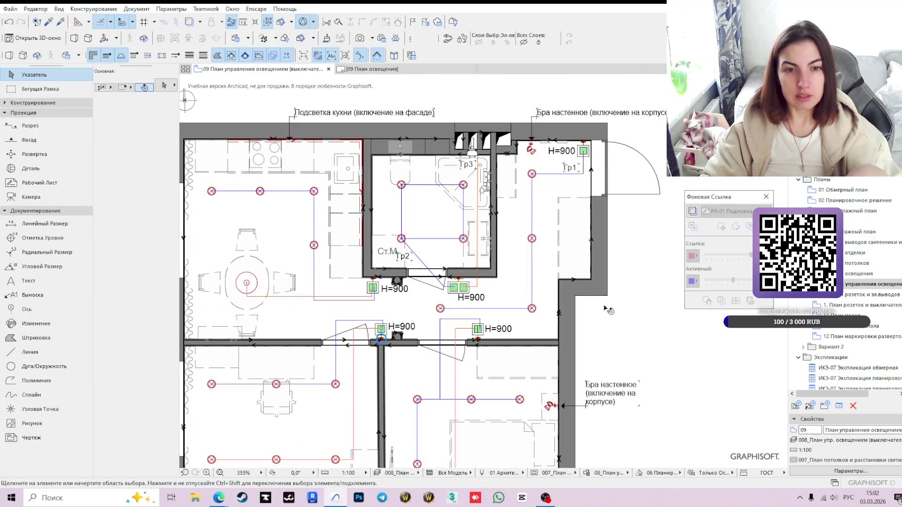
pyautogui.click(855, 274)
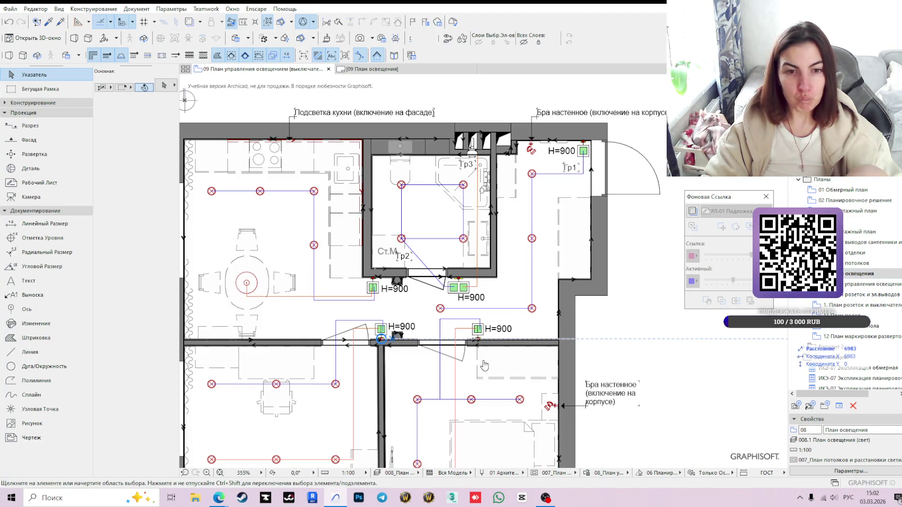
pyautogui.scroll(-3, 398, 347)
pyautogui.scroll(-2, 405, 360)
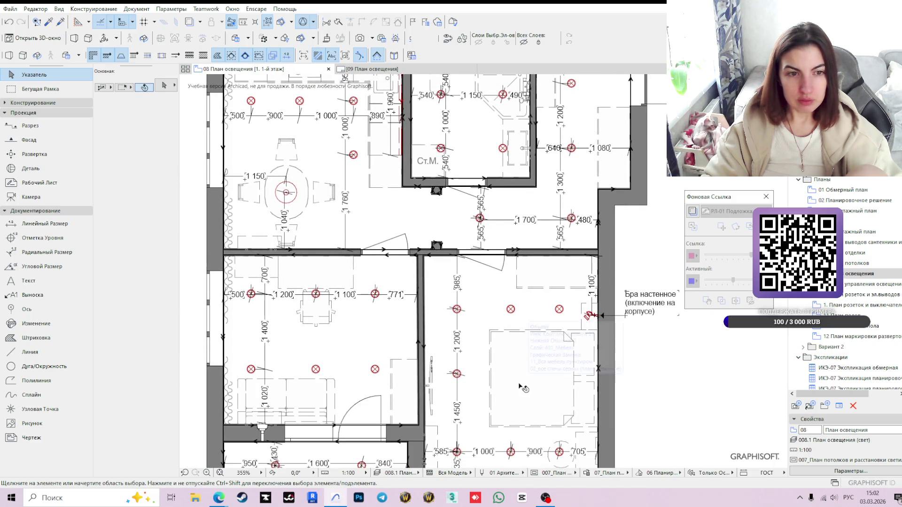
pyautogui.scroll(-2, 529, 373)
# Move the wall sconce callout lower to its new leader position above the room.
pyautogui.moveTo(516, 337); pyautogui.dragTo(496, 337, button='middle')
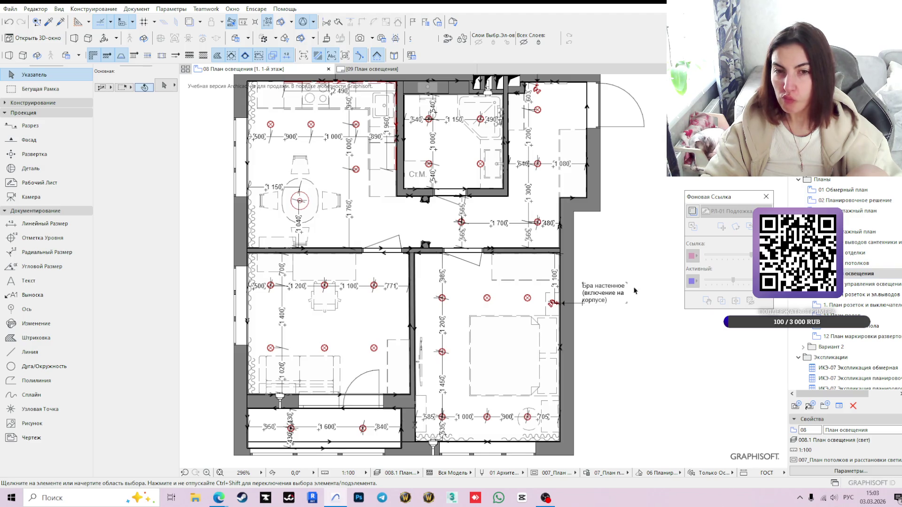
pyautogui.moveTo(493, 281); pyautogui.dragTo(507, 310, button='middle')
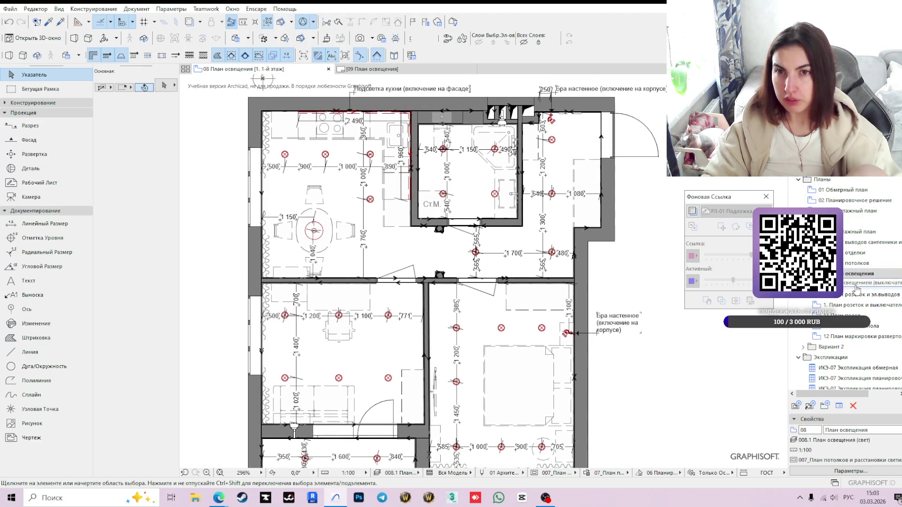
pyautogui.scroll(1, 582, 114)
pyautogui.scroll(2, 535, 162)
pyautogui.click(500, 190)
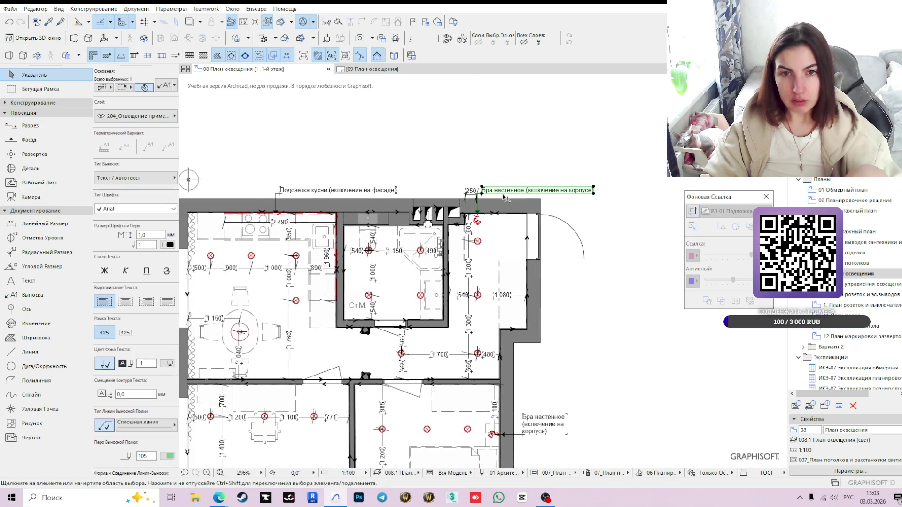
pyautogui.scroll(4, 500, 196)
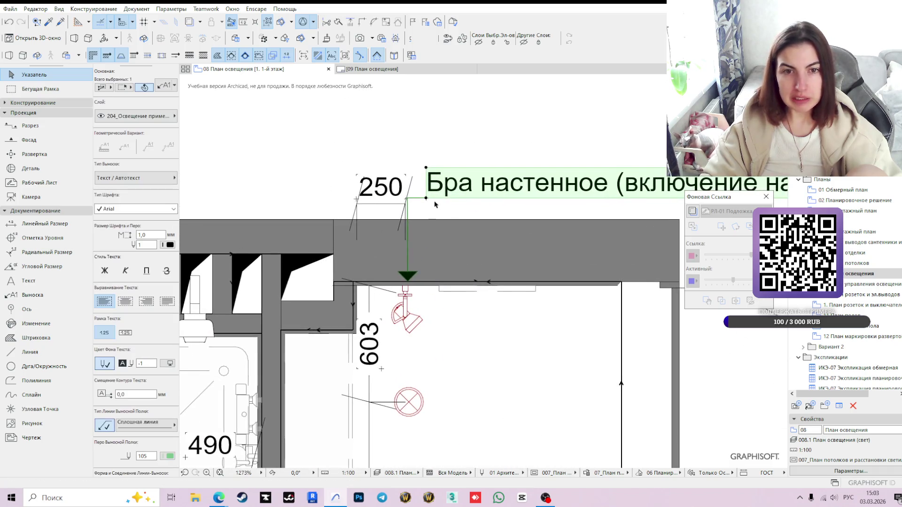
pyautogui.click(407, 201)
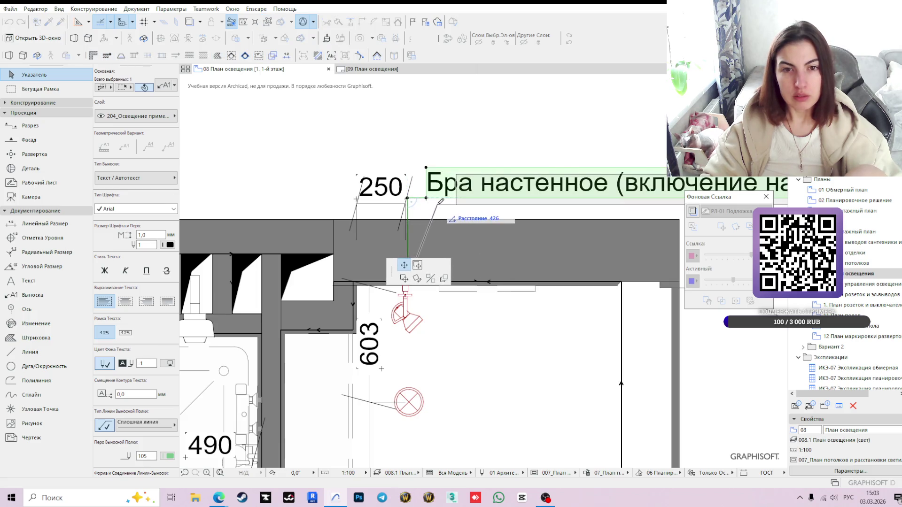
pyautogui.click(407, 281)
pyautogui.scroll(-3, 412, 219)
pyautogui.scroll(-2, 414, 212)
pyautogui.scroll(-2, 414, 212)
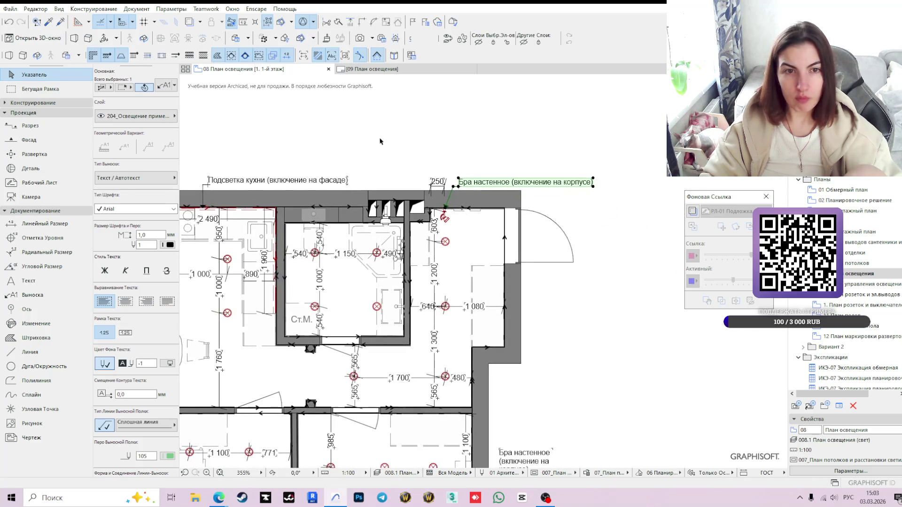
pyautogui.press('Escape')
pyautogui.scroll(-1, 516, 362)
pyautogui.scroll(2, 513, 228)
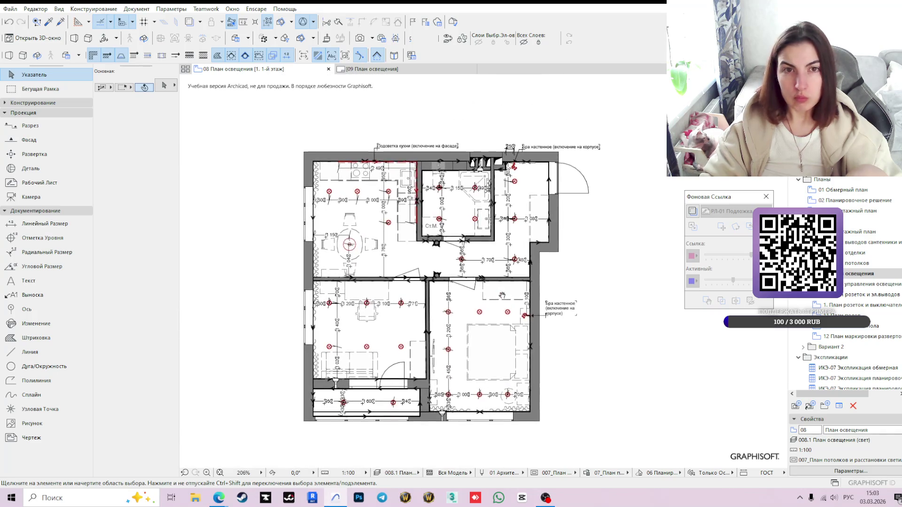
pyautogui.click(401, 70)
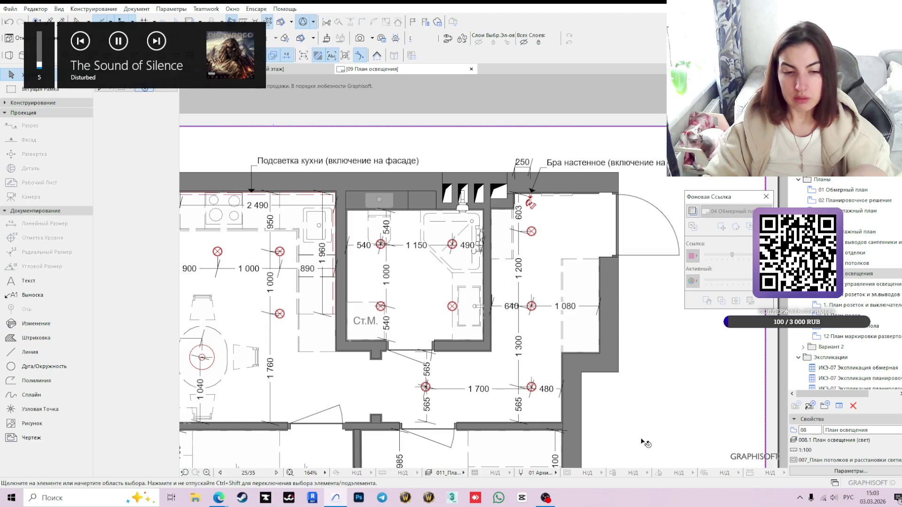
pyautogui.scroll(-3, 462, 344)
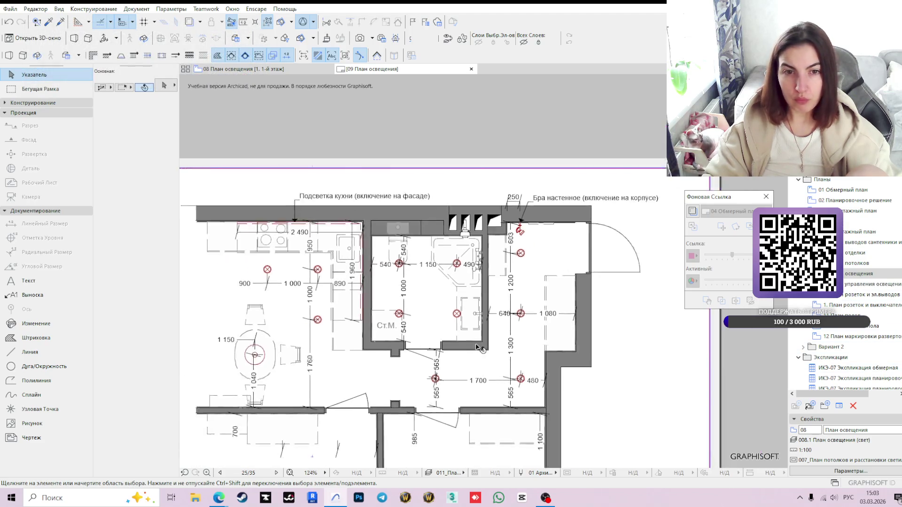
# Review the lighting layout sheet and reopen the План управления освещением view.
pyautogui.moveTo(458, 343); pyautogui.dragTo(451, 276, button='middle')
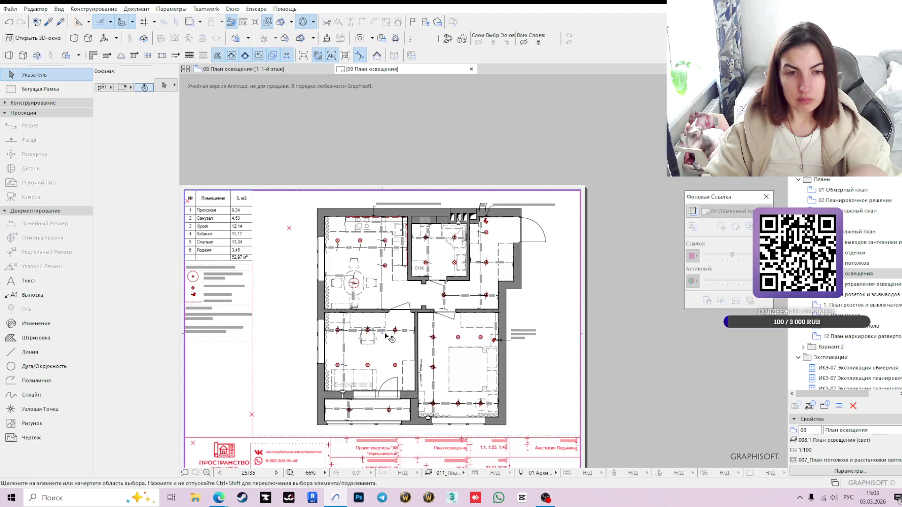
pyautogui.scroll(1, 410, 354)
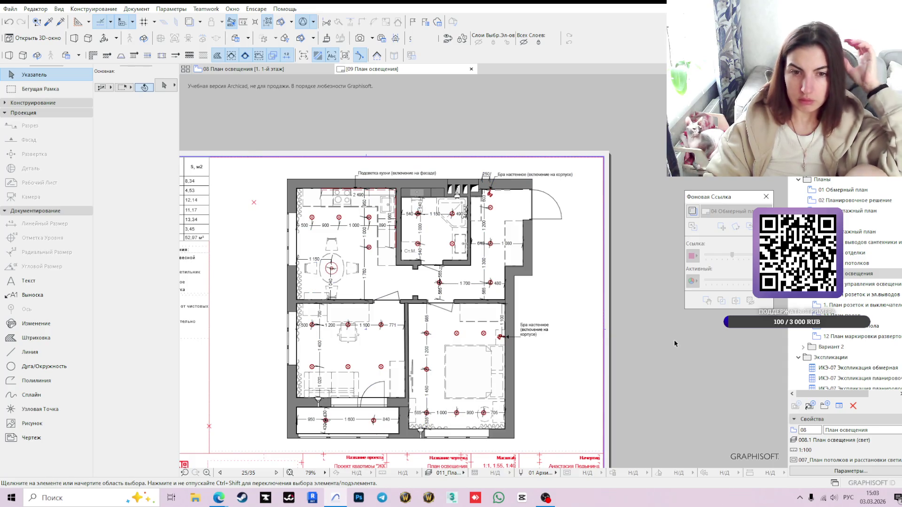
pyautogui.doubleClick(870, 284)
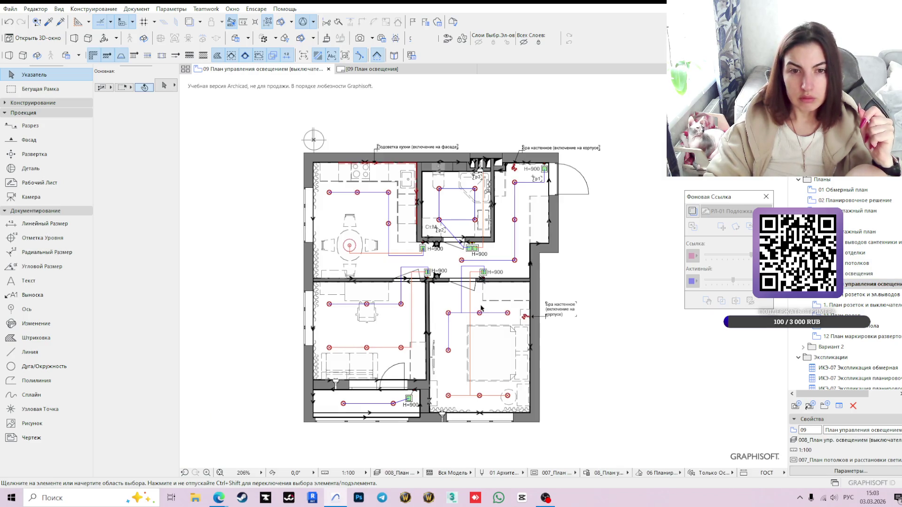
pyautogui.scroll(-1, 522, 322)
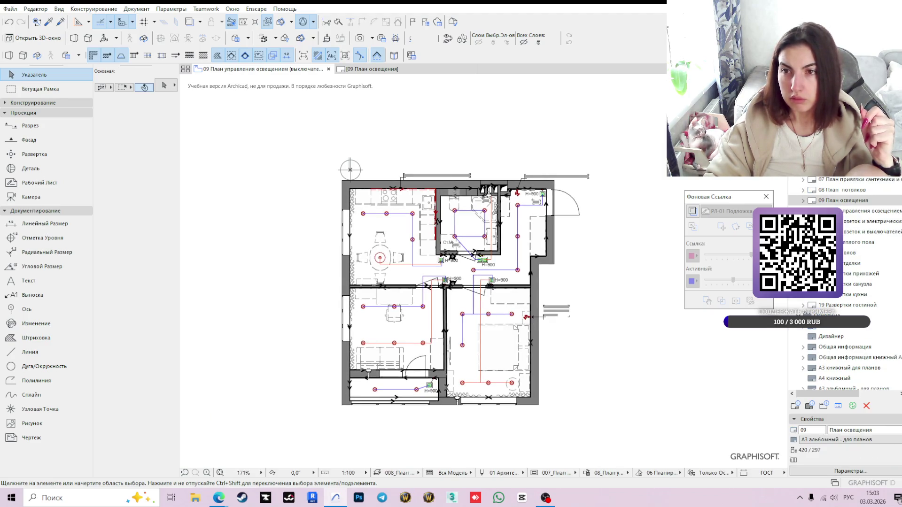
# Relink the plan drawing on layout 10 to the 09 План управления освещением view.
pyautogui.doubleClick(860, 212)
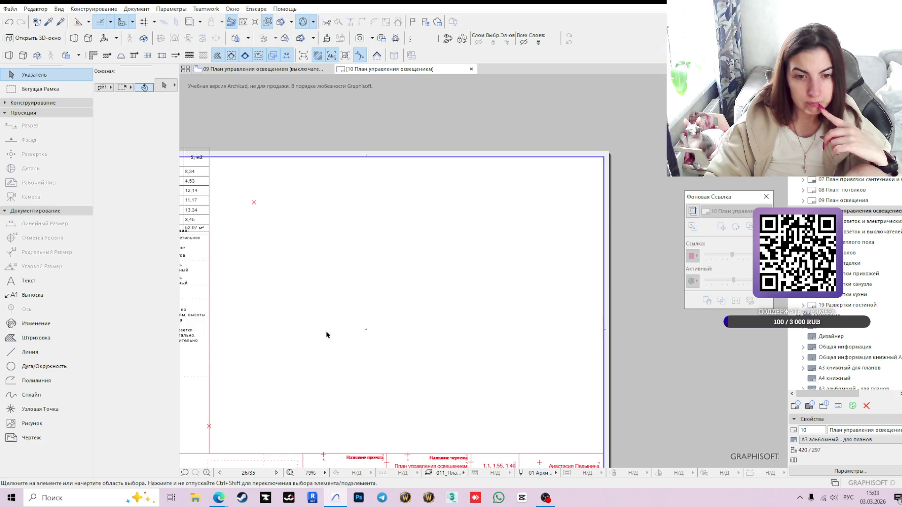
pyautogui.scroll(-1, 423, 288)
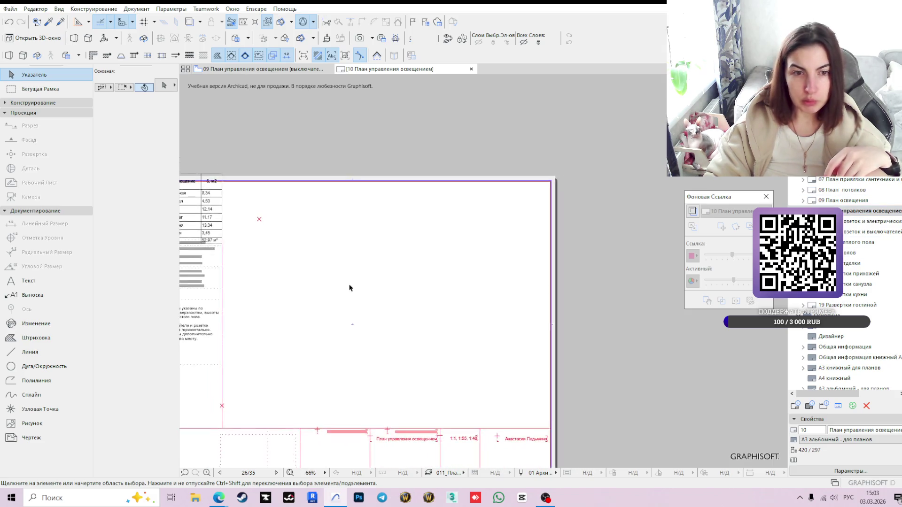
pyautogui.scroll(-1, 422, 263)
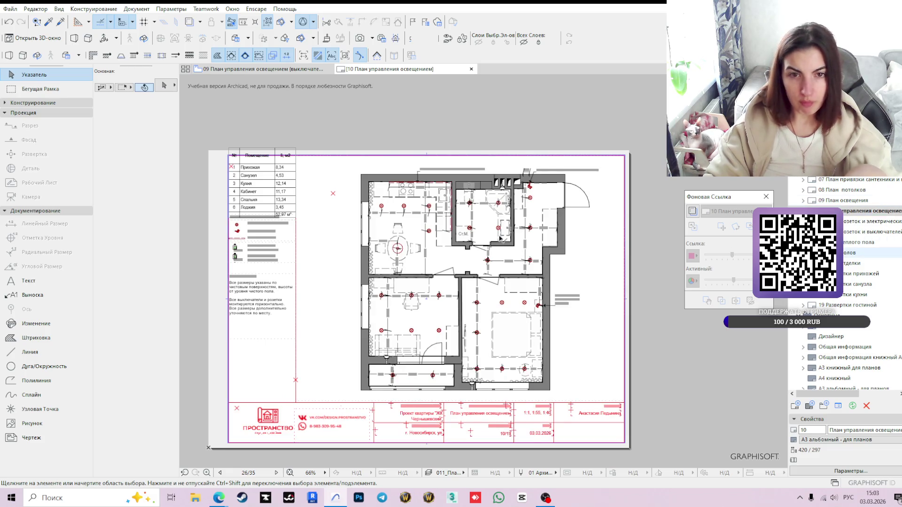
pyautogui.scroll(2, 502, 282)
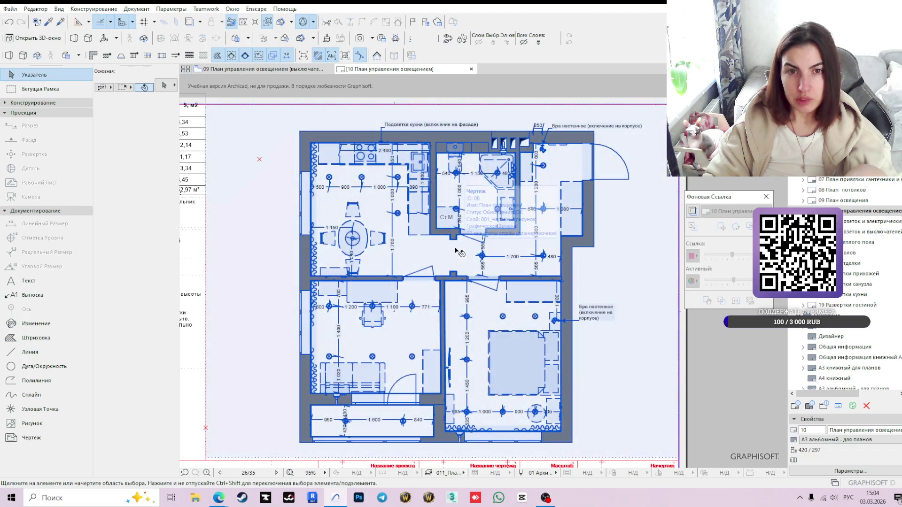
pyautogui.click(458, 251)
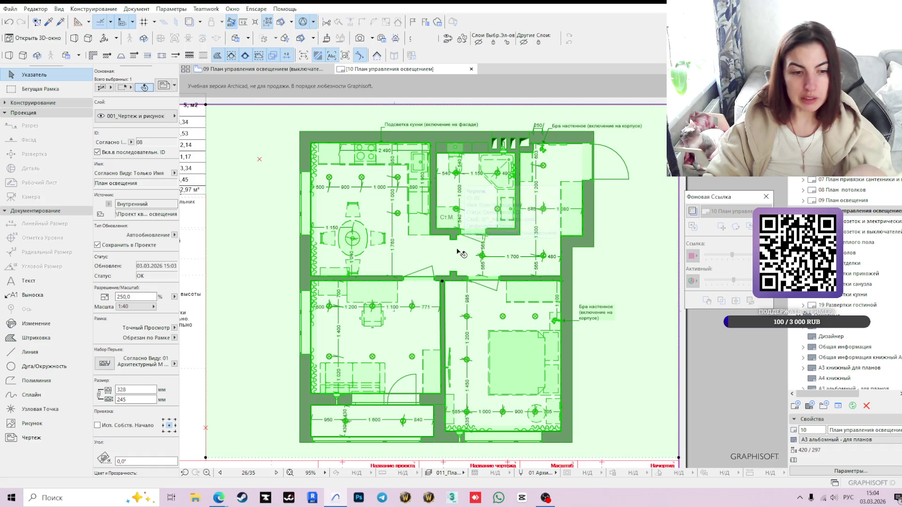
pyautogui.rightClick(457, 251)
pyautogui.click(480, 309)
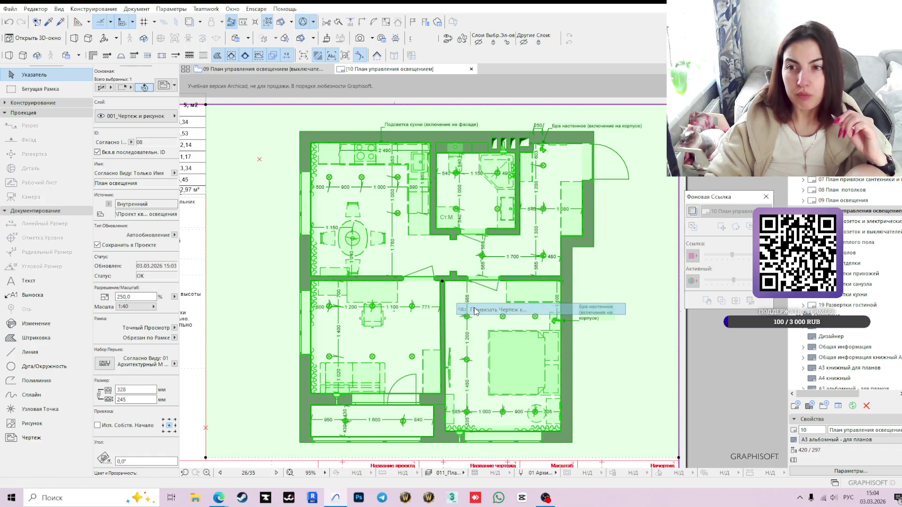
pyautogui.doubleClick(421, 210)
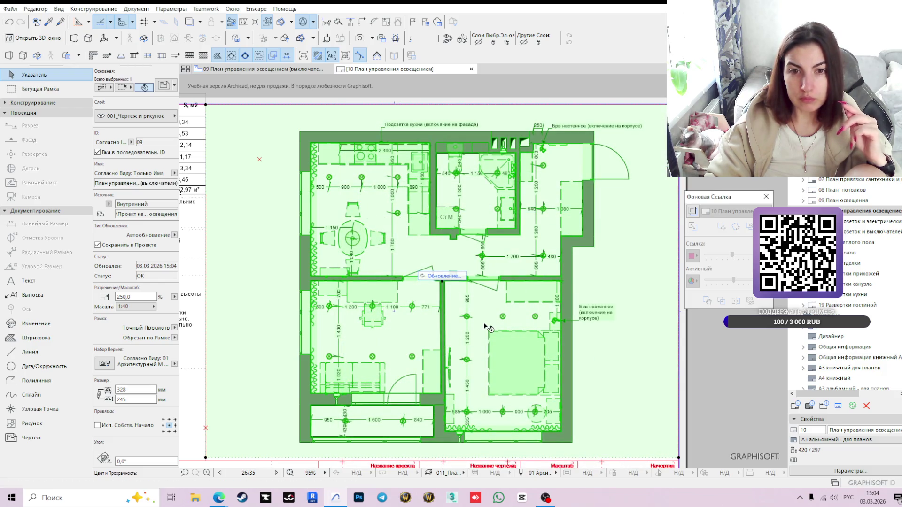
pyautogui.scroll(-3, 611, 339)
pyautogui.scroll(2, 587, 335)
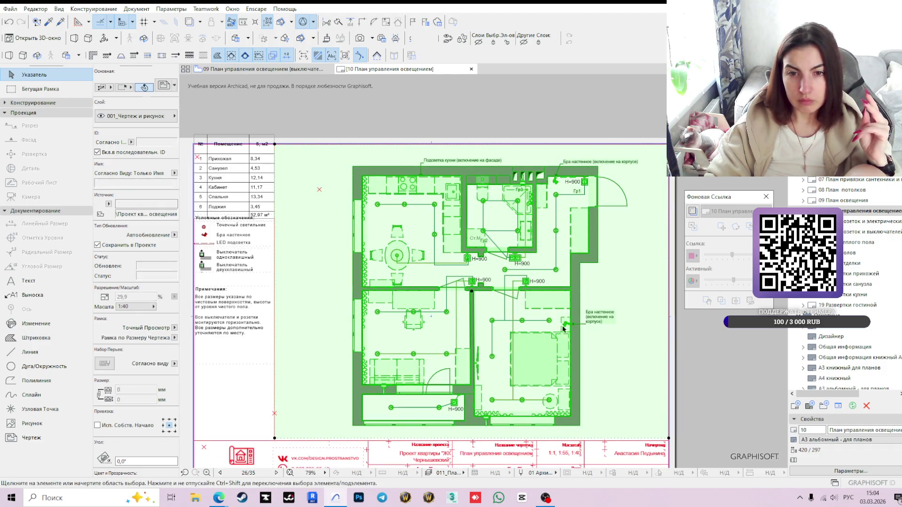
pyautogui.press('Escape')
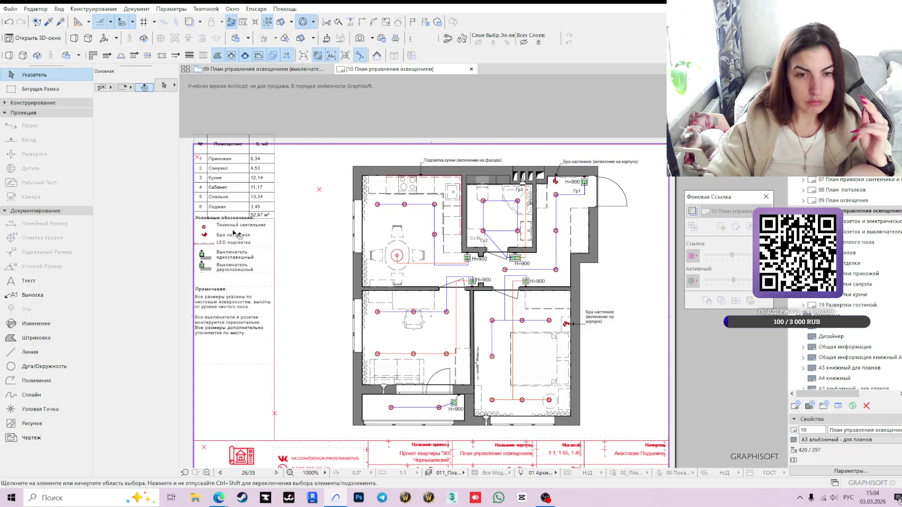
# Move the legend blocks, notes and legend heading lower on the sheet.
pyautogui.click(238, 235)
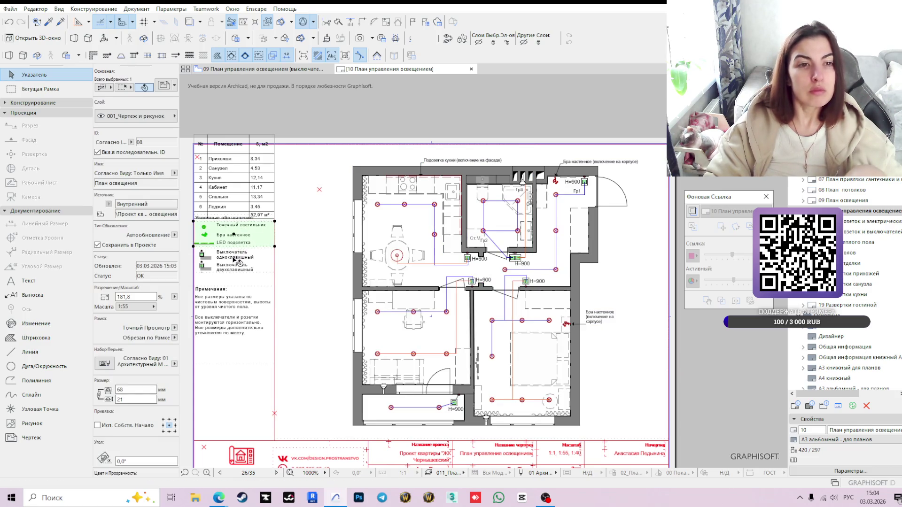
pyautogui.keyDown('shift'); pyautogui.click(233, 263); pyautogui.keyUp('shift')
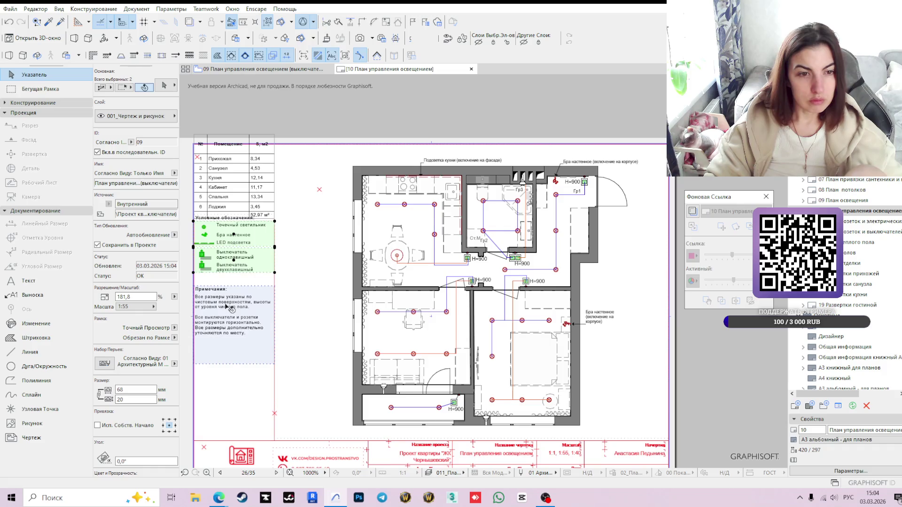
pyautogui.keyDown('shift'); pyautogui.click(218, 277); pyautogui.keyUp('shift')
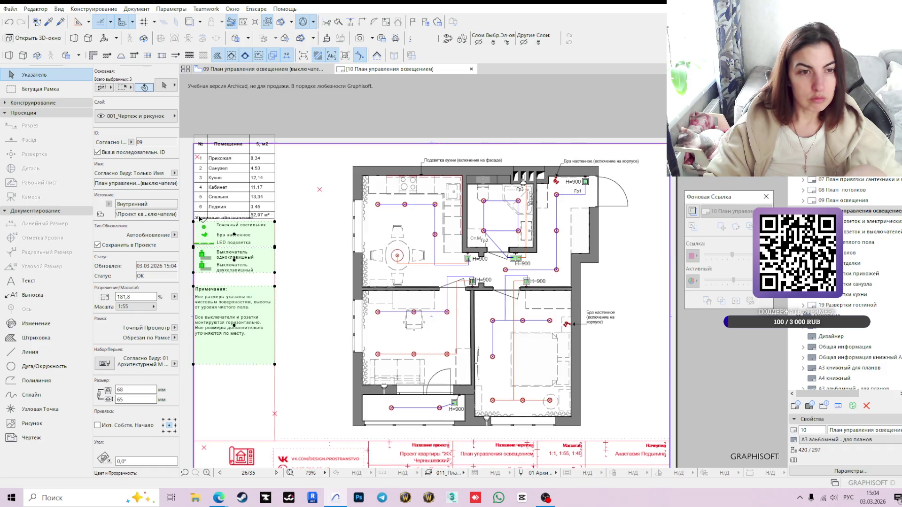
pyautogui.scroll(2, 211, 226)
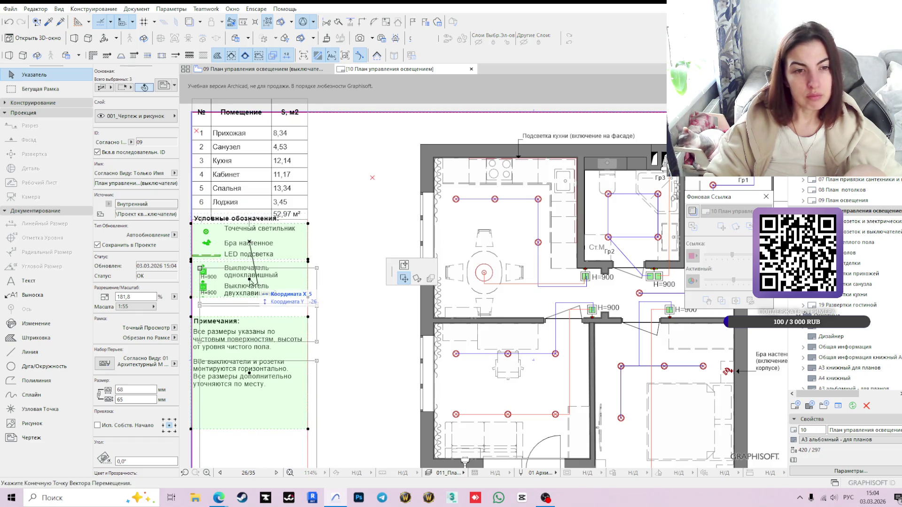
pyautogui.moveTo(251, 279); pyautogui.dragTo(251, 281)
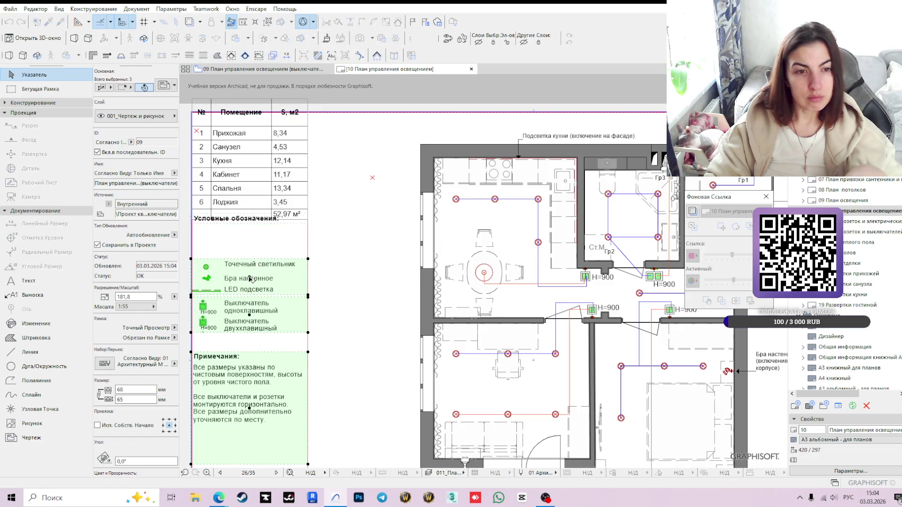
pyautogui.scroll(-1, 250, 251)
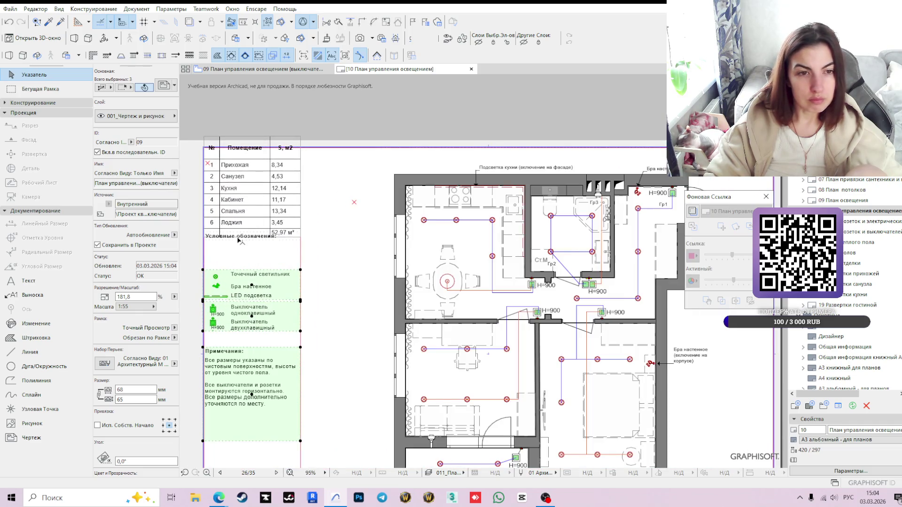
pyautogui.click(246, 238)
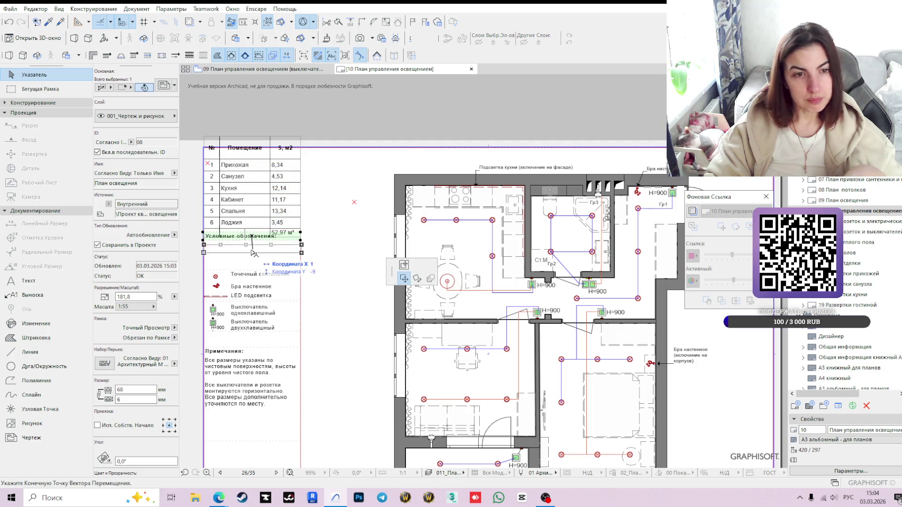
pyautogui.moveTo(253, 237); pyautogui.dragTo(252, 252)
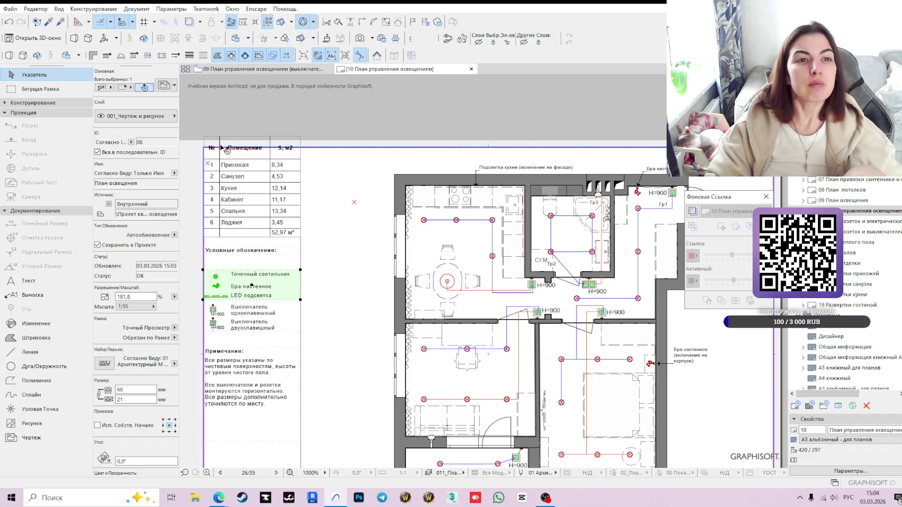
# Shift the room area table and the legend heading down slightly.
pyautogui.click(207, 138)
pyautogui.click(300, 236)
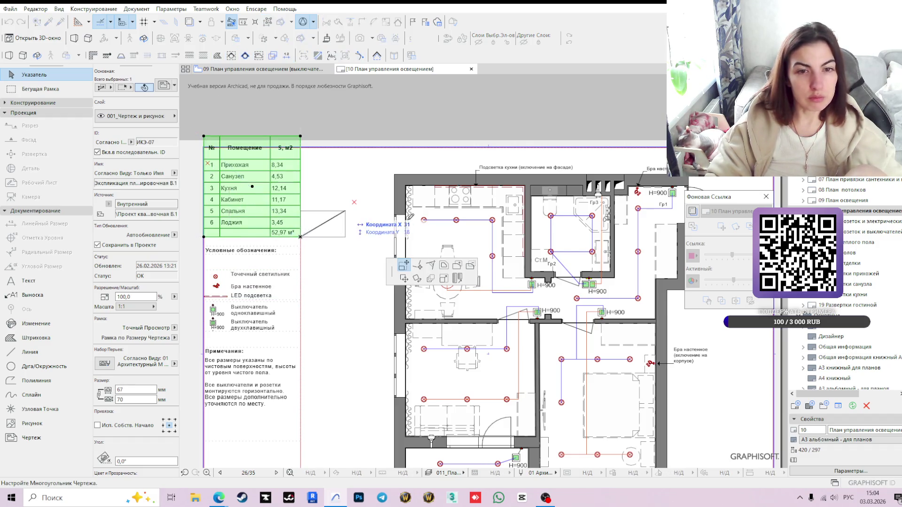
pyautogui.click(404, 276)
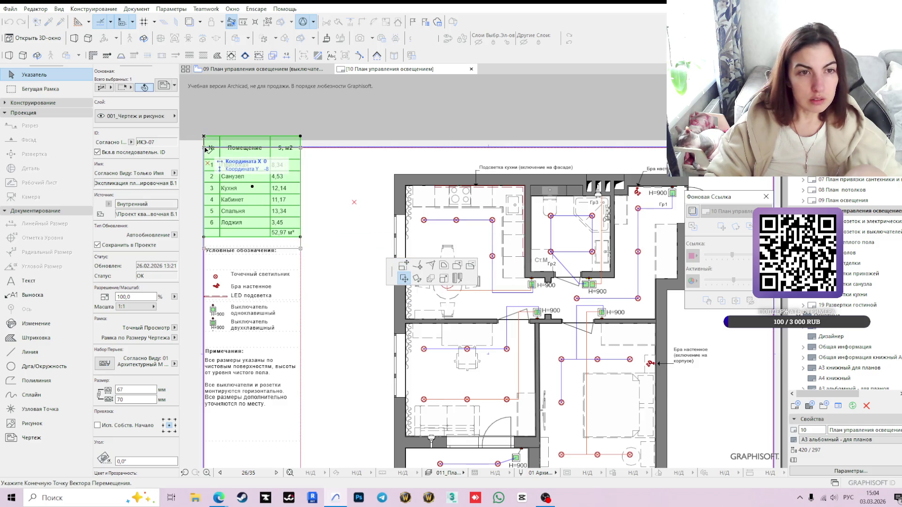
pyautogui.click(205, 149)
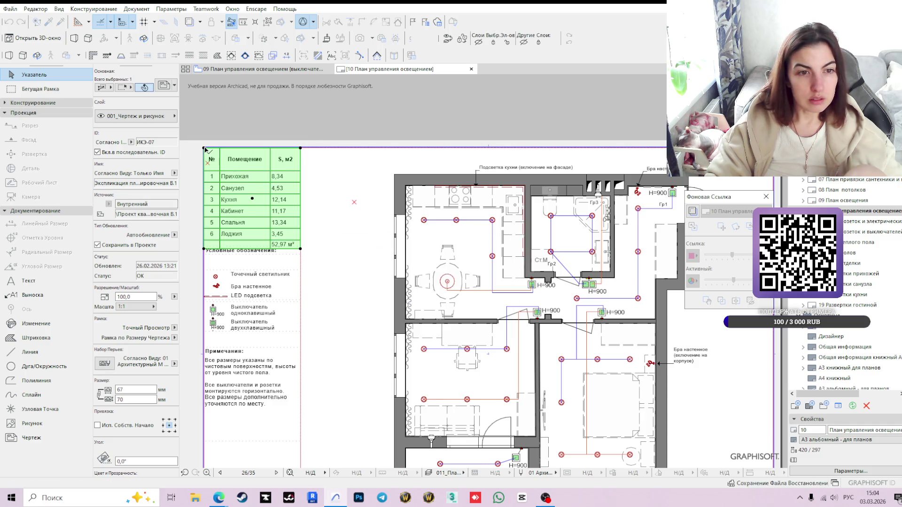
pyautogui.click(232, 254)
pyautogui.scroll(3, 254, 253)
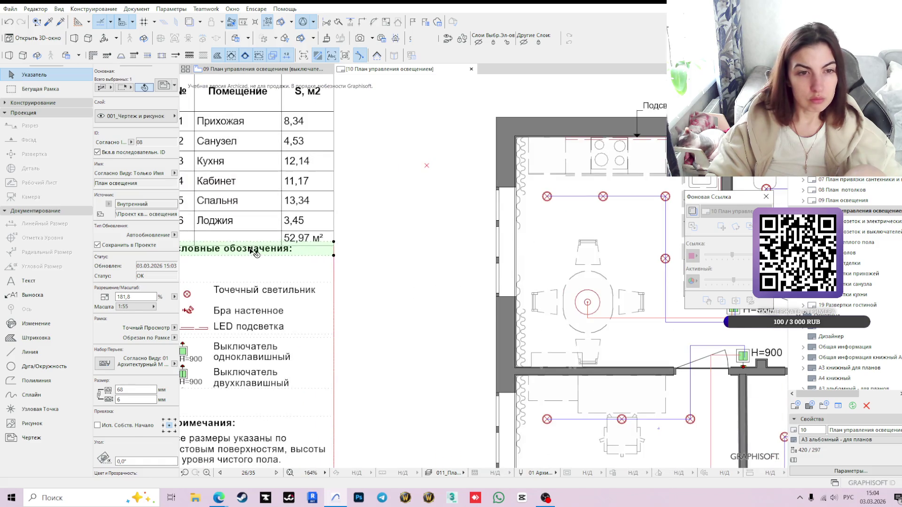
pyautogui.click(251, 254)
pyautogui.click(242, 261)
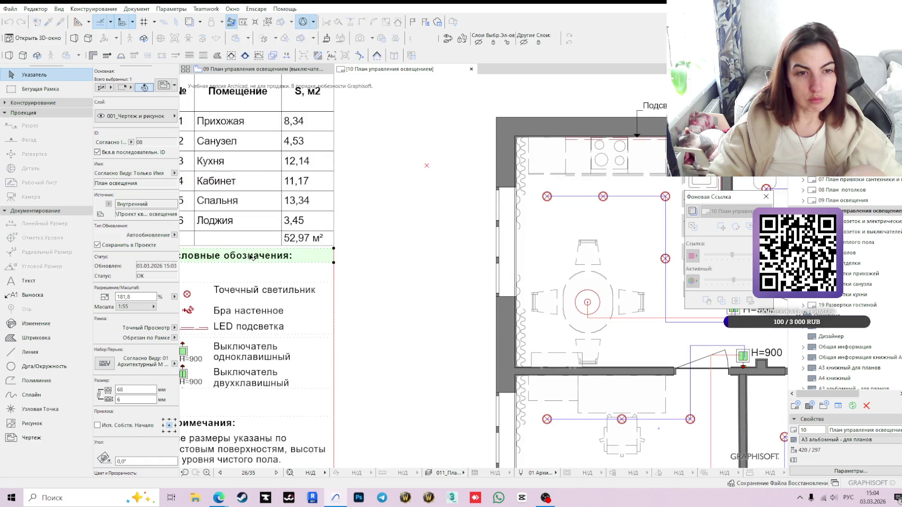
pyautogui.scroll(-3, 242, 261)
# Offset the legend's top edge upward to reveal the chandelier row.
pyautogui.click(260, 276)
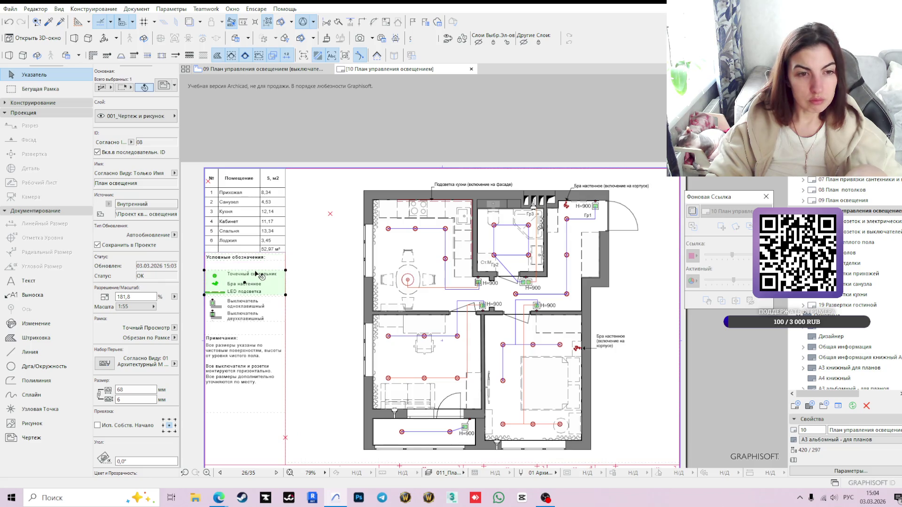
pyautogui.scroll(2, 244, 274)
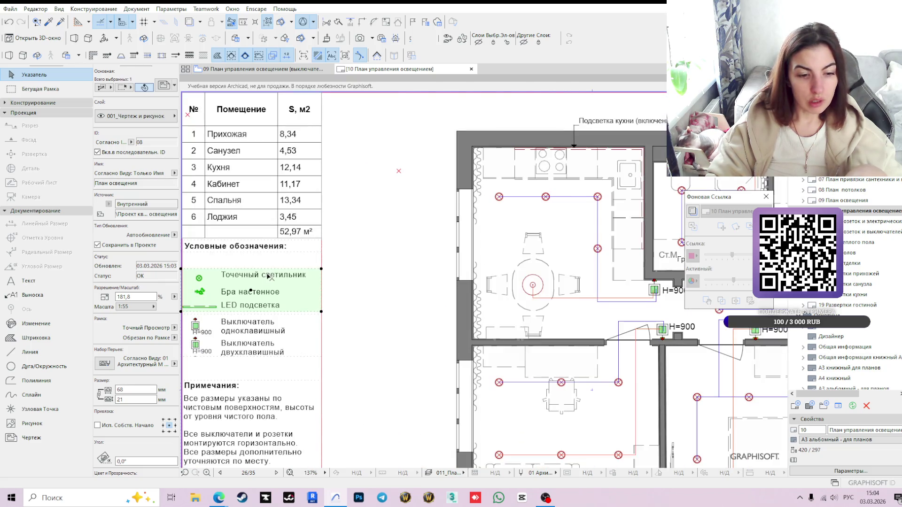
pyautogui.click(212, 311)
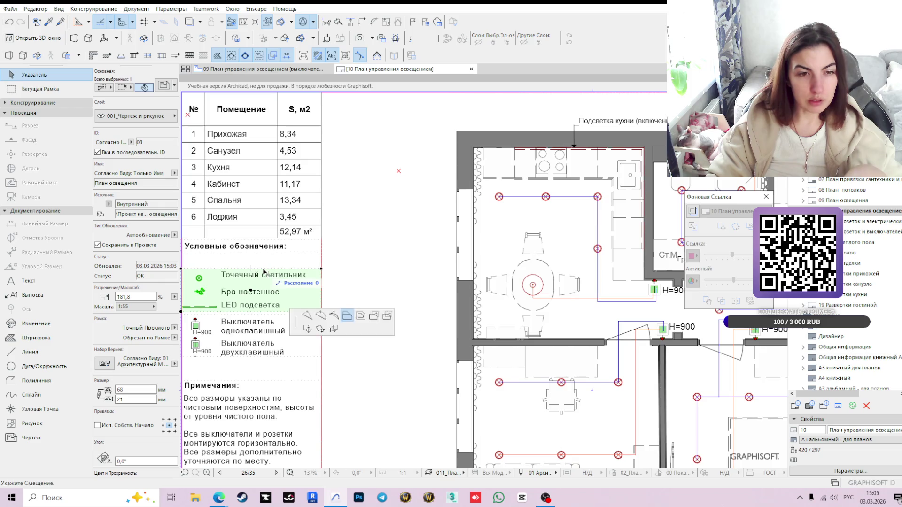
pyautogui.click(262, 269)
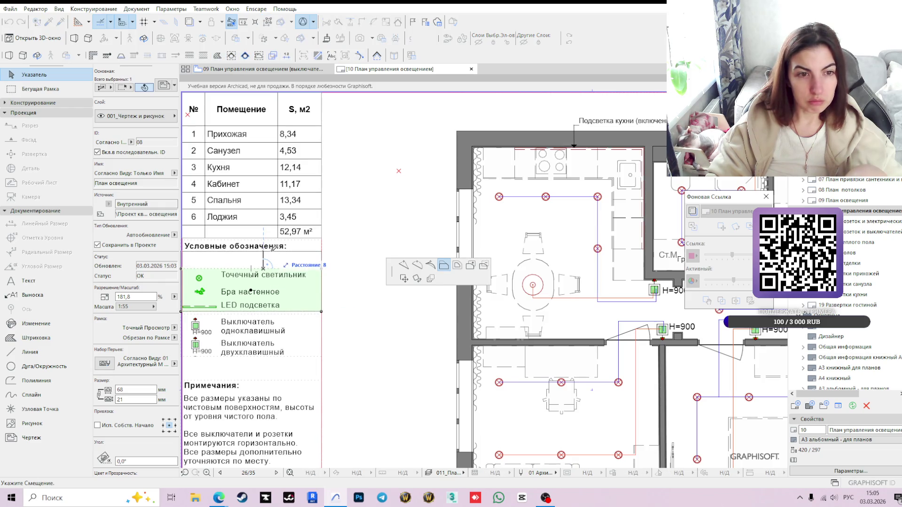
pyautogui.click(263, 250)
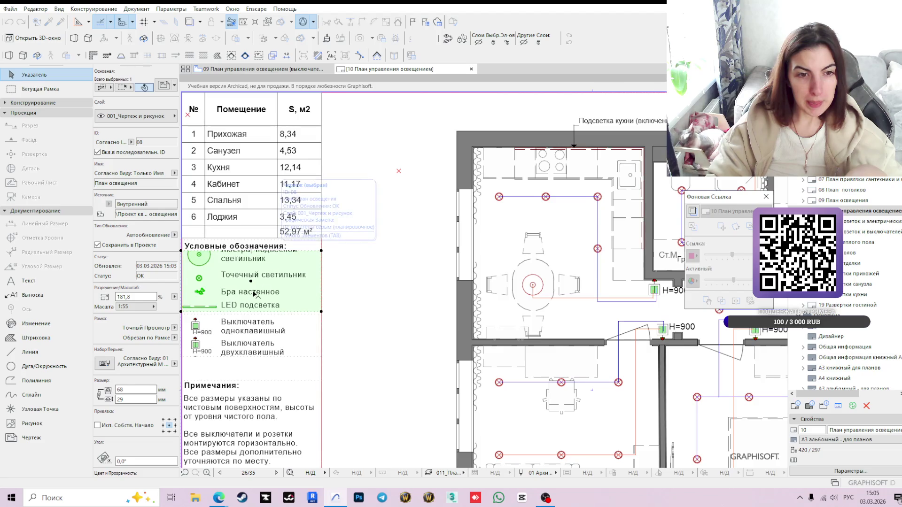
pyautogui.click(263, 250)
pyautogui.click(266, 243)
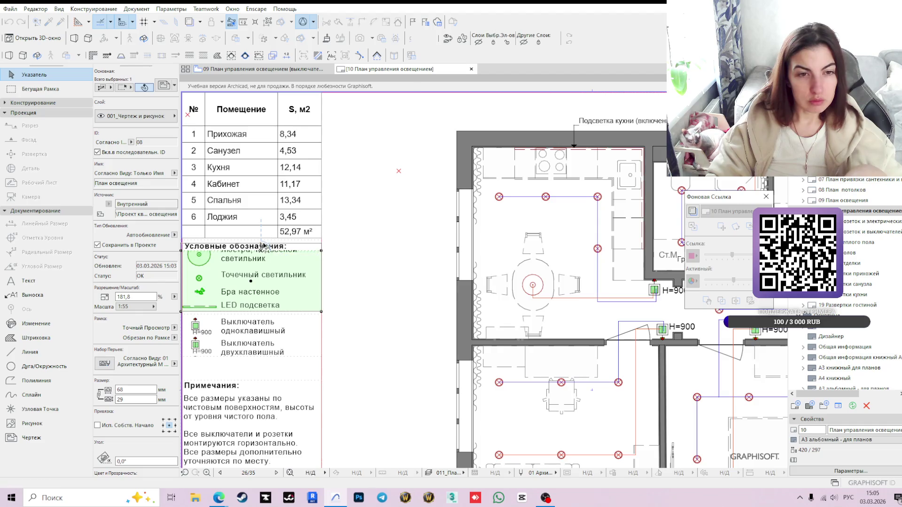
# Move the fixture and switch legend symbols down below the heading.
pyautogui.keyDown('shift'); pyautogui.click(265, 337); pyautogui.keyUp('shift')
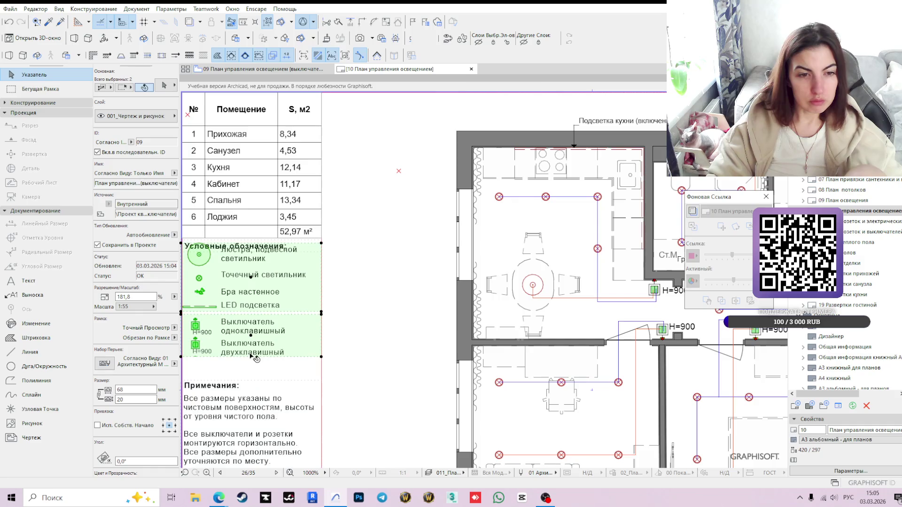
pyautogui.click(250, 335)
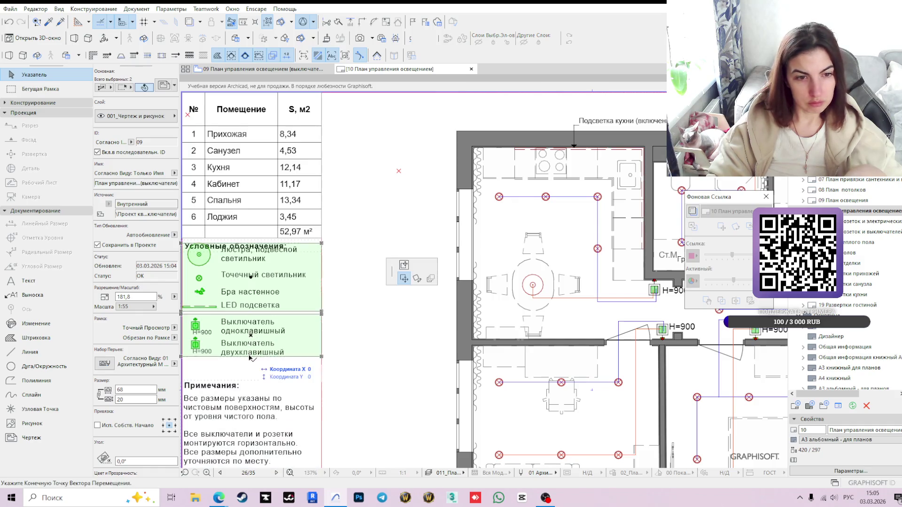
pyautogui.click(250, 358)
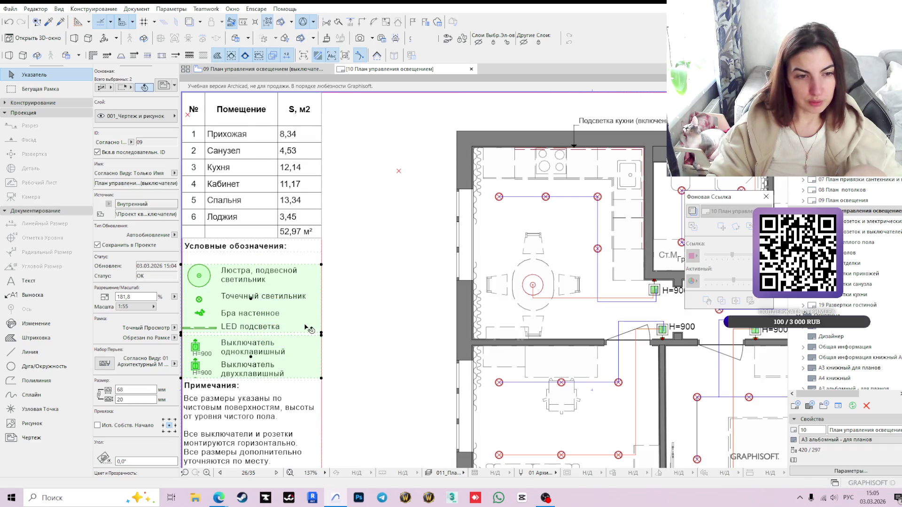
pyautogui.scroll(-3, 310, 329)
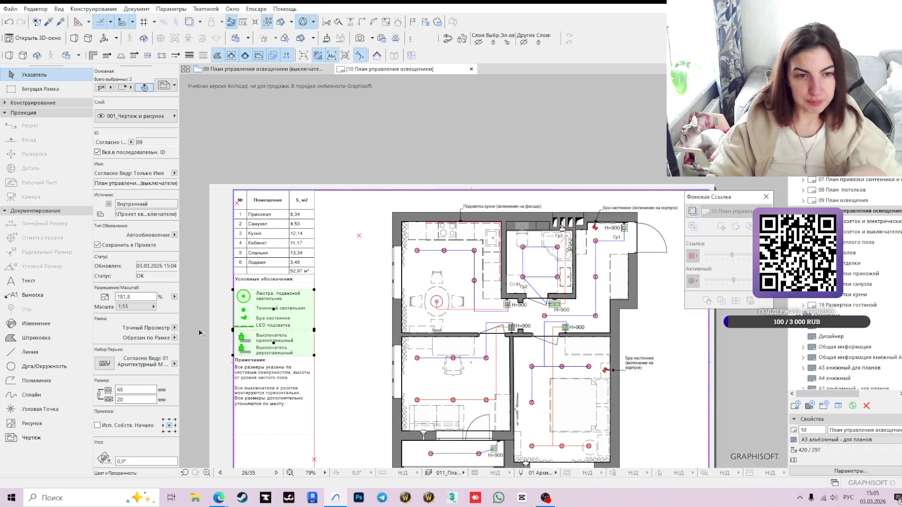
pyautogui.click(221, 336)
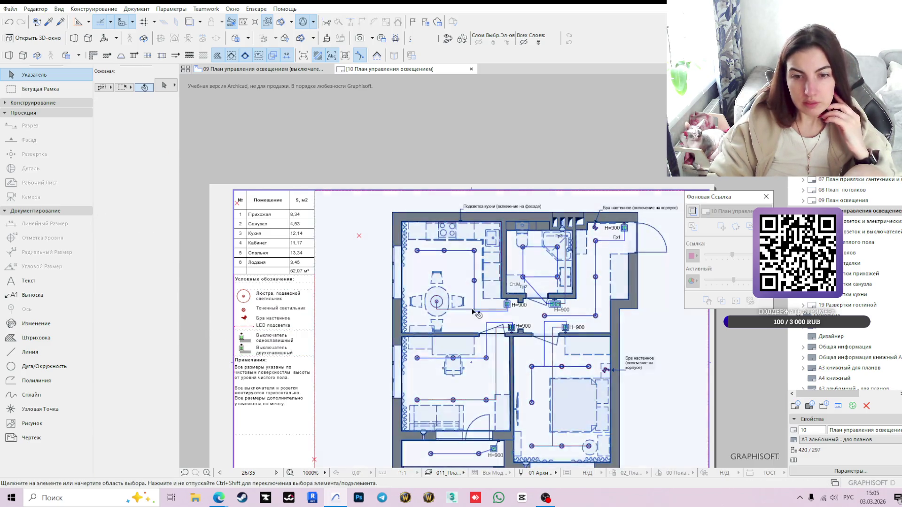
pyautogui.scroll(-1, 540, 351)
# Check the ceiling plan and lighting plan sheets, then return to the lighting control plan.
pyautogui.moveTo(491, 330); pyautogui.dragTo(455, 334, button='middle')
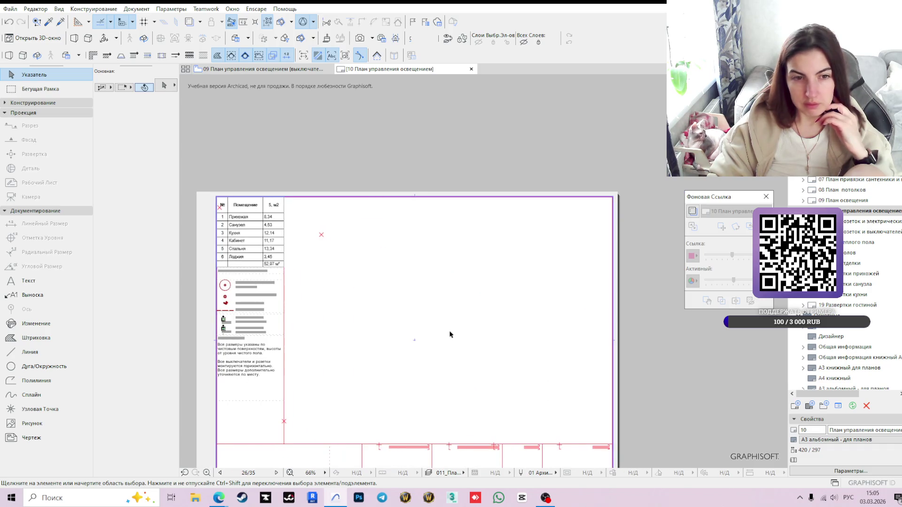
pyautogui.click(267, 69)
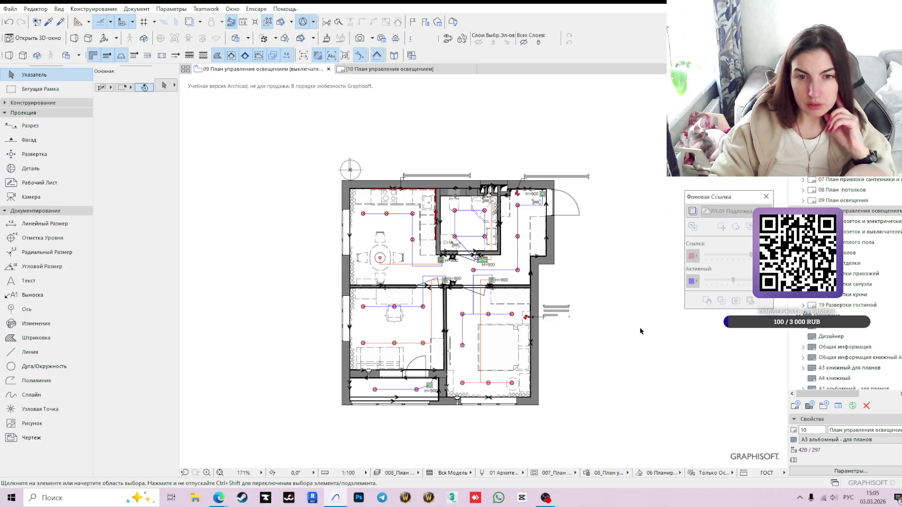
pyautogui.scroll(1, 632, 326)
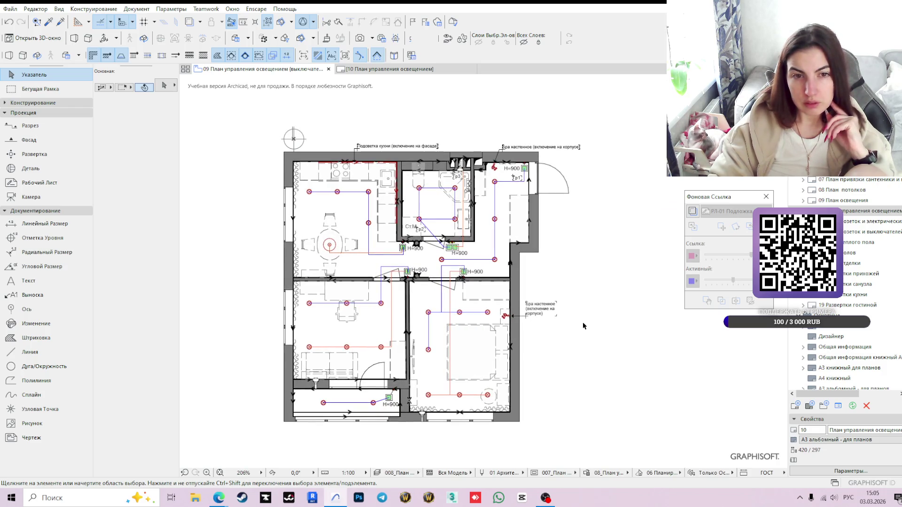
pyautogui.scroll(1, 583, 325)
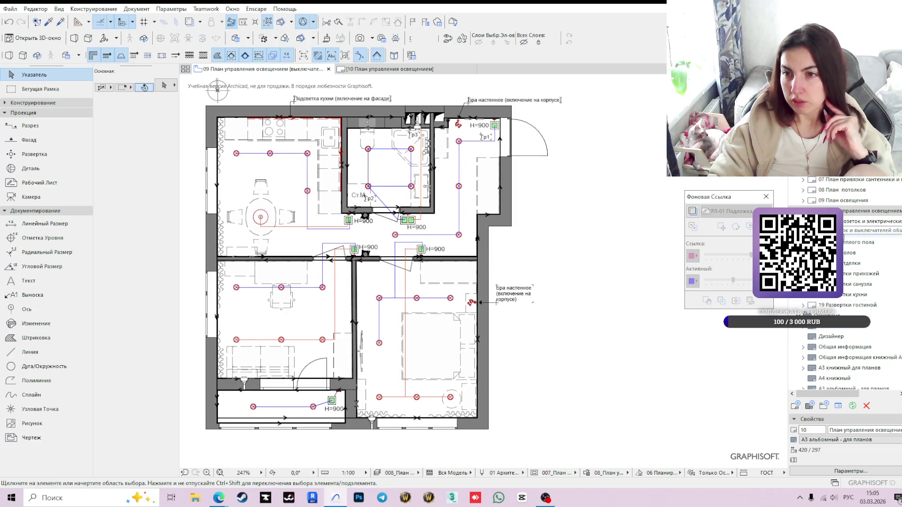
pyautogui.doubleClick(853, 194)
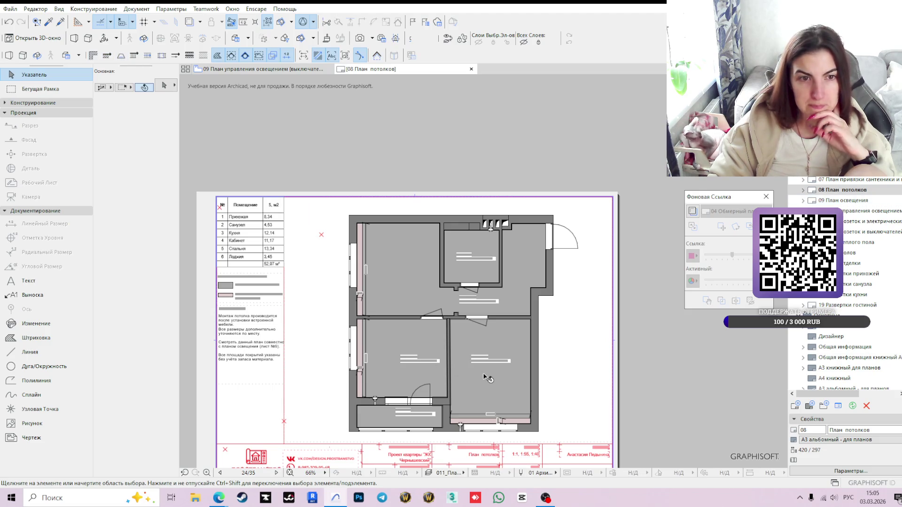
pyautogui.scroll(2, 463, 379)
pyautogui.moveTo(463, 378); pyautogui.dragTo(461, 344, button='middle')
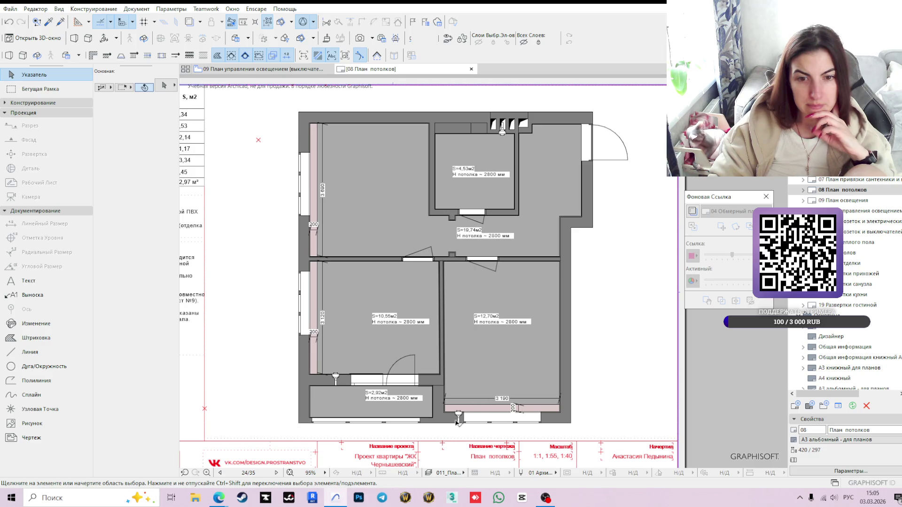
pyautogui.press('pagedown')
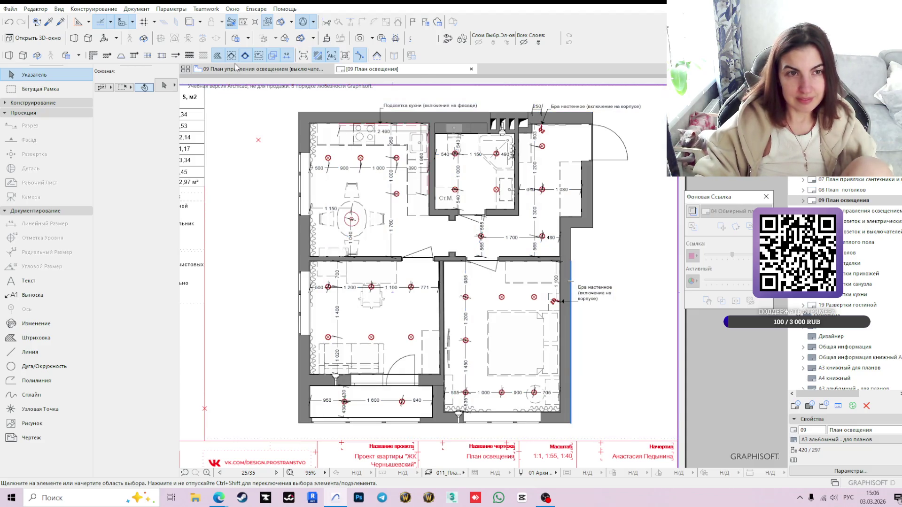
pyautogui.click(237, 68)
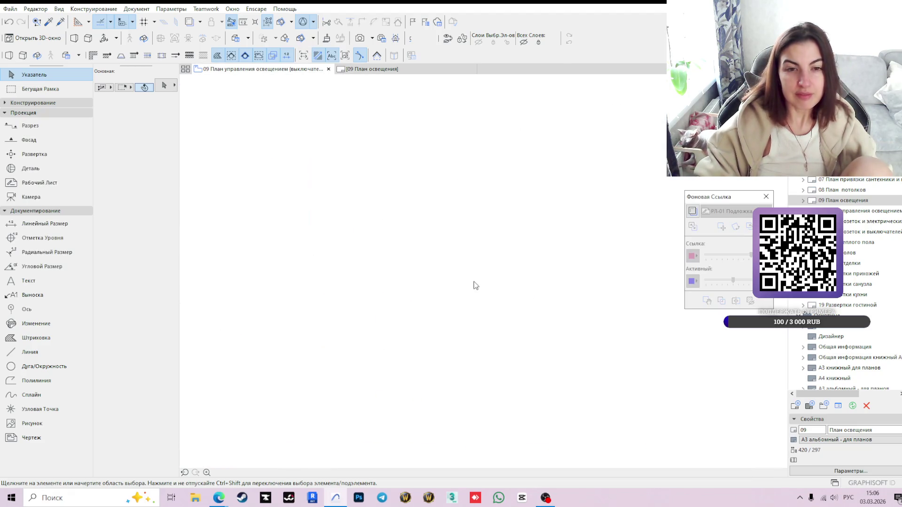
pyautogui.moveTo(348, 281); pyautogui.dragTo(489, 332, button='middle')
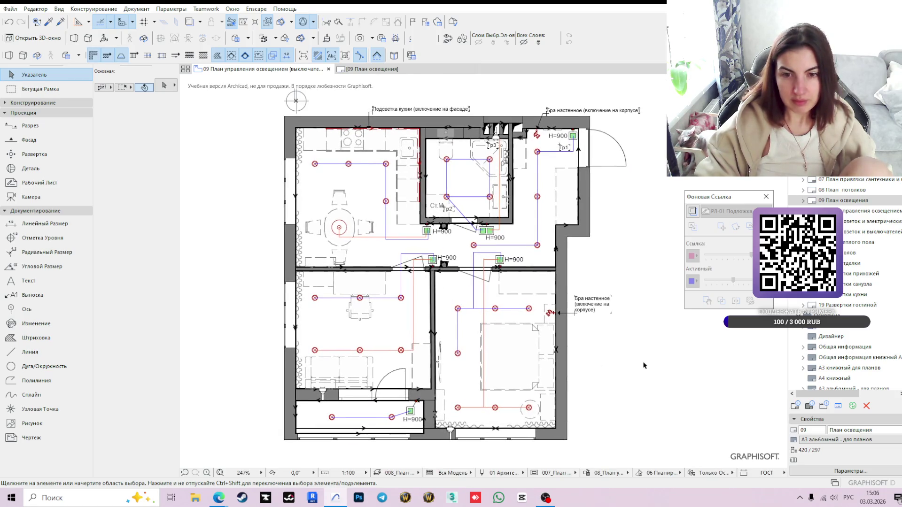
pyautogui.moveTo(609, 344); pyautogui.dragTo(598, 347, button='middle')
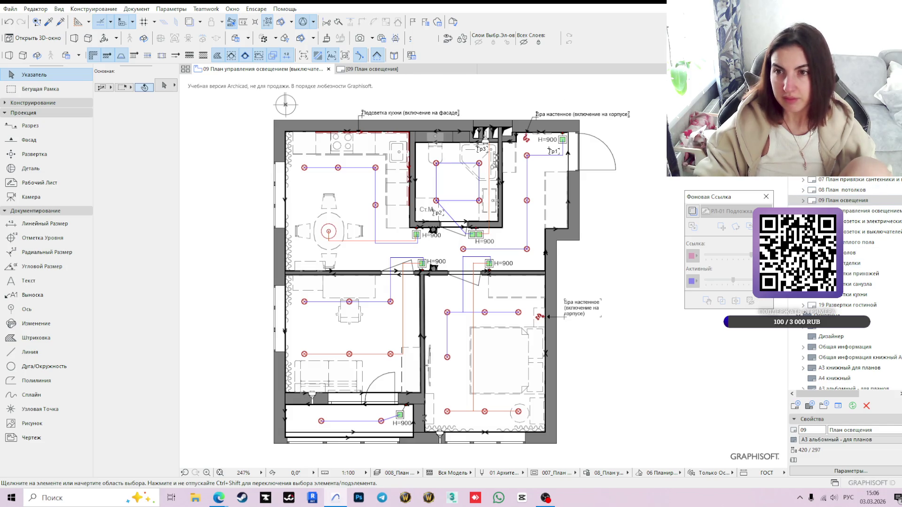
pyautogui.click(810, 262)
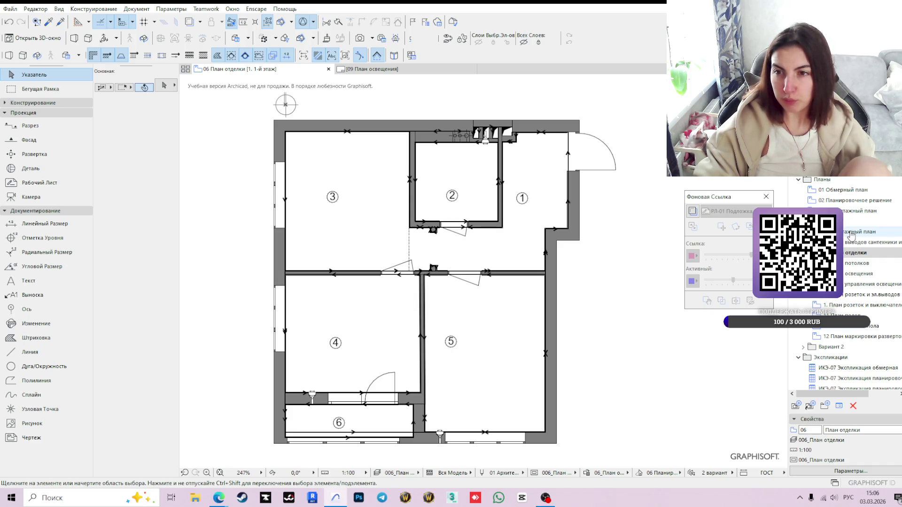
pyautogui.click(852, 200)
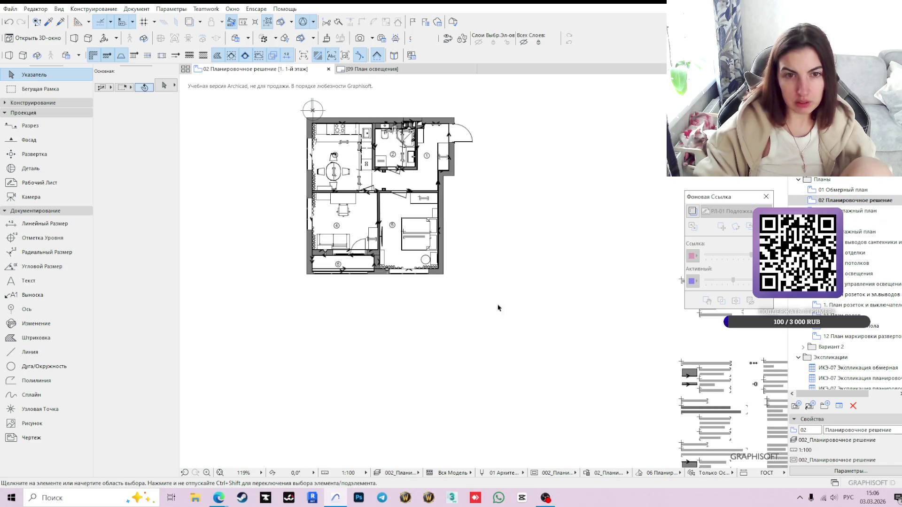
pyautogui.scroll(3, 500, 321)
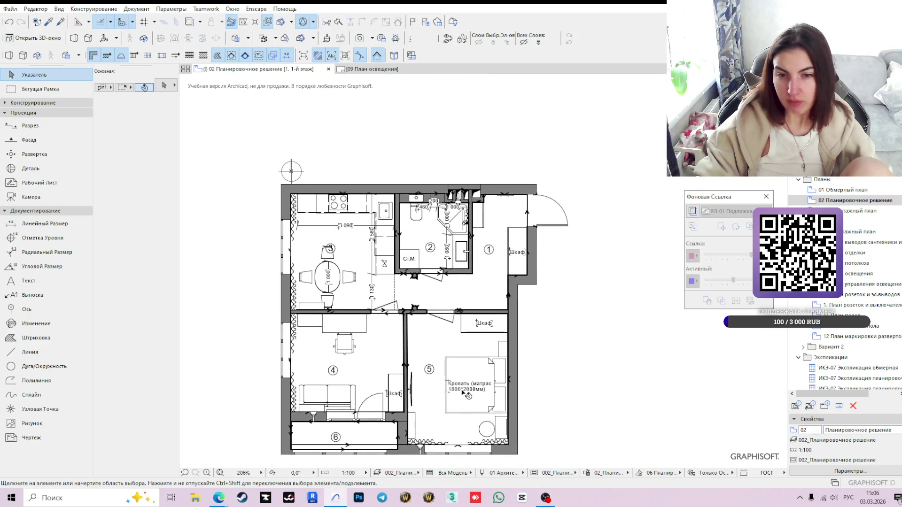
pyautogui.scroll(2, 466, 395)
pyautogui.scroll(-1, 465, 394)
pyautogui.scroll(-1, 463, 392)
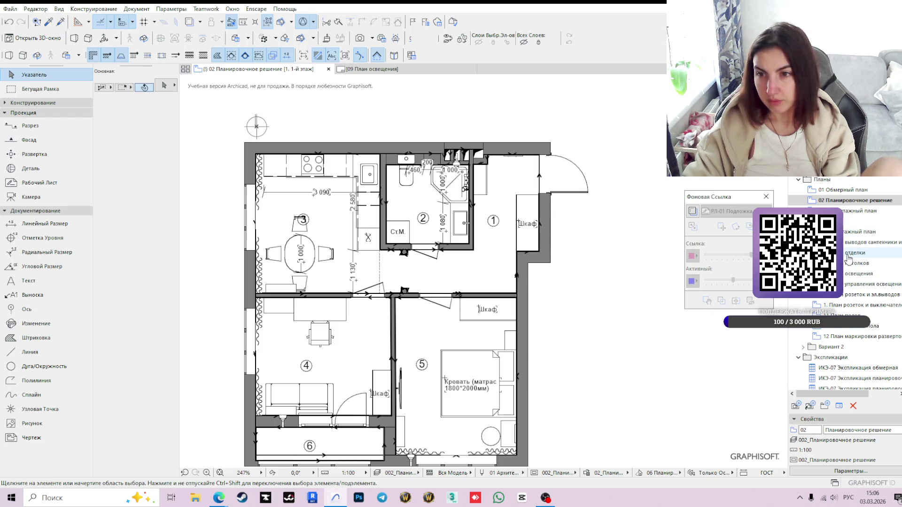
pyautogui.click(860, 284)
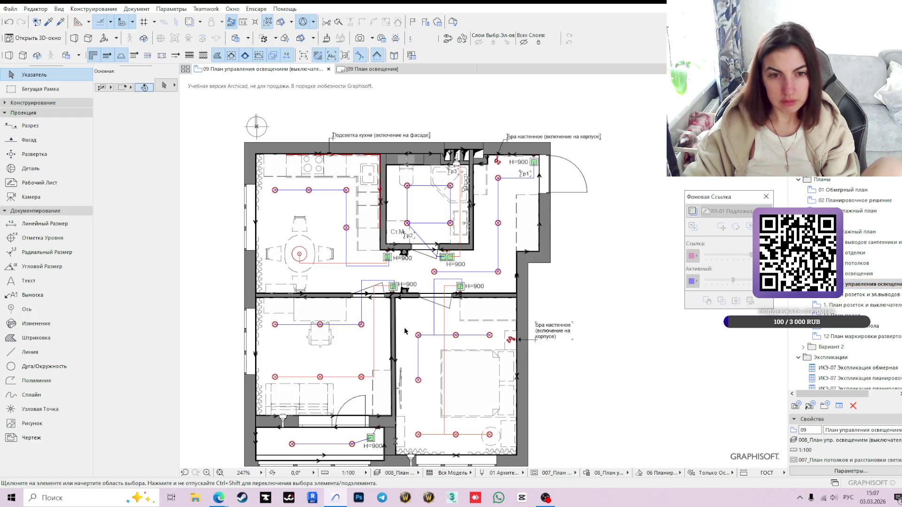
# Move the Гр3 label from the bathroom to beside the kitchen's central chandelier.
pyautogui.moveTo(403, 327); pyautogui.dragTo(475, 340, button='middle')
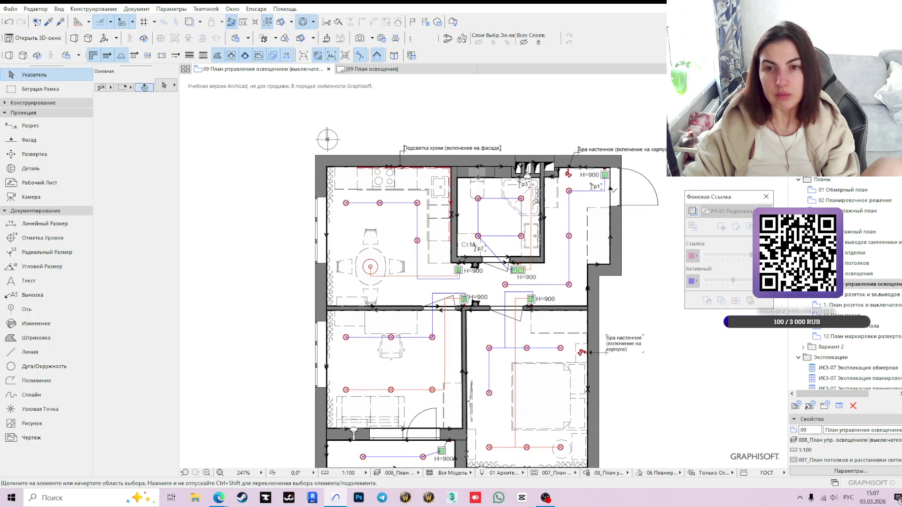
pyautogui.scroll(2, 584, 204)
pyautogui.scroll(1, 591, 288)
pyautogui.scroll(-1, 592, 288)
pyautogui.scroll(-1, 564, 246)
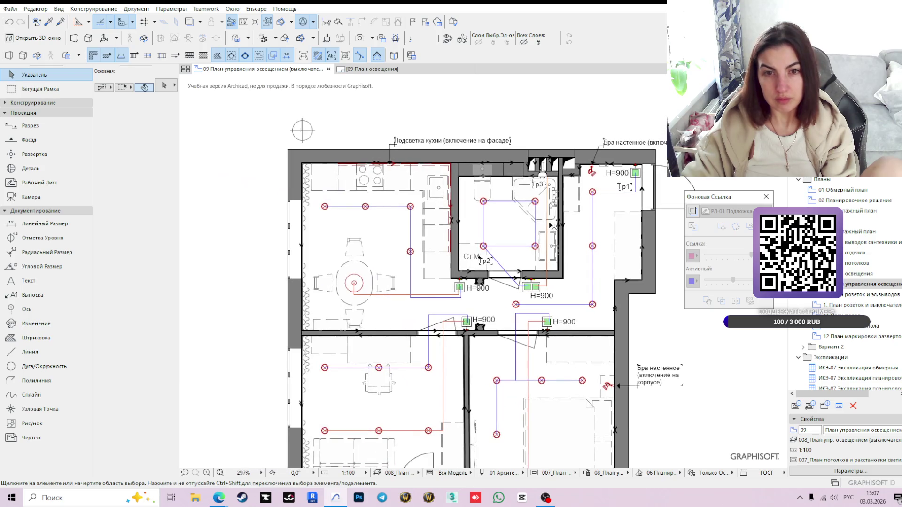
pyautogui.click(539, 189)
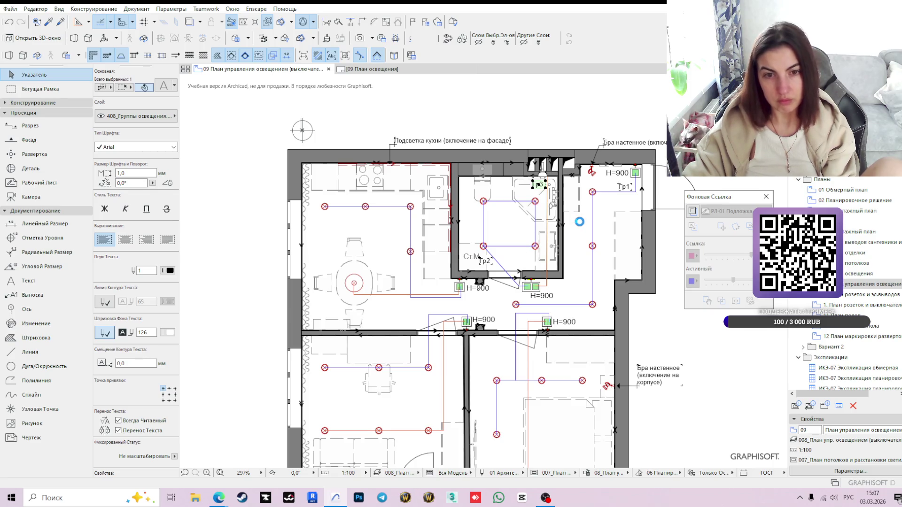
pyautogui.click(537, 184)
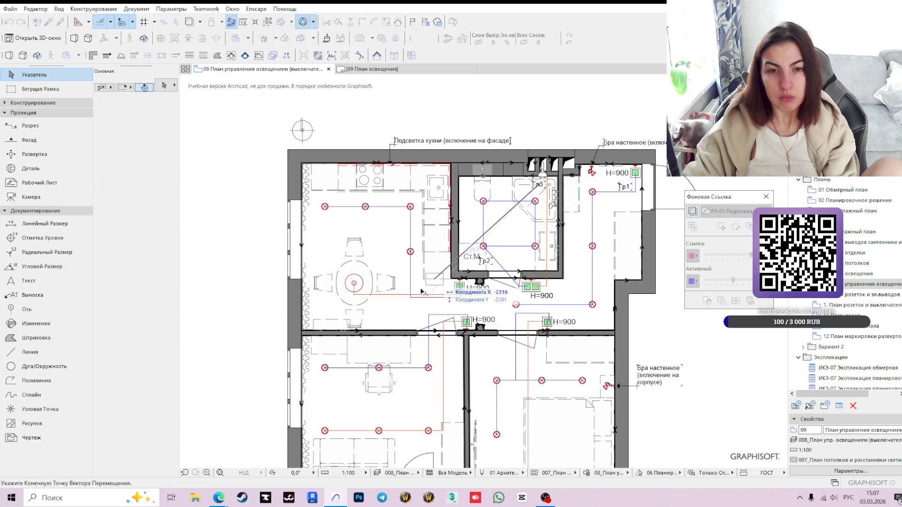
pyautogui.scroll(3, 371, 288)
pyautogui.scroll(2, 372, 288)
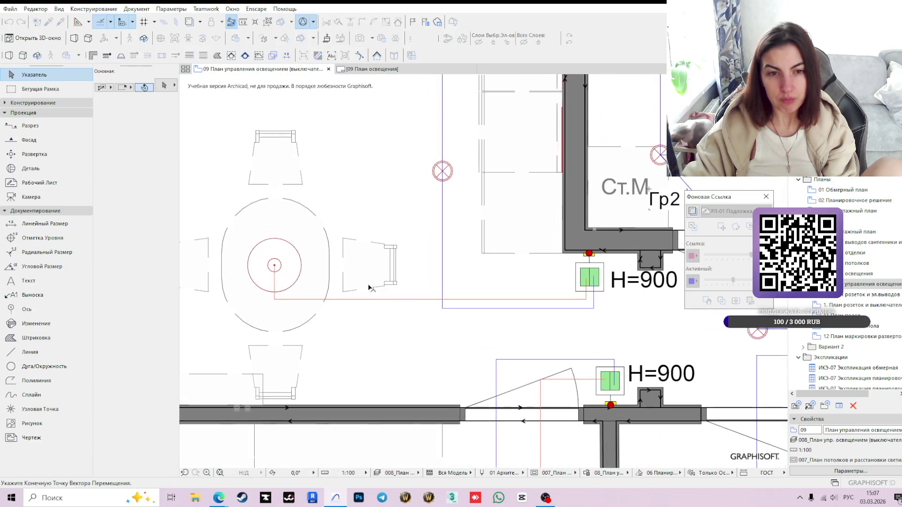
pyautogui.click(318, 286)
pyautogui.scroll(-2, 406, 321)
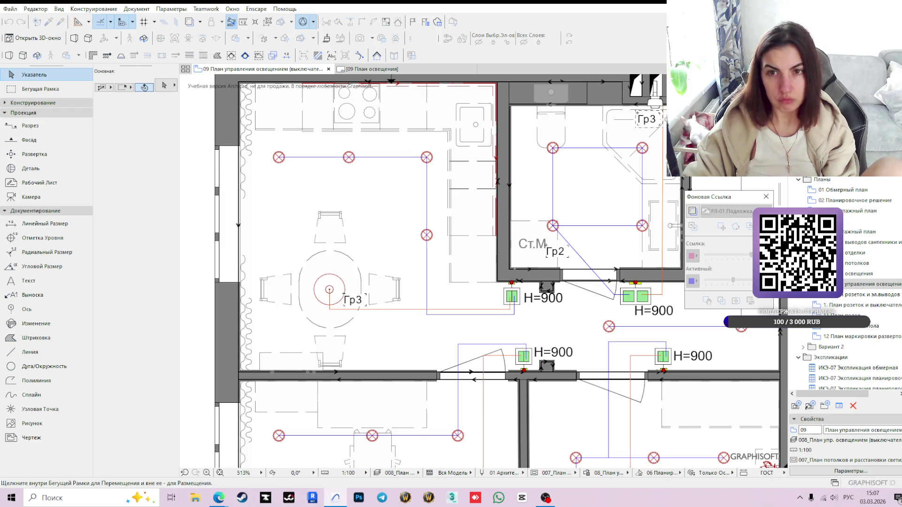
# Copy the Гр3 label beside the kitchen cabinets and renumber the copy to Гр4.
pyautogui.click(650, 121)
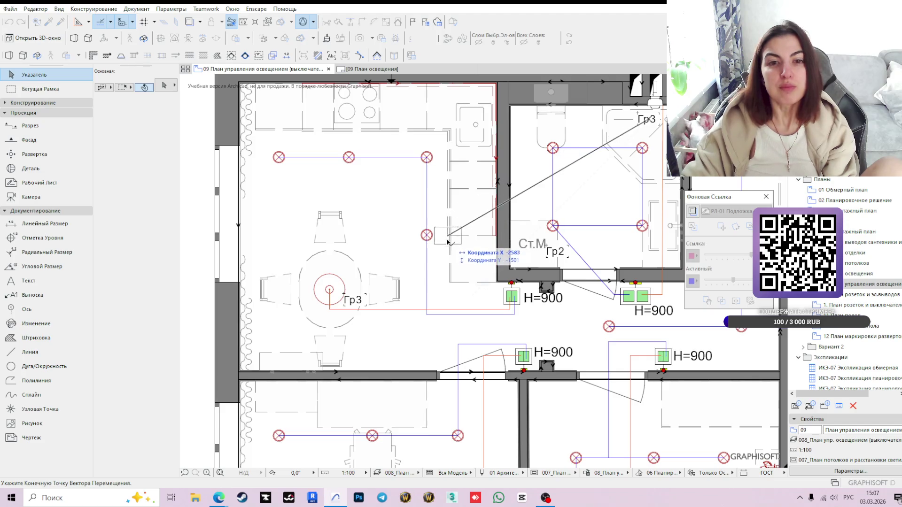
pyautogui.click(444, 254)
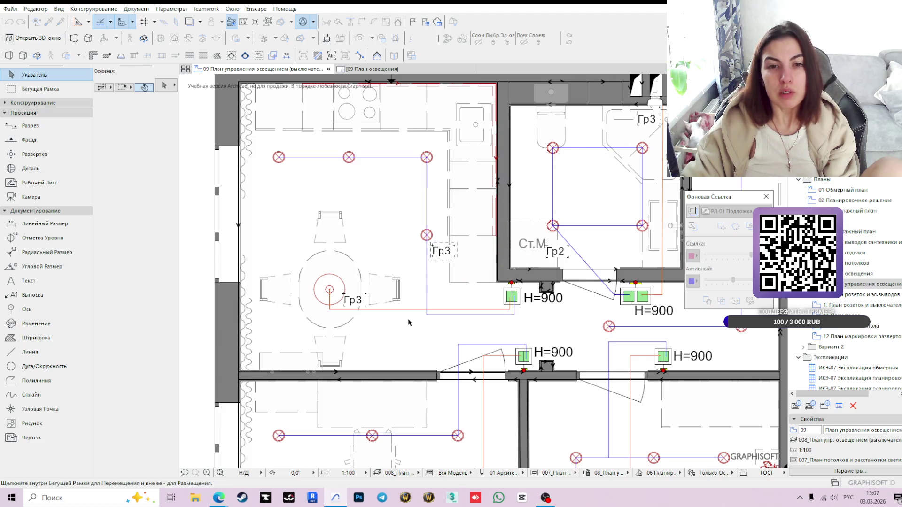
pyautogui.click(443, 251)
pyautogui.press('Escape')
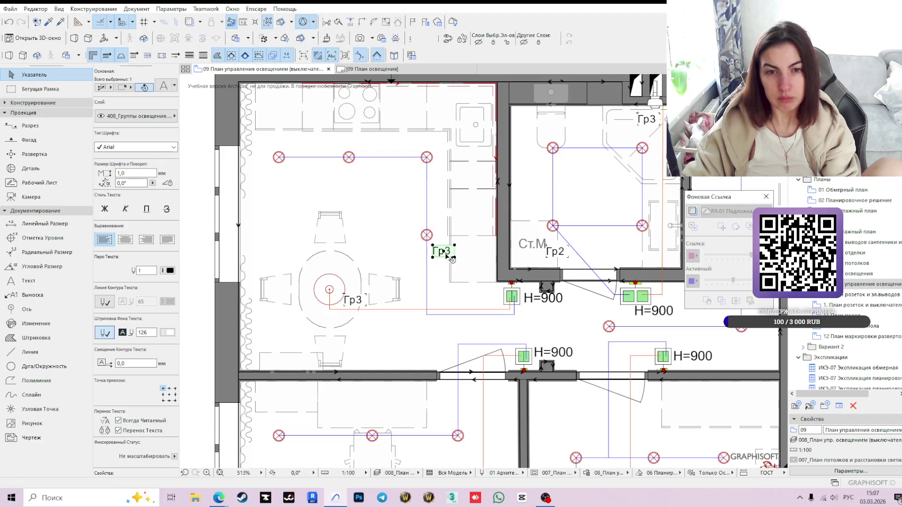
pyautogui.click(451, 258)
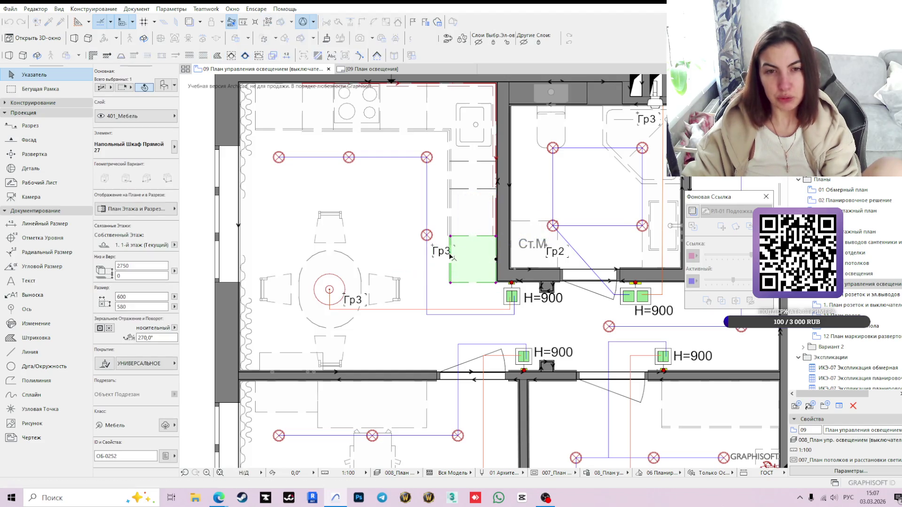
pyautogui.click(443, 252)
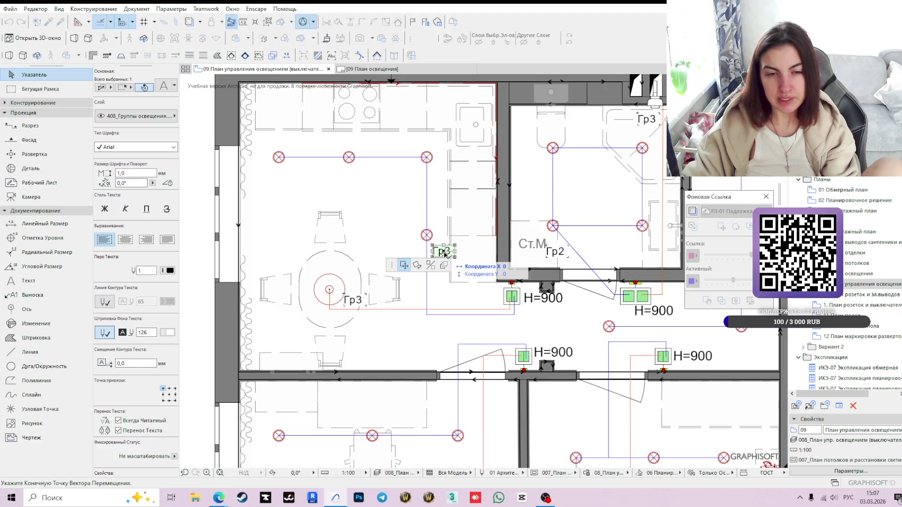
pyautogui.scroll(4, 445, 252)
pyautogui.press('Escape')
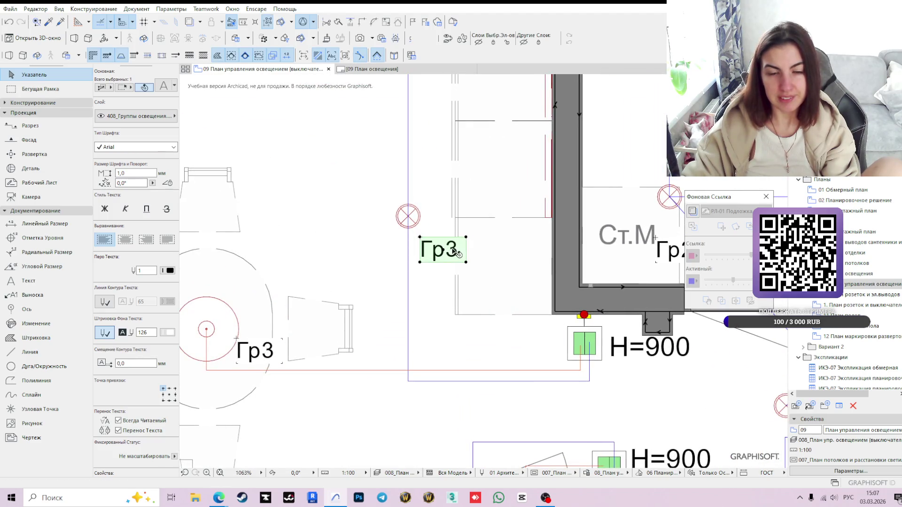
pyautogui.doubleClick(457, 254)
pyautogui.press('BackSpace')
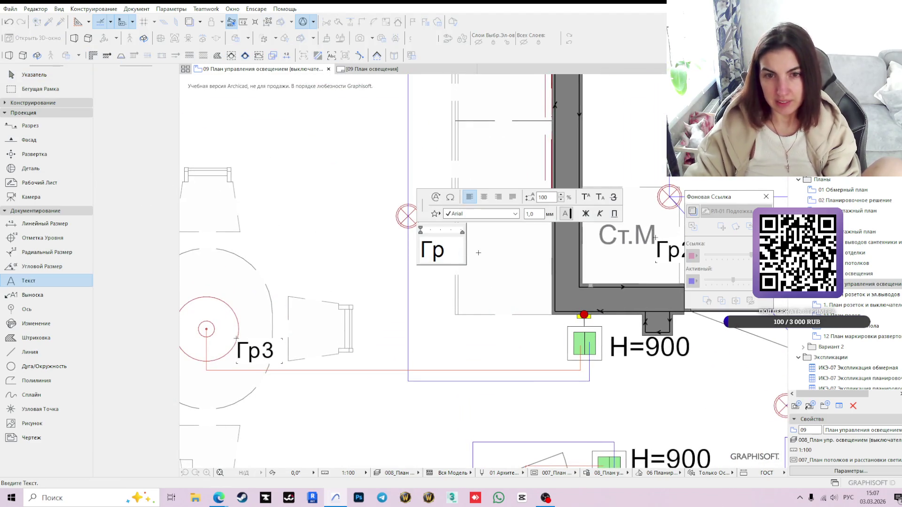
pyautogui.write('4')
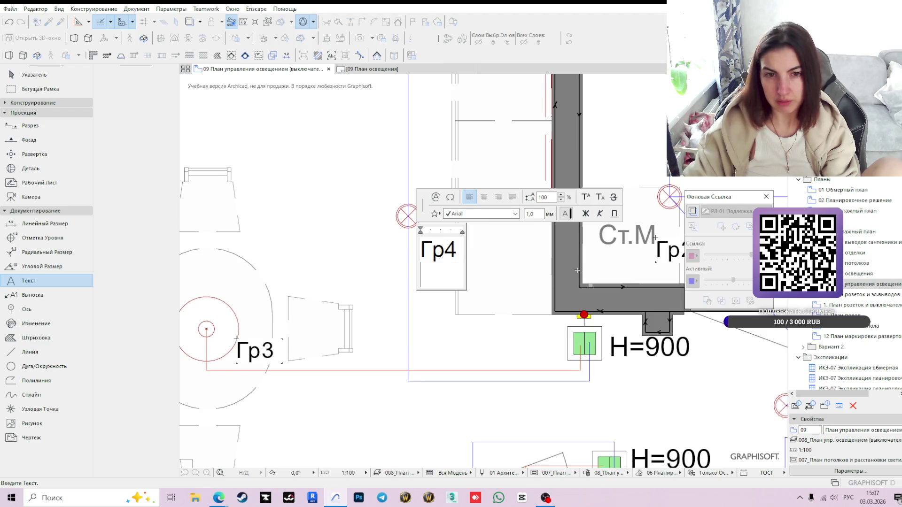
pyautogui.press('Escape')
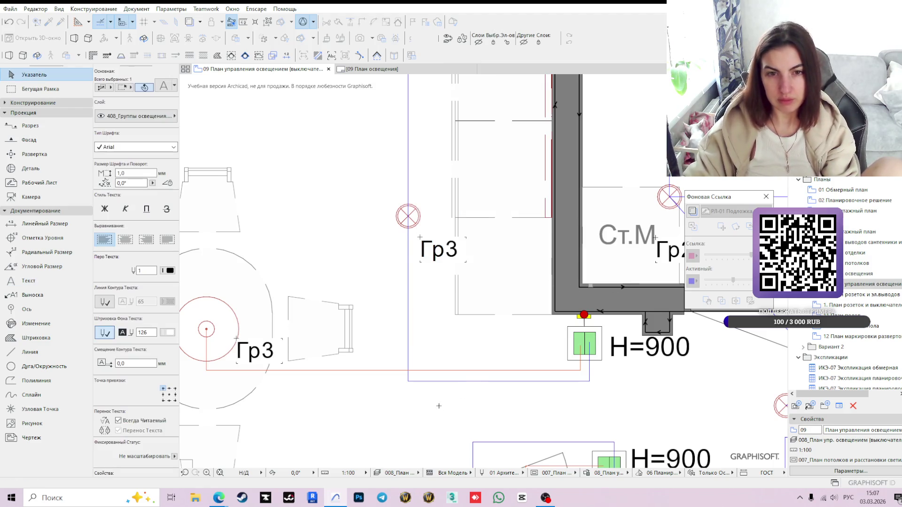
pyautogui.scroll(-2, 546, 305)
pyautogui.scroll(-1, 546, 305)
# Renumber the dining table's Гр3 label to Гр5.
pyautogui.moveTo(546, 304); pyautogui.dragTo(408, 307, button='middle')
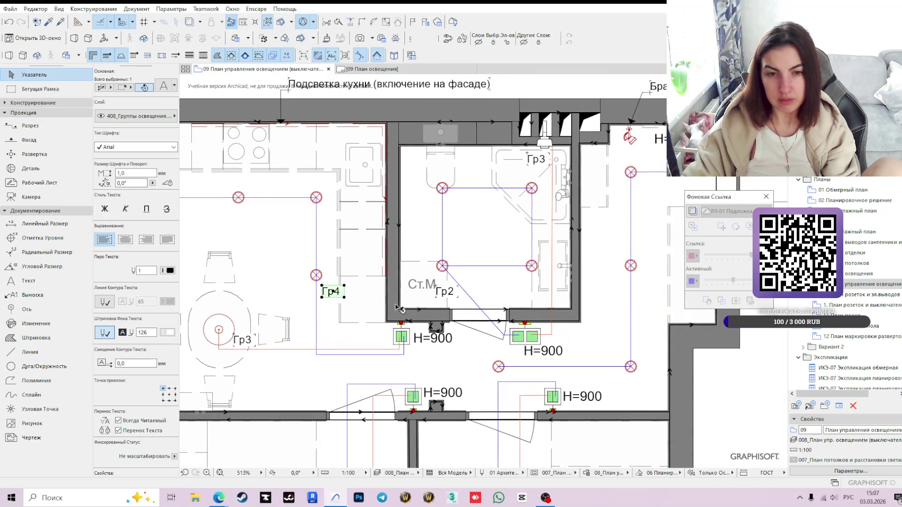
pyautogui.click(242, 341)
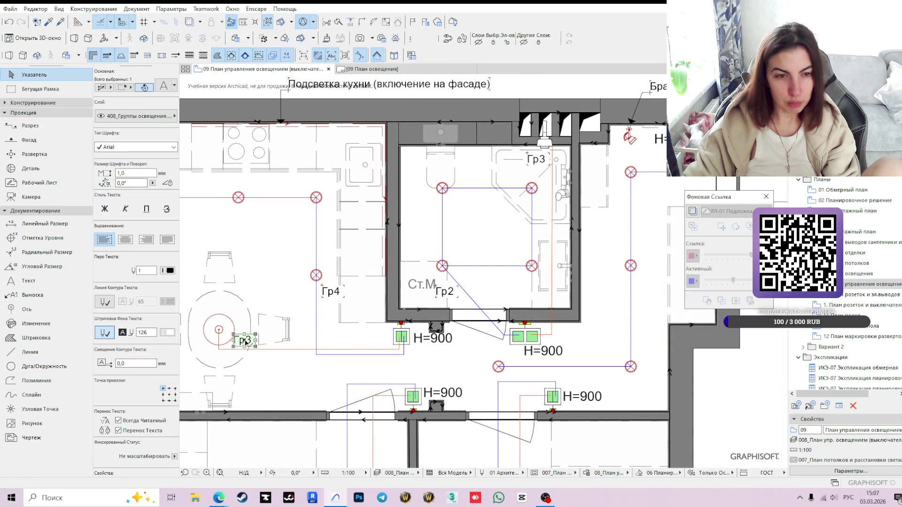
pyautogui.scroll(3, 248, 343)
pyautogui.doubleClick(262, 345)
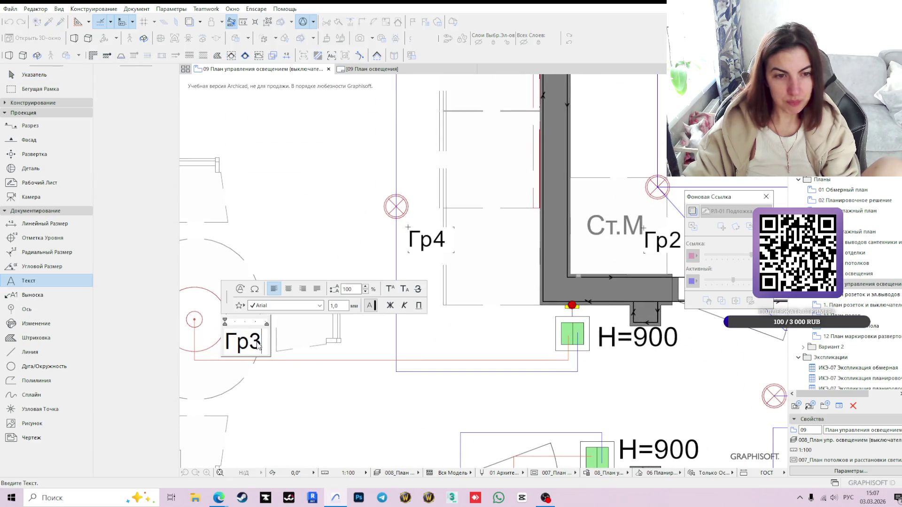
pyautogui.press('BackSpace')
pyautogui.write('5')
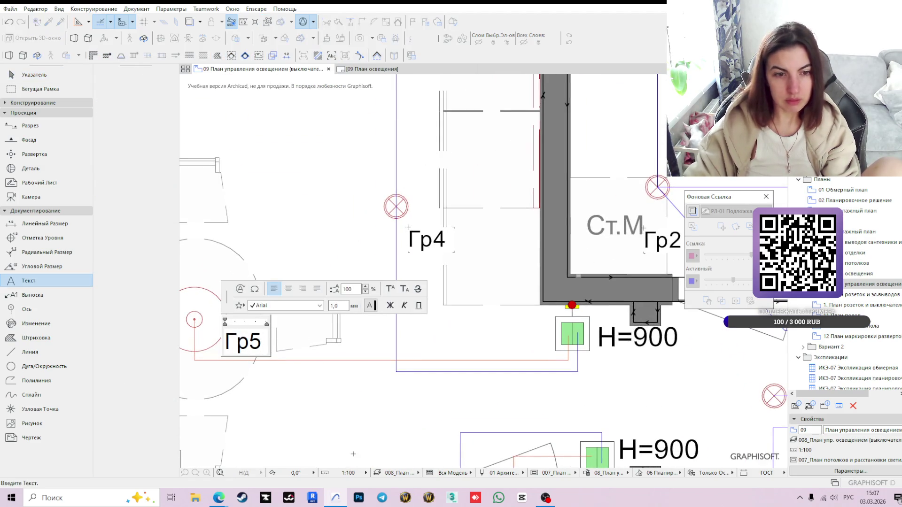
pyautogui.click(354, 454)
pyautogui.scroll(-2, 346, 257)
pyautogui.scroll(-2, 345, 258)
pyautogui.scroll(-1, 345, 258)
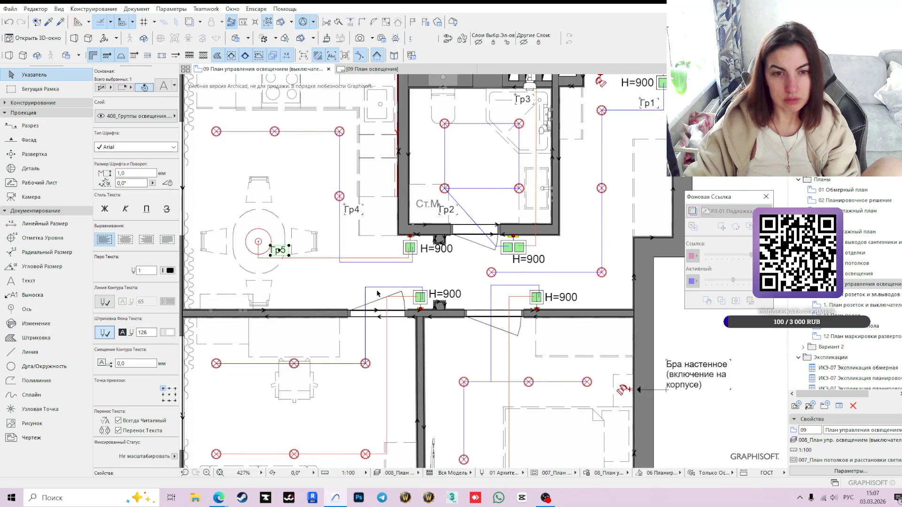
pyautogui.scroll(-1, 365, 281)
pyautogui.press('Escape')
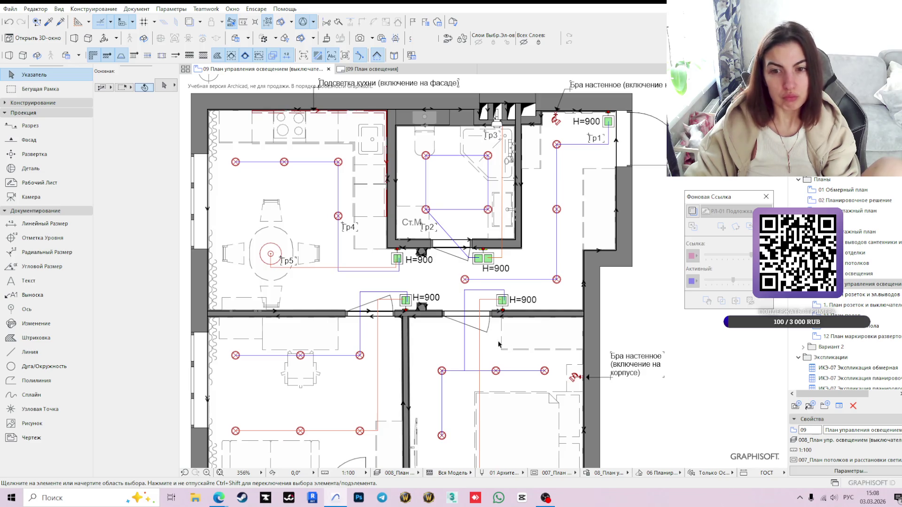
pyautogui.scroll(-1, 498, 343)
pyautogui.moveTo(499, 344); pyautogui.dragTo(488, 274, button='middle')
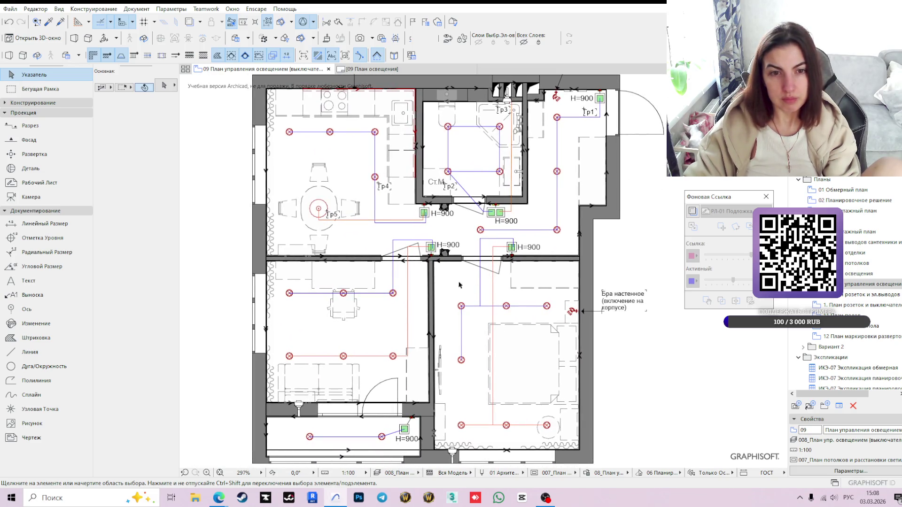
pyautogui.scroll(2, 461, 286)
pyautogui.click(293, 189)
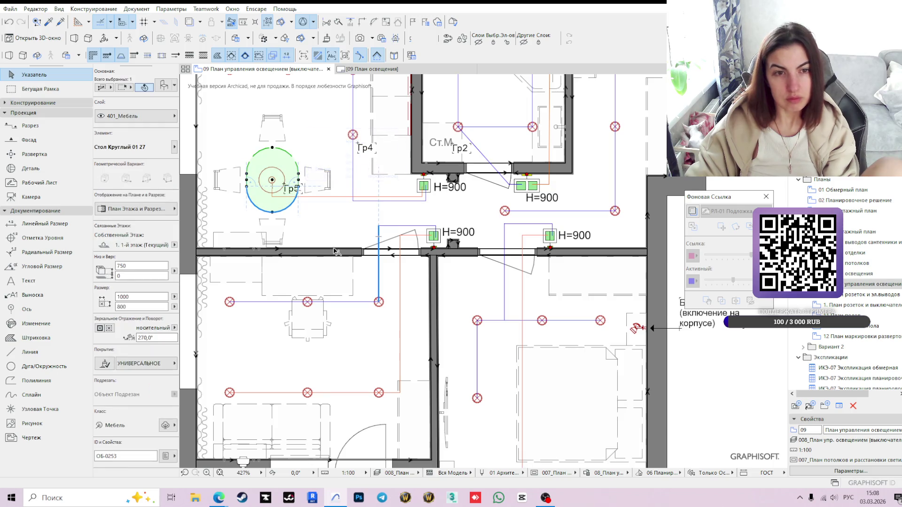
pyautogui.click(323, 207)
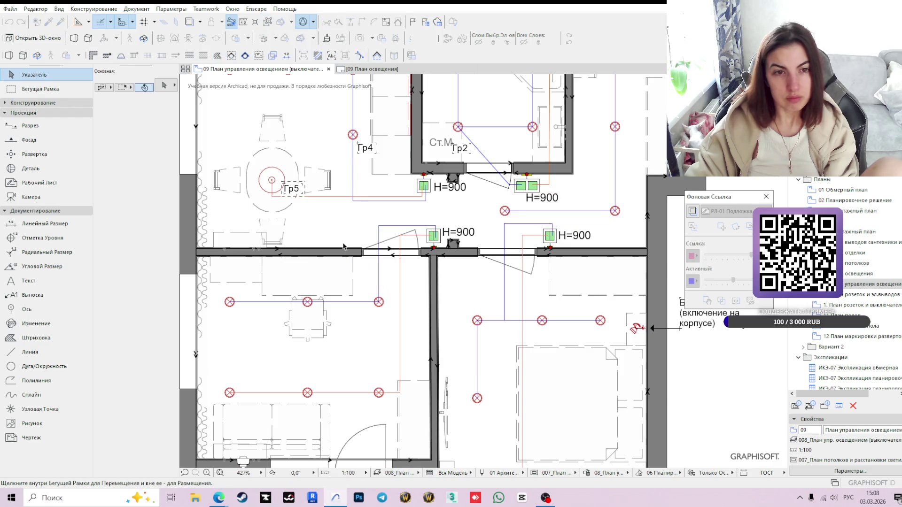
# Copy the Гр5 label into the room below and renumber it to Гр6.
pyautogui.keyDown('ctrl'); pyautogui.moveTo(298, 193); pyautogui.dragTo(369, 292); pyautogui.keyUp('ctrl')
pyautogui.scroll(2, 362, 317)
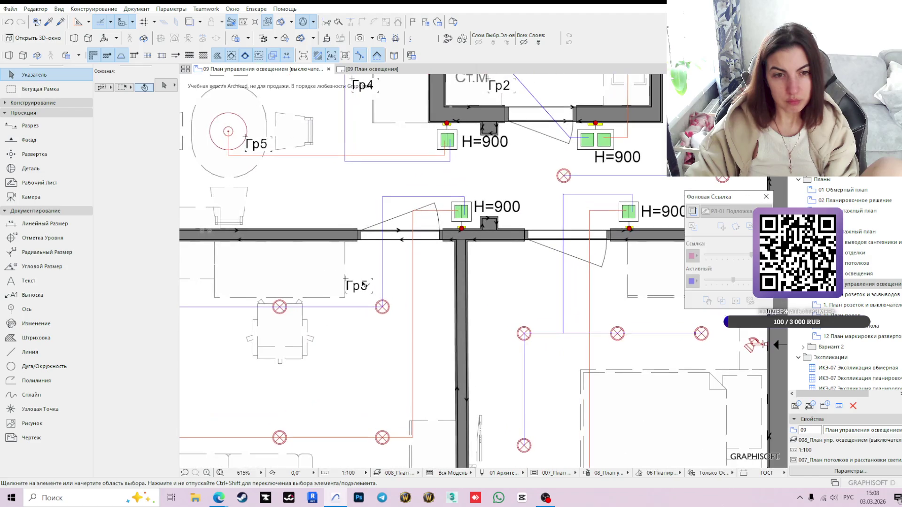
pyautogui.click(361, 287)
pyautogui.doubleClick(362, 288)
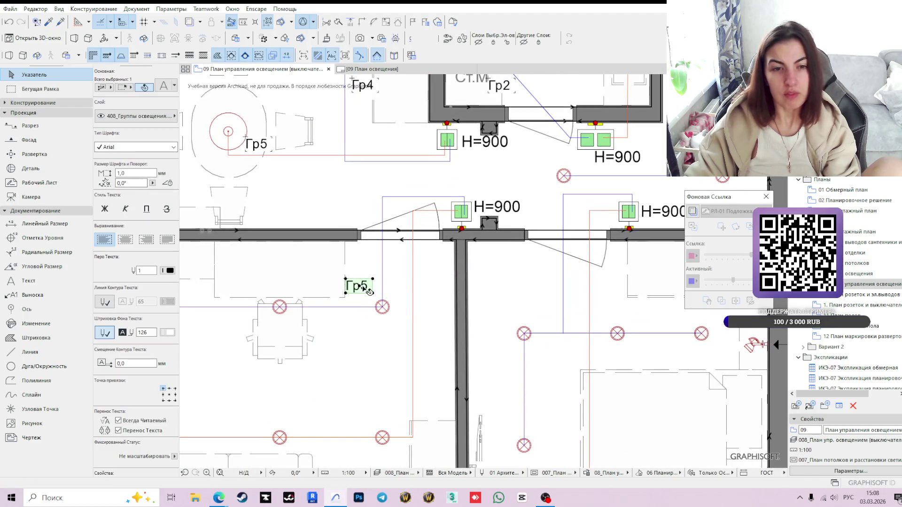
pyautogui.press('BackSpace')
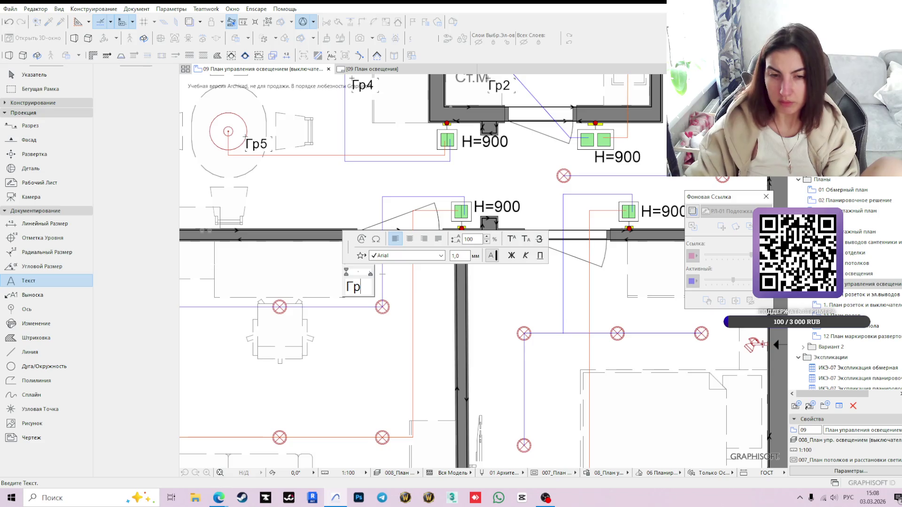
pyautogui.write('5')
pyautogui.click(367, 359)
pyautogui.press('Escape')
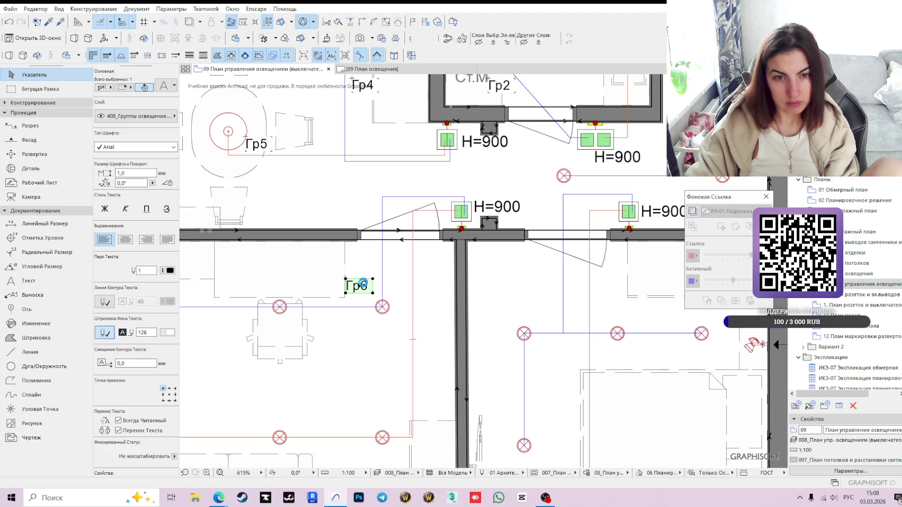
# Copy the Гр6 label lower in the room and renumber it to Гр7.
pyautogui.click(359, 286)
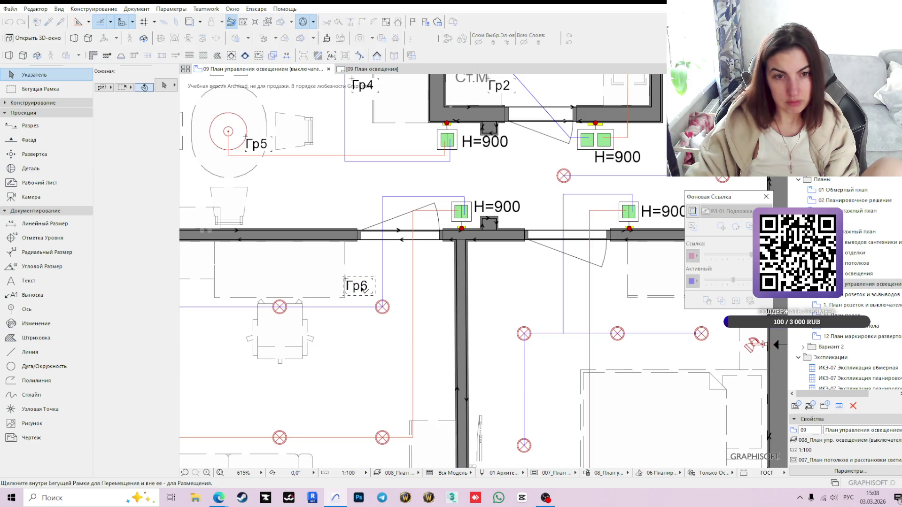
pyautogui.click(390, 419)
pyautogui.scroll(-2, 374, 156)
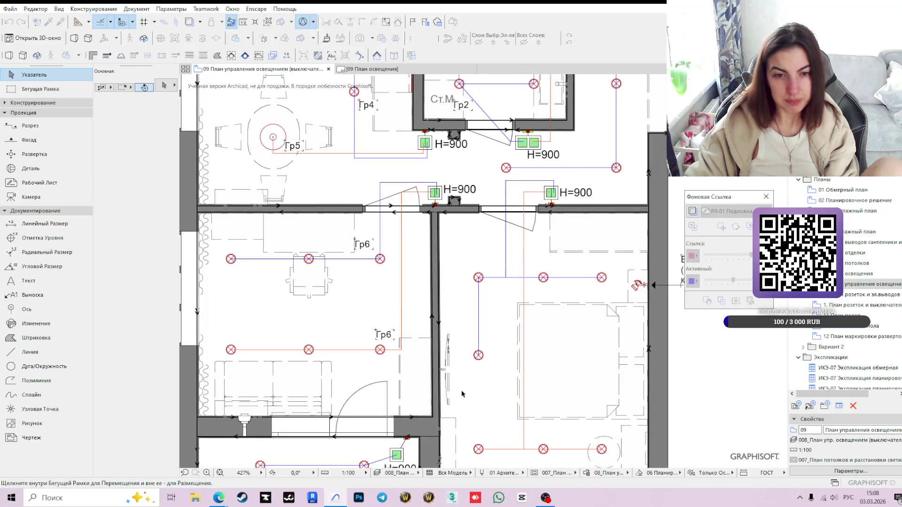
pyautogui.doubleClick(392, 338)
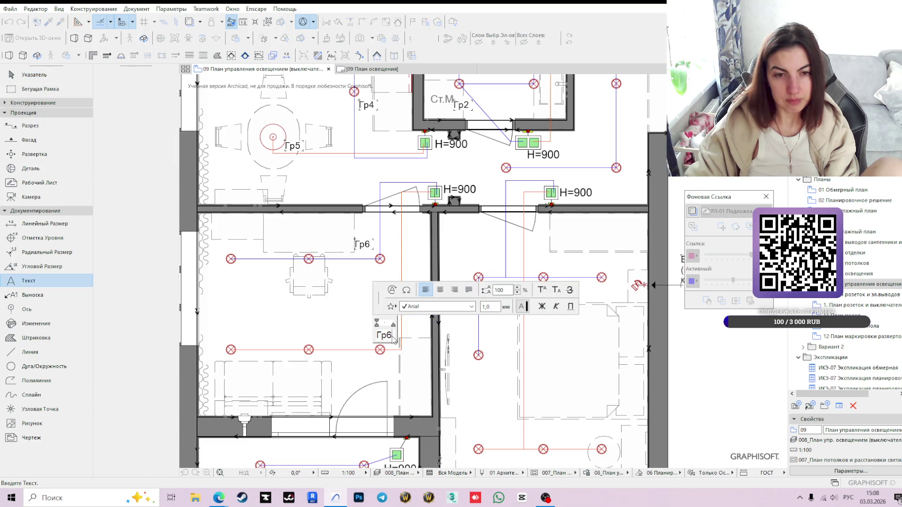
pyautogui.press('BackSpace')
pyautogui.write('7')
pyautogui.click(398, 337)
pyautogui.scroll(-2, 376, 332)
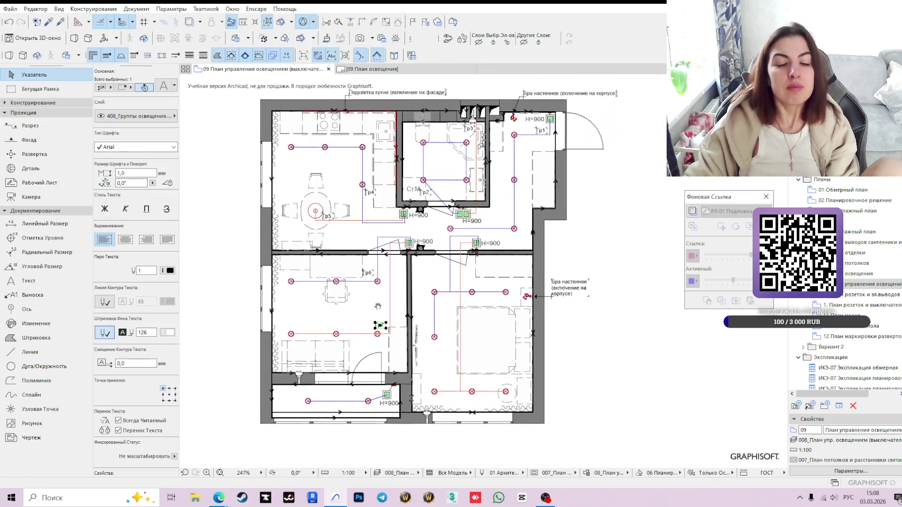
pyautogui.scroll(-2, 358, 303)
pyautogui.scroll(2, 372, 296)
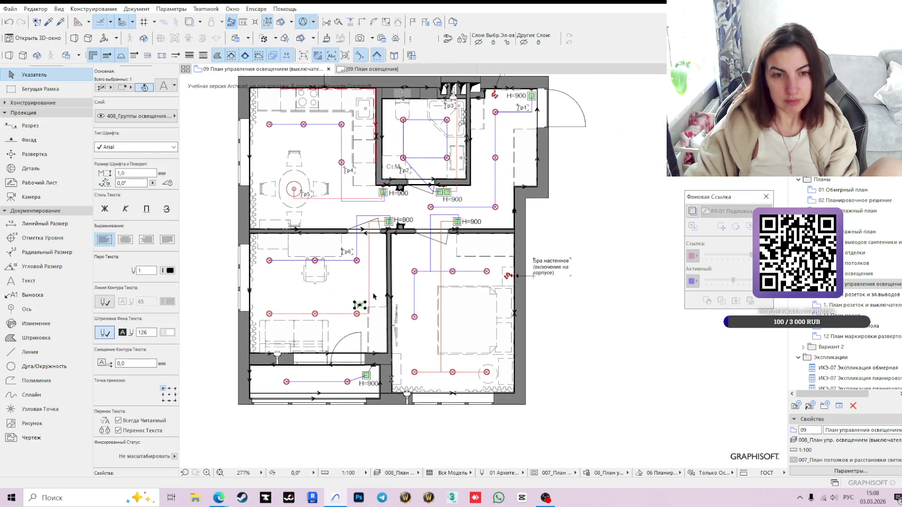
pyautogui.scroll(2, 376, 313)
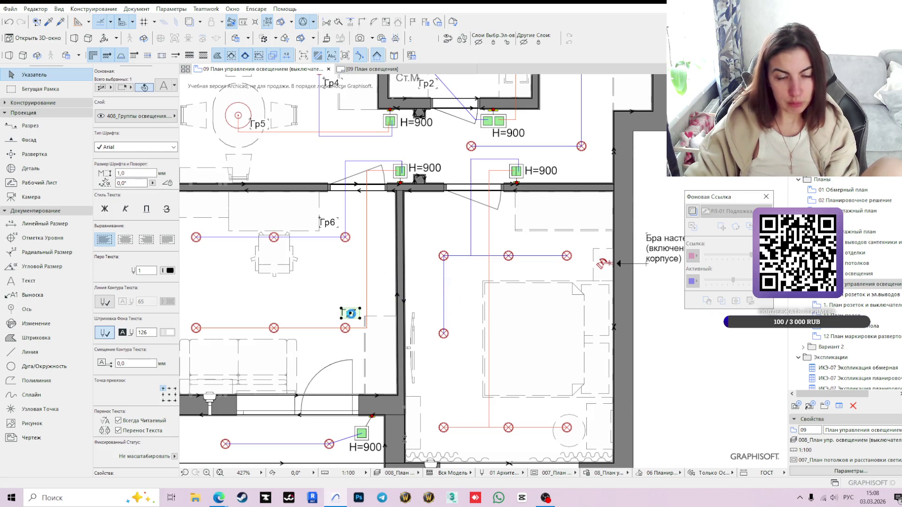
# Copy the Гр7 label into the narrow room below and renumber it to Гр8.
pyautogui.moveTo(351, 314); pyautogui.dragTo(371, 435)
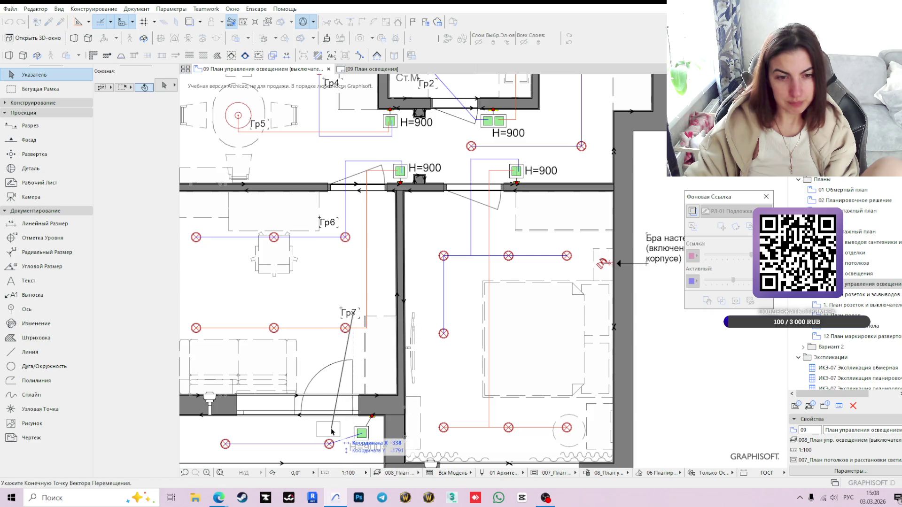
pyautogui.scroll(-3, 371, 434)
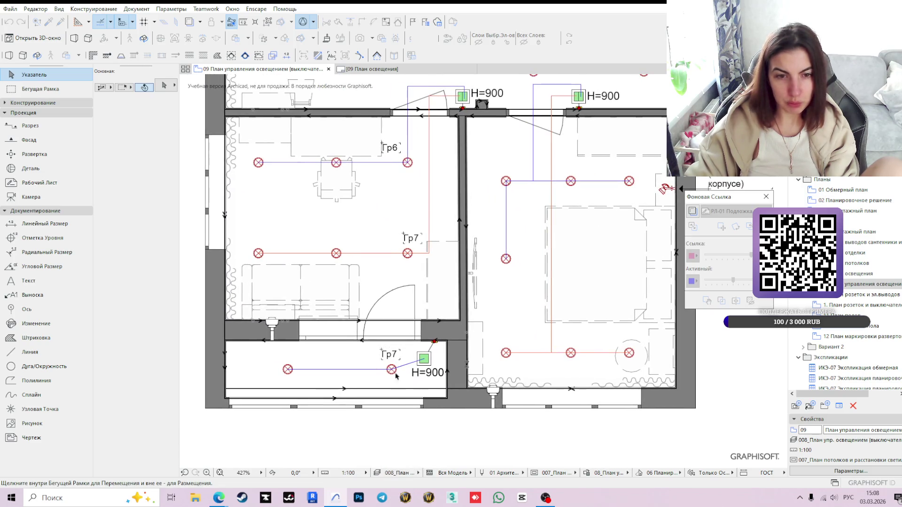
pyautogui.click(390, 354)
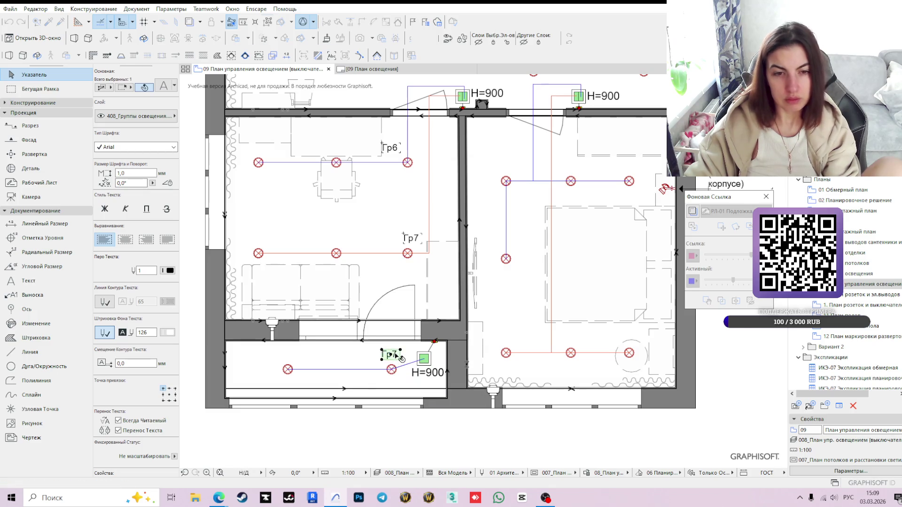
pyautogui.scroll(2, 400, 358)
pyautogui.doubleClick(402, 360)
pyautogui.press('BackSpace')
pyautogui.write('8')
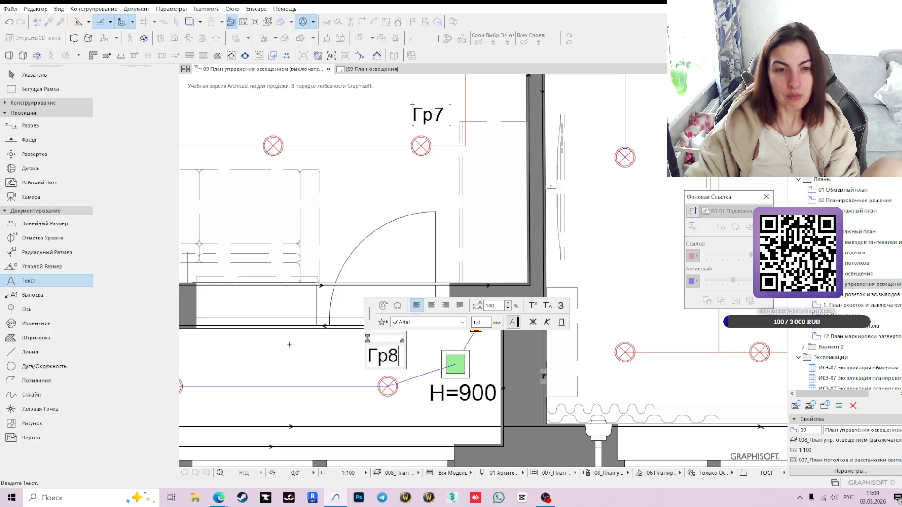
pyautogui.press('Escape')
pyautogui.scroll(-3, 469, 303)
pyautogui.scroll(-2, 469, 304)
pyautogui.scroll(-2, 470, 303)
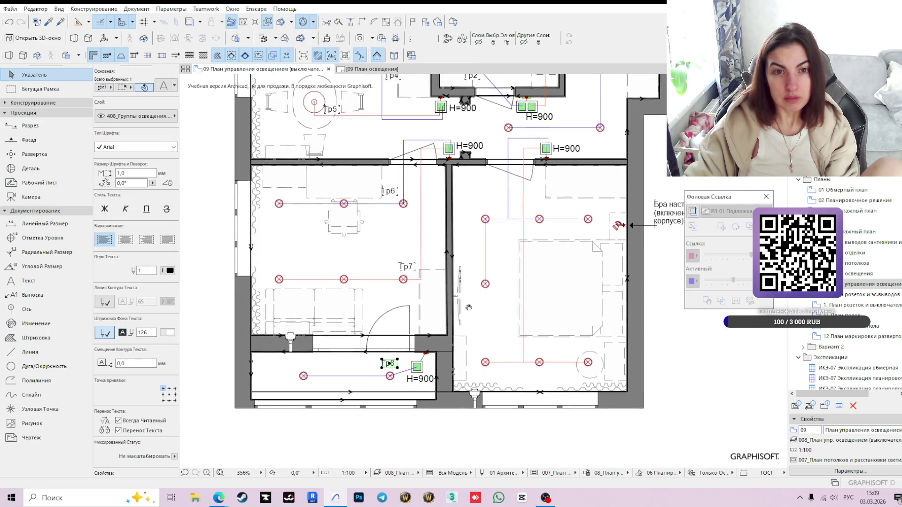
pyautogui.scroll(3, 422, 148)
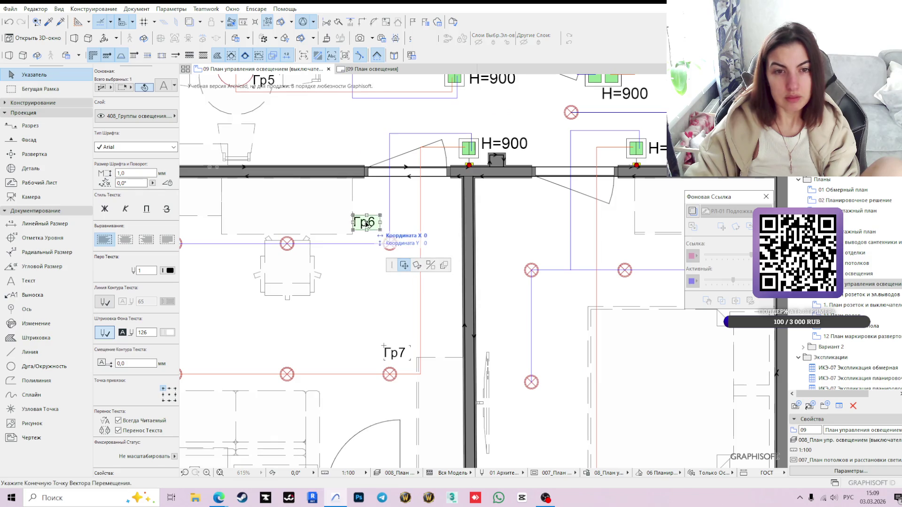
# Nudge the Гр6 label slightly down and start a copy of the Гр8 label toward the right-hand rooms.
pyautogui.moveTo(369, 226); pyautogui.dragTo(369, 231)
pyautogui.scroll(-2, 447, 261)
pyautogui.moveTo(446, 257); pyautogui.dragTo(362, 223, button='middle')
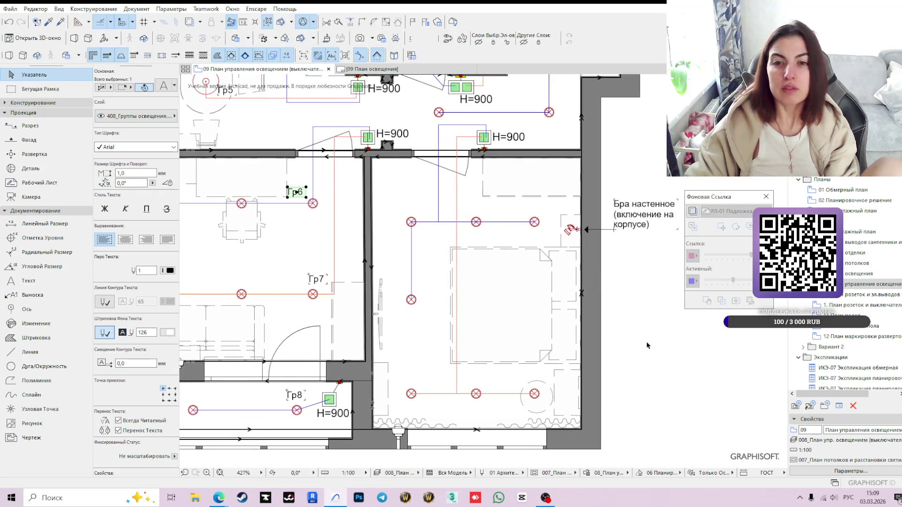
pyautogui.click(630, 318)
pyautogui.moveTo(630, 318); pyautogui.dragTo(599, 335, button='middle')
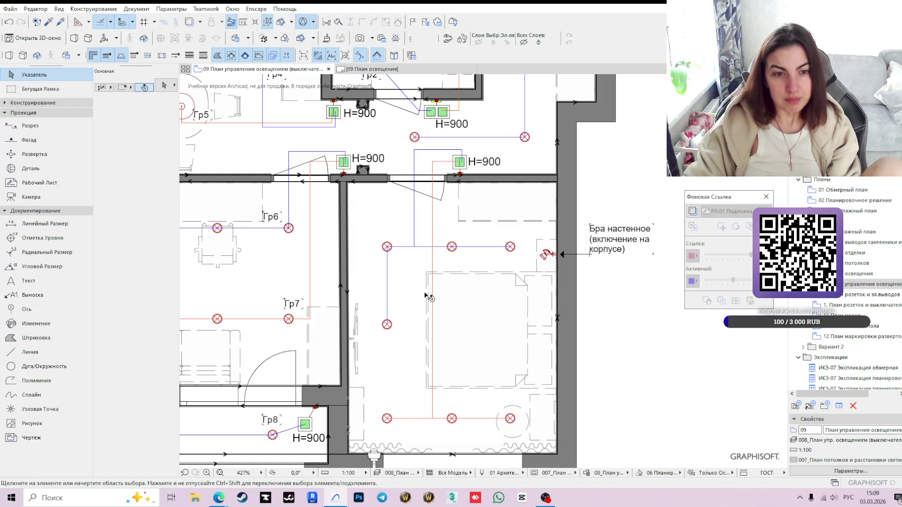
pyautogui.click(281, 422)
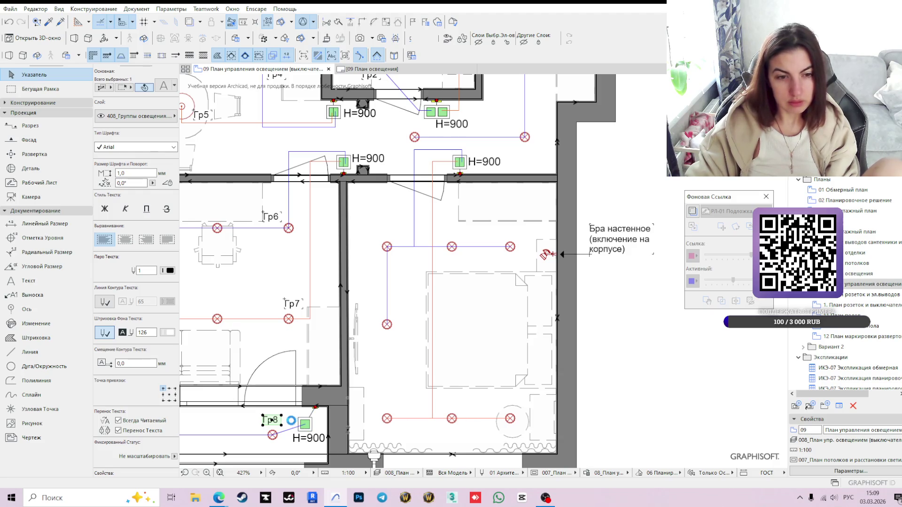
pyautogui.click(272, 421)
pyautogui.scroll(2, 426, 221)
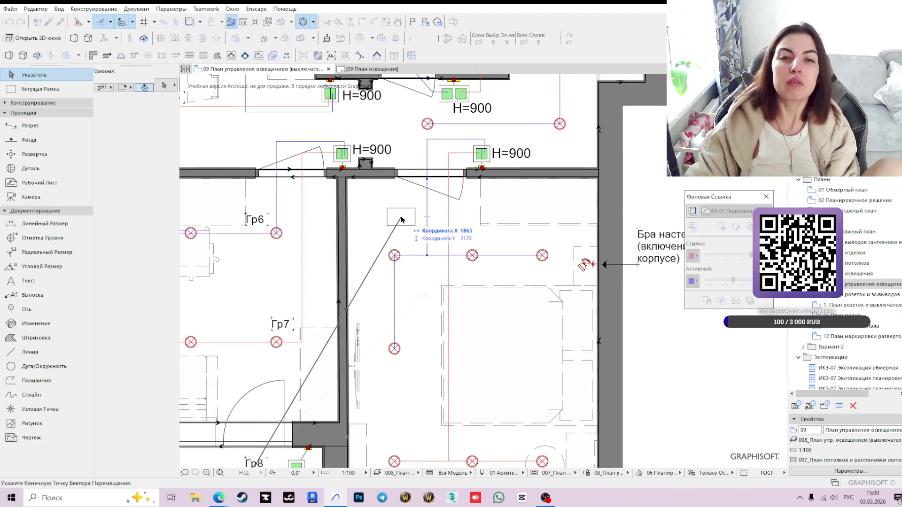
# Drop the Гр8 copy above the bedroom's upper light row and renumber it to Гр9.
pyautogui.click(409, 242)
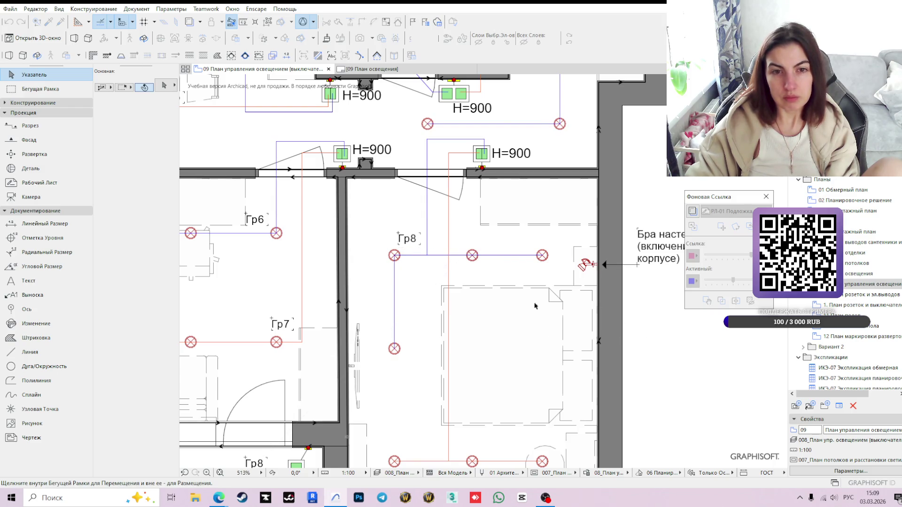
pyautogui.click(408, 239)
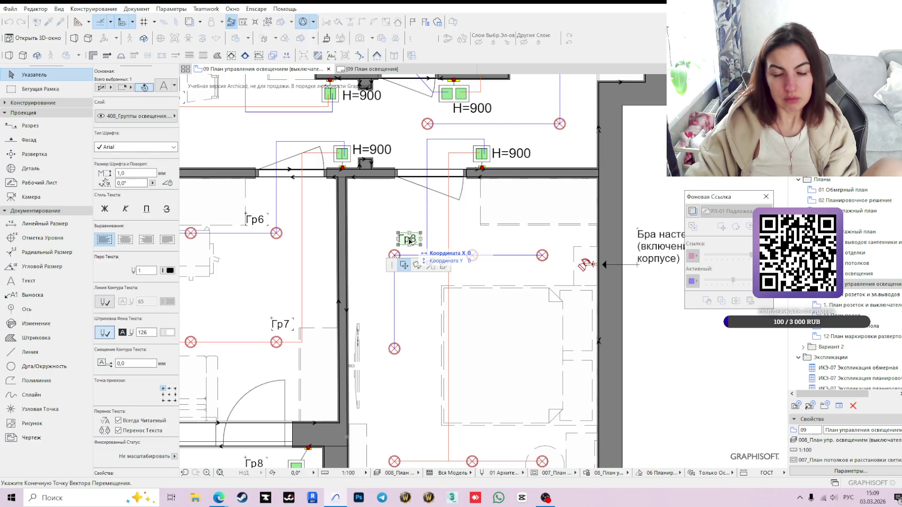
pyautogui.press('Escape')
pyautogui.scroll(3, 410, 240)
pyautogui.doubleClick(416, 239)
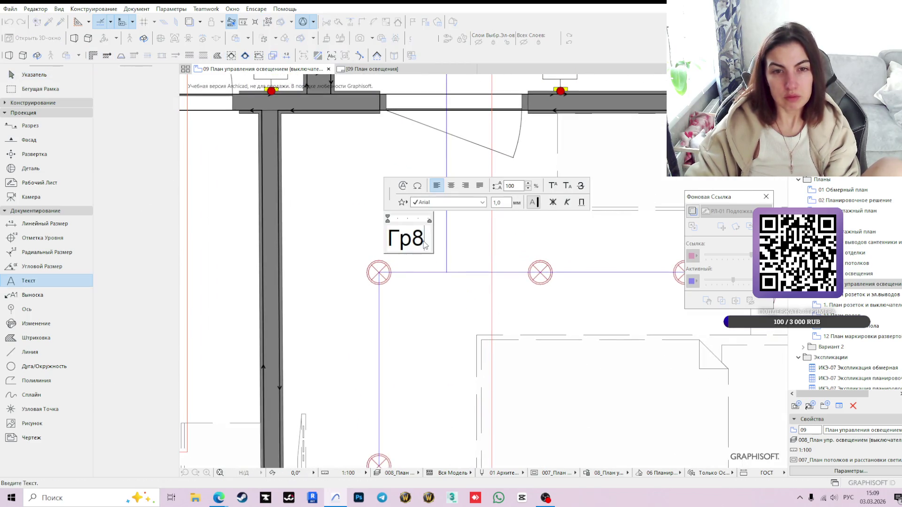
pyautogui.press('BackSpace')
pyautogui.write('8')
pyautogui.click(412, 364)
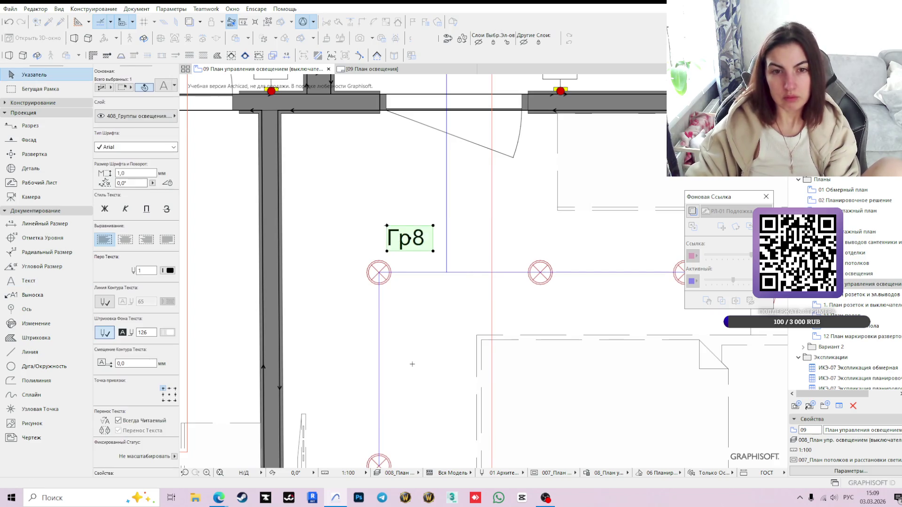
pyautogui.scroll(-3, 413, 364)
pyautogui.scroll(-3, 409, 303)
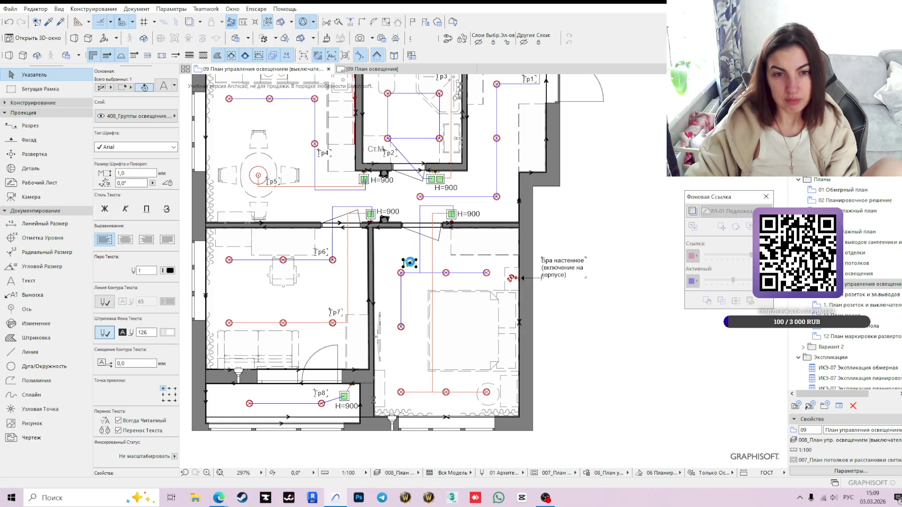
# Copy Гр9 down to the bedroom's lower lights, renumber it to Гр10 and widen its box onto one line.
pyautogui.click(409, 263)
pyautogui.scroll(2, 418, 379)
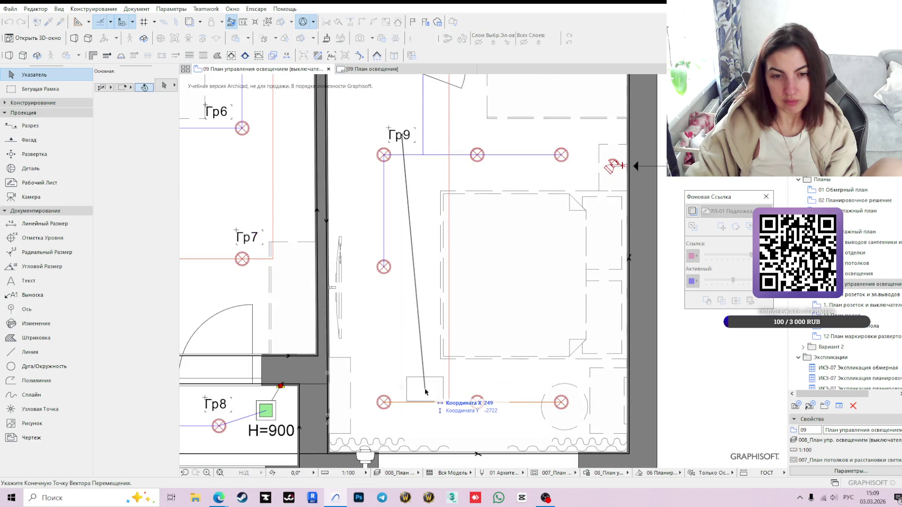
pyautogui.click(402, 391)
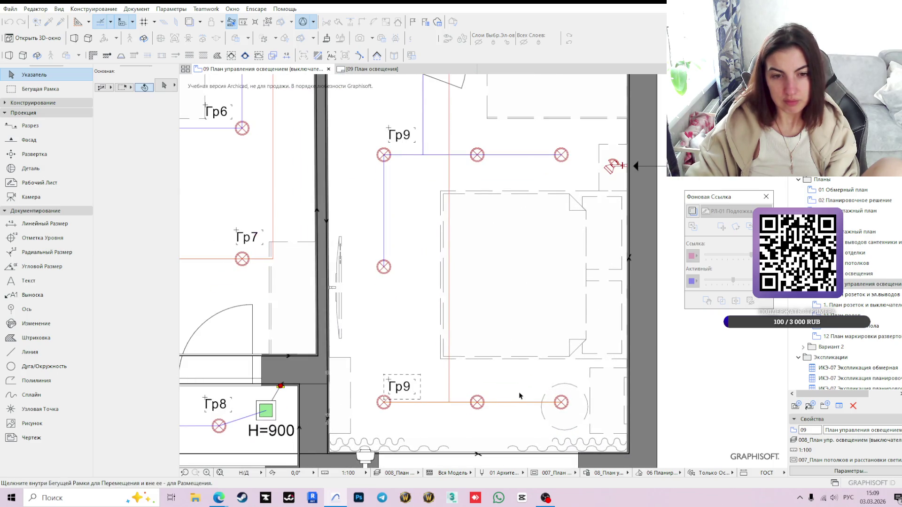
pyautogui.click(399, 386)
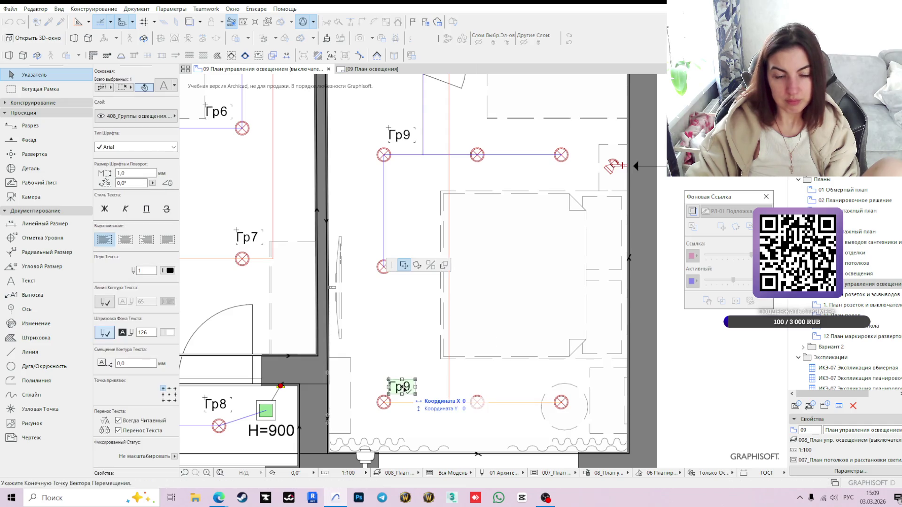
pyautogui.press('Escape')
pyautogui.doubleClick(402, 386)
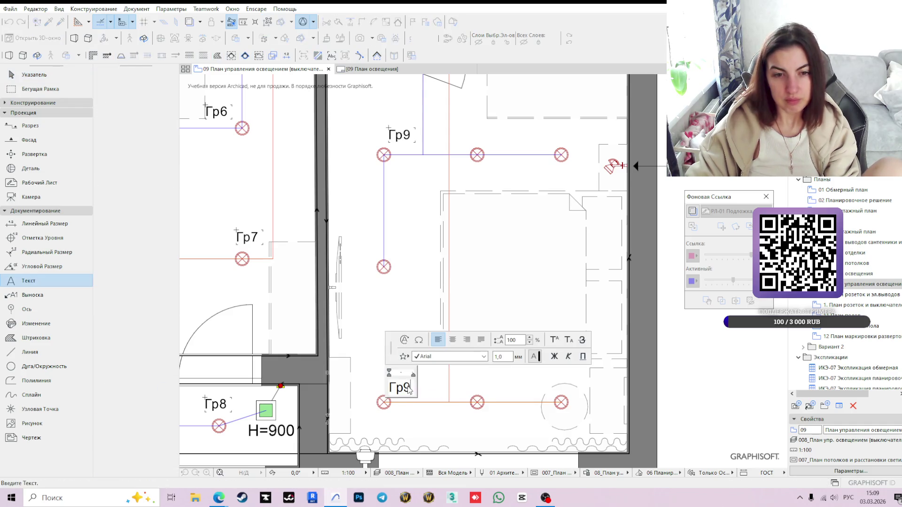
pyautogui.press('BackSpace')
pyautogui.write('10')
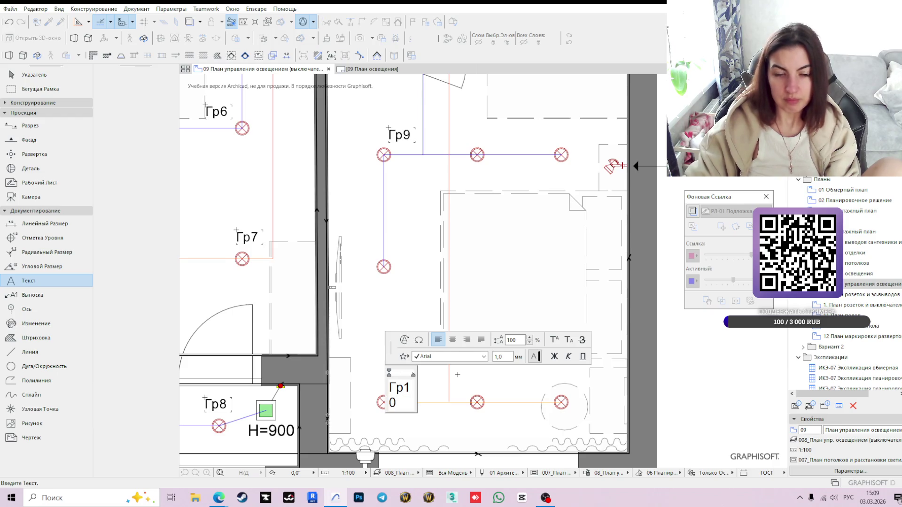
pyautogui.click(399, 411)
pyautogui.click(415, 407)
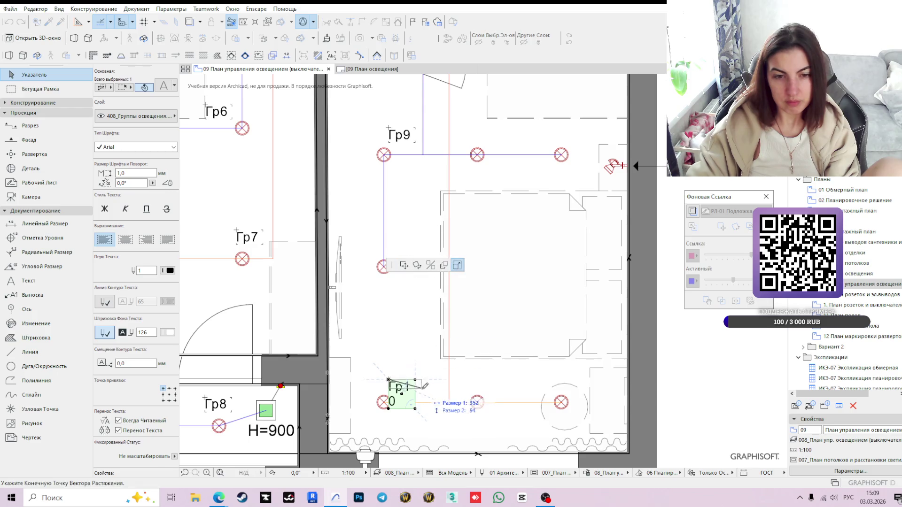
pyautogui.click(437, 393)
pyautogui.press('Escape')
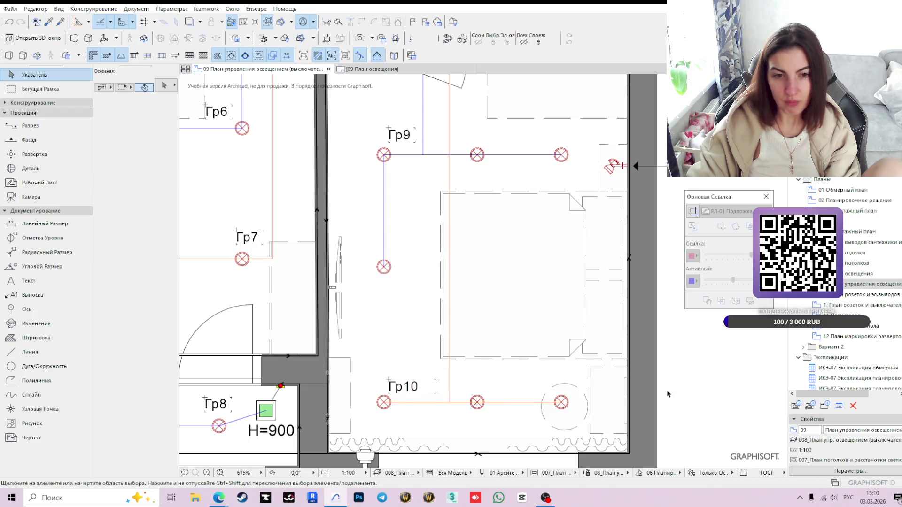
pyautogui.scroll(-2, 585, 393)
pyautogui.scroll(-1, 606, 392)
pyautogui.scroll(-3, 617, 392)
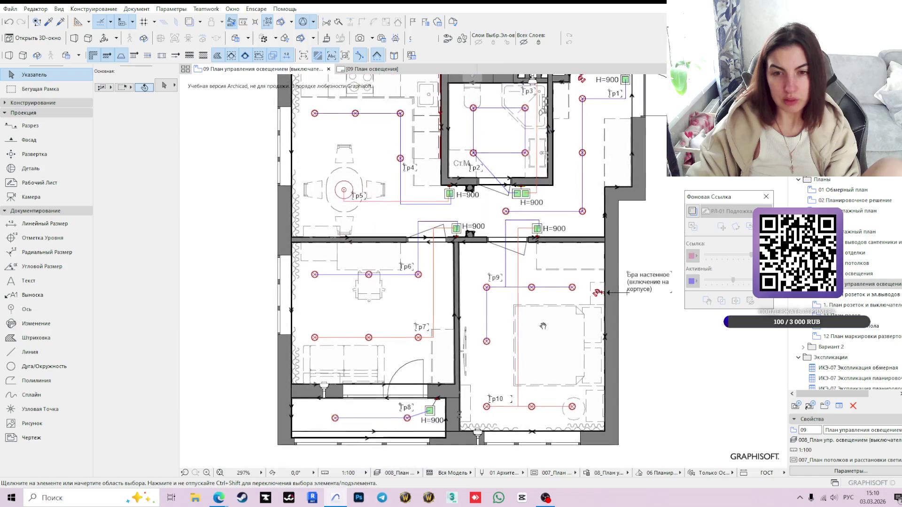
pyautogui.scroll(1, 617, 390)
# Move the bathroom's Гр2 label to a new spot slightly lower.
pyautogui.moveTo(464, 303); pyautogui.dragTo(509, 352, button='middle')
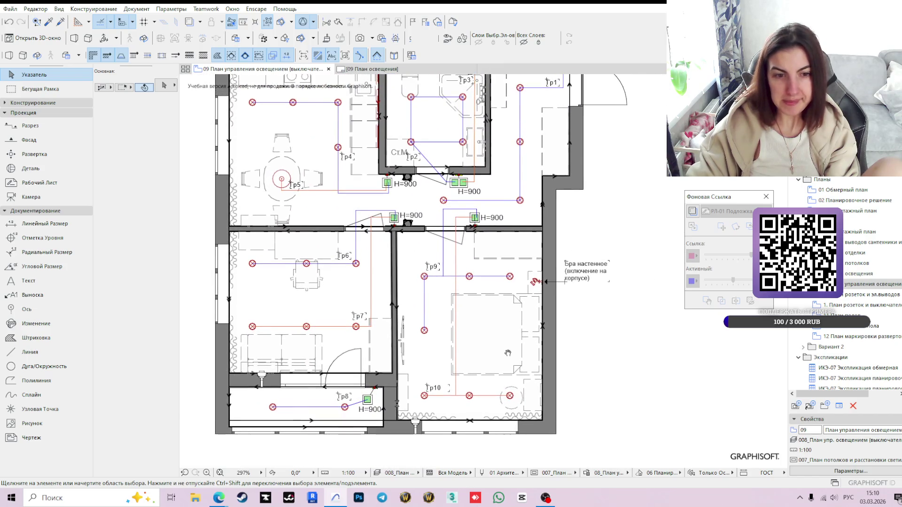
pyautogui.moveTo(517, 313)
pyautogui.mouseDown(button='middle')
pyautogui.moveTo(538, 333)
pyautogui.moveTo(468, 340)
pyautogui.mouseUp(button='middle')
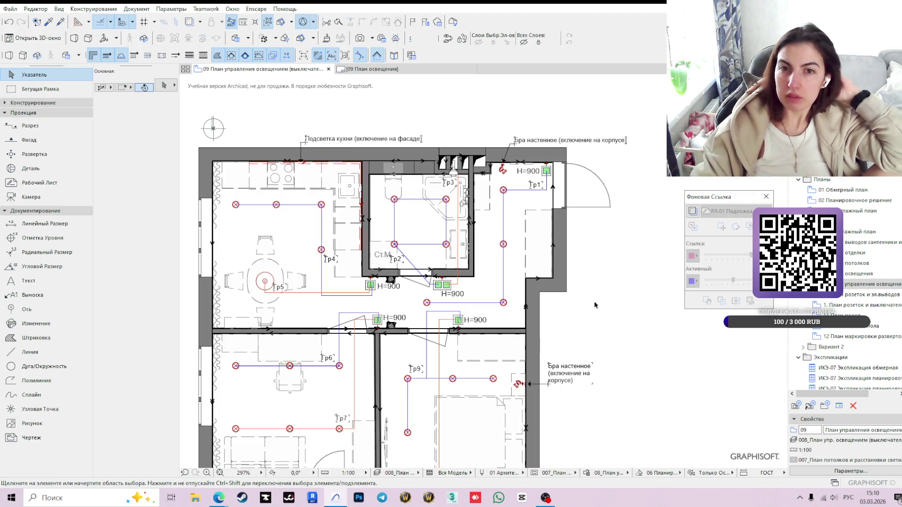
pyautogui.scroll(1, 535, 296)
pyautogui.scroll(1, 465, 268)
pyautogui.scroll(2, 395, 232)
pyautogui.click(414, 308)
pyautogui.click(403, 265)
pyautogui.moveTo(432, 263); pyautogui.dragTo(433, 309, button='middle')
pyautogui.click(433, 308)
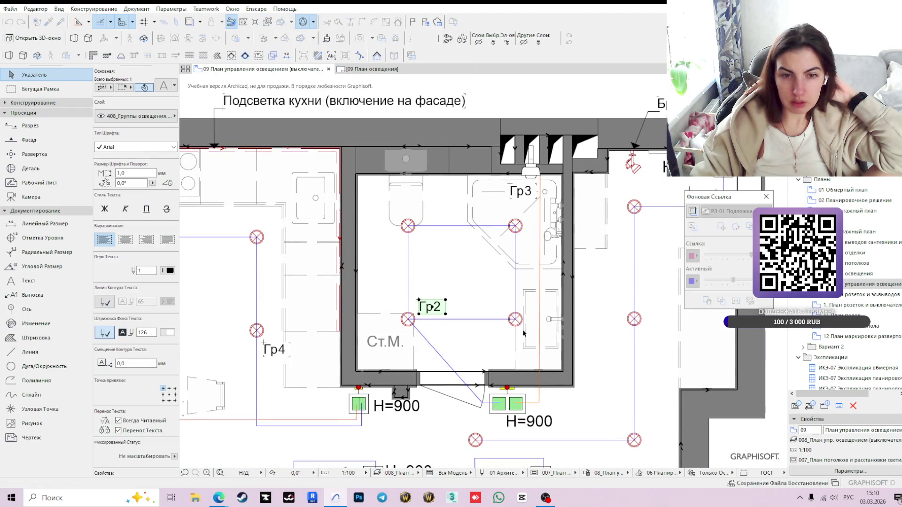
pyautogui.scroll(-3, 549, 336)
pyautogui.scroll(-1, 549, 337)
pyautogui.scroll(-1, 590, 361)
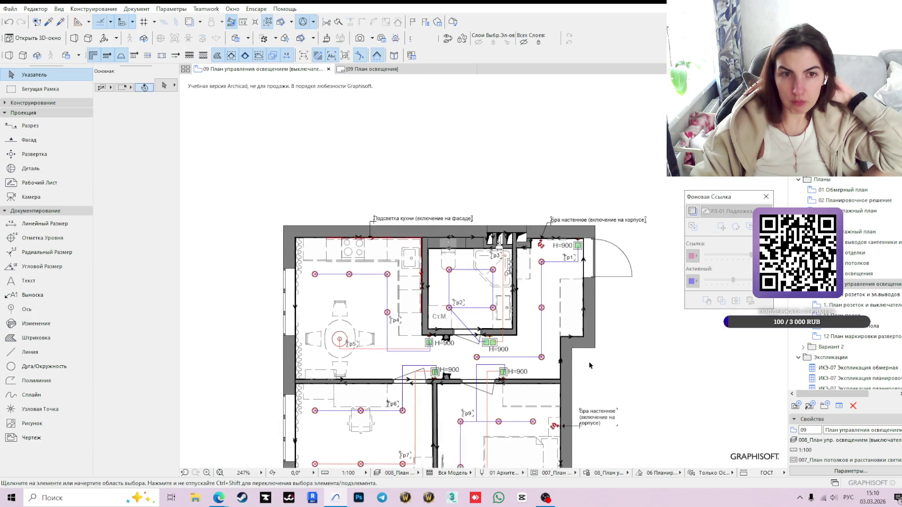
pyautogui.scroll(-1, 577, 295)
# Switch to the '10 План розеток и эл.выводов' socket and outlet plan.
pyautogui.moveTo(615, 384); pyautogui.dragTo(595, 347, button='middle')
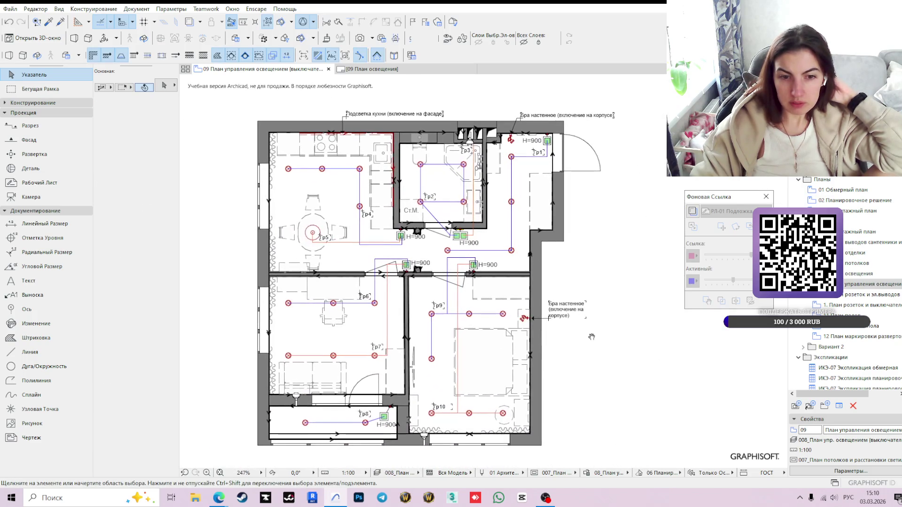
pyautogui.scroll(2, 458, 416)
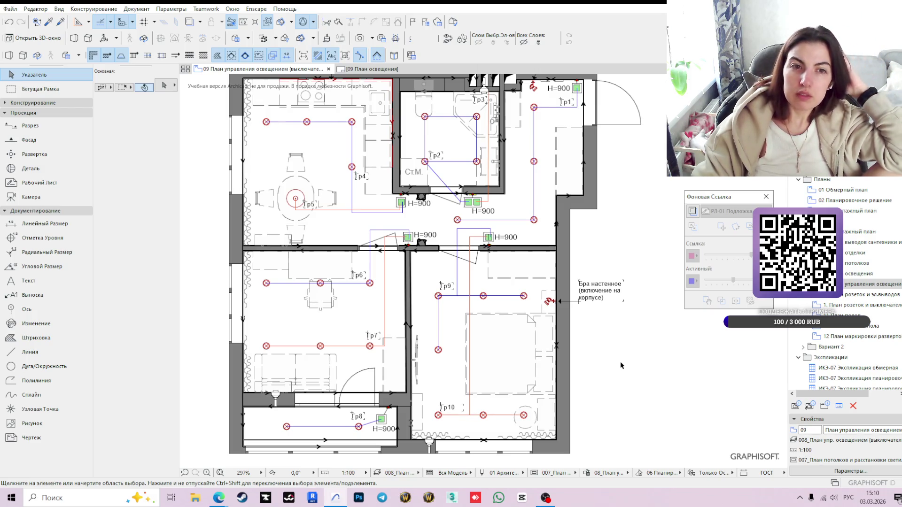
pyautogui.scroll(-2, 621, 369)
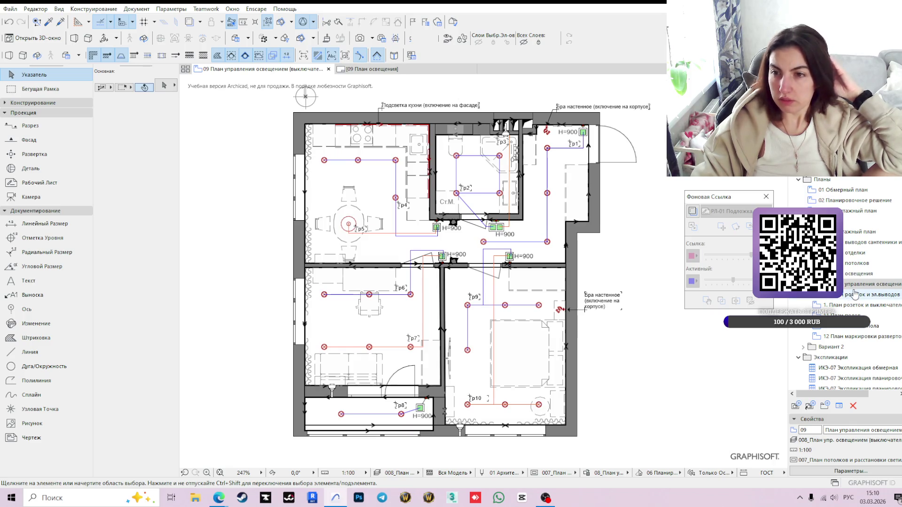
pyautogui.click(831, 296)
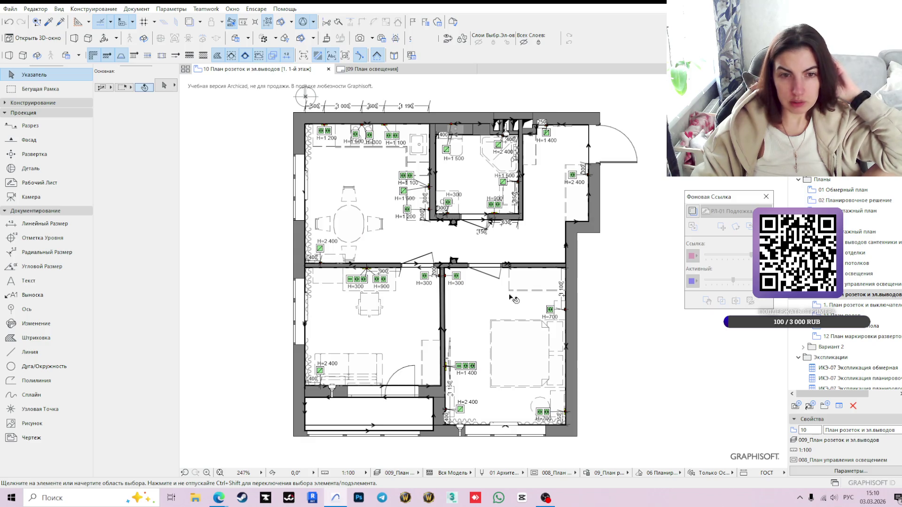
pyautogui.moveTo(494, 299); pyautogui.dragTo(451, 316, button='middle')
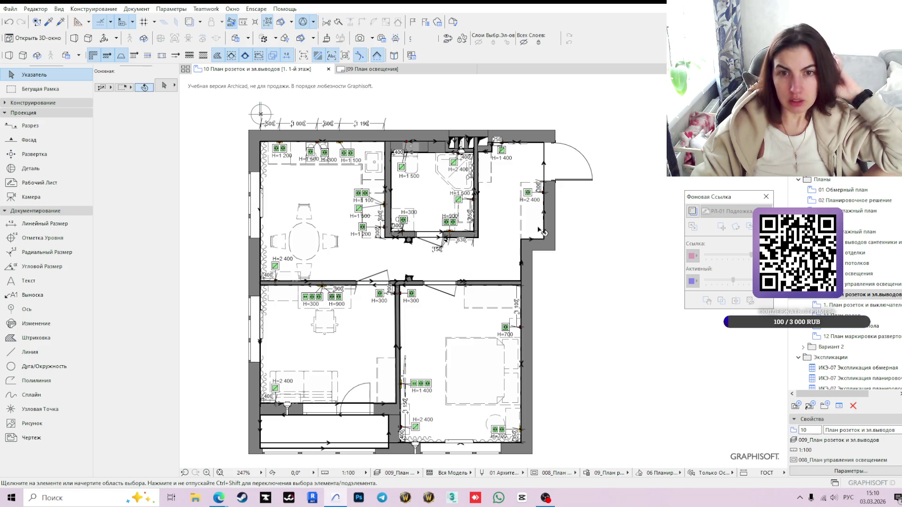
pyautogui.moveTo(446, 250); pyautogui.dragTo(455, 259, button='middle')
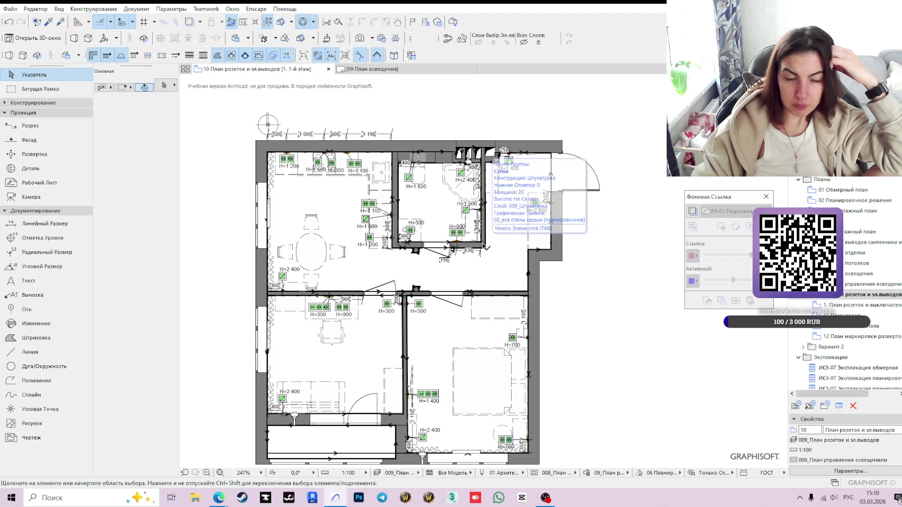
pyautogui.scroll(1, 453, 253)
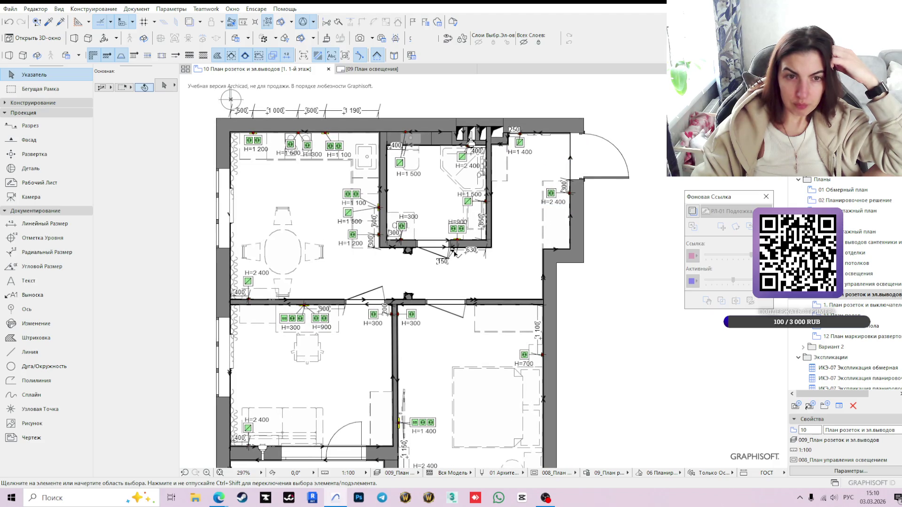
pyautogui.scroll(-2, 454, 254)
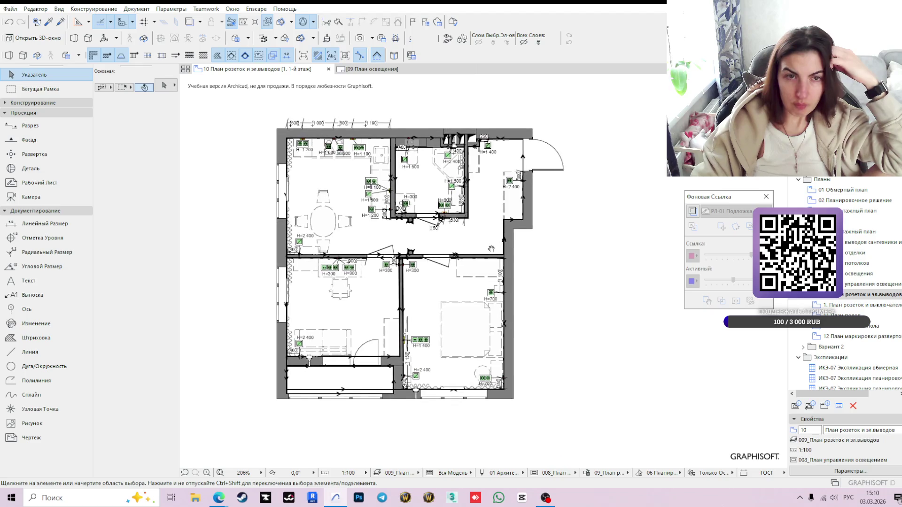
pyautogui.scroll(2, 542, 289)
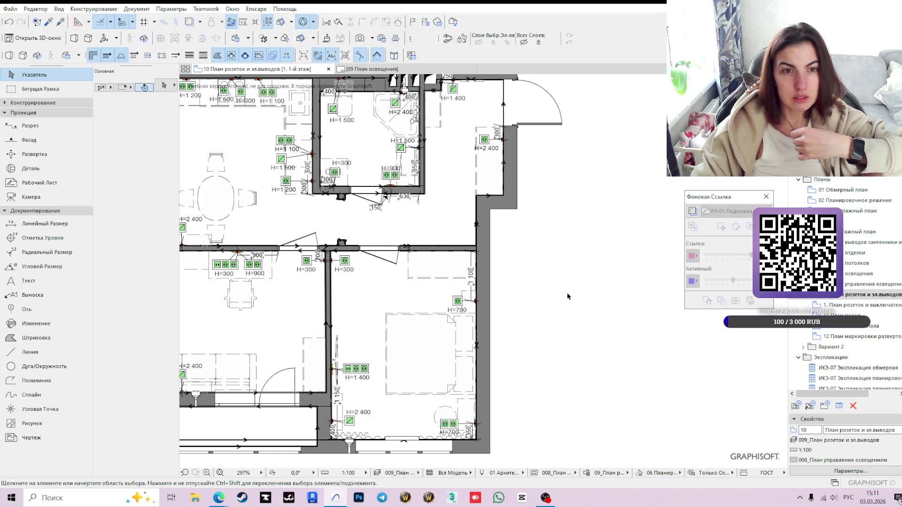
pyautogui.moveTo(566, 298); pyautogui.dragTo(607, 311, button='middle')
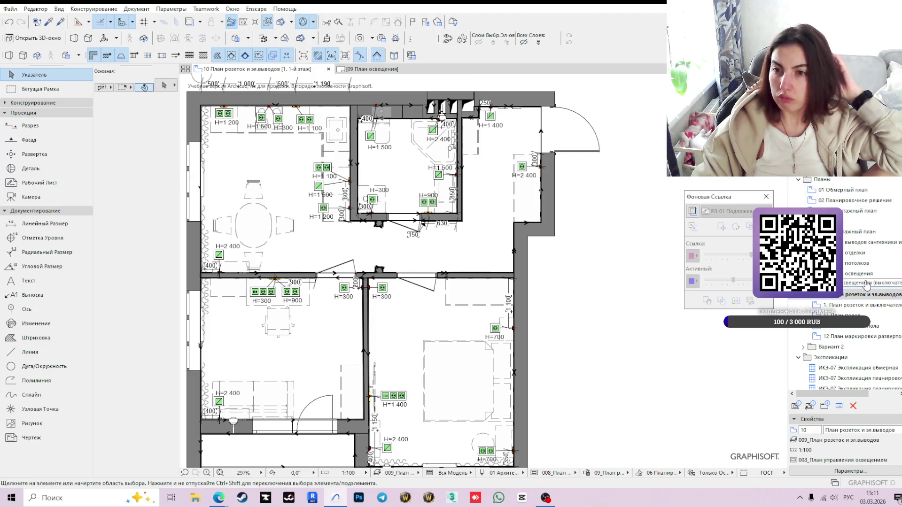
pyautogui.scroll(-2, 620, 315)
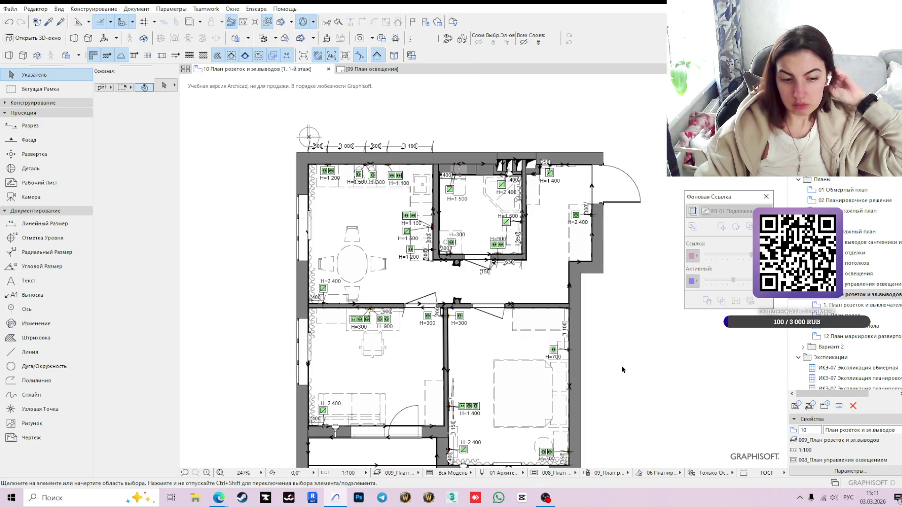
pyautogui.scroll(-1, 670, 352)
pyautogui.moveTo(658, 342); pyautogui.dragTo(606, 314, button='middle')
pyautogui.scroll(1, 602, 344)
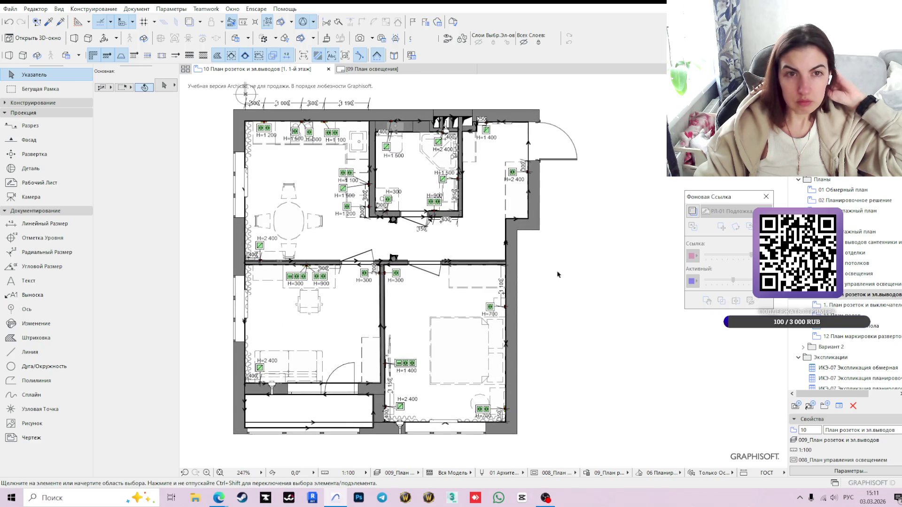
pyautogui.click(378, 71)
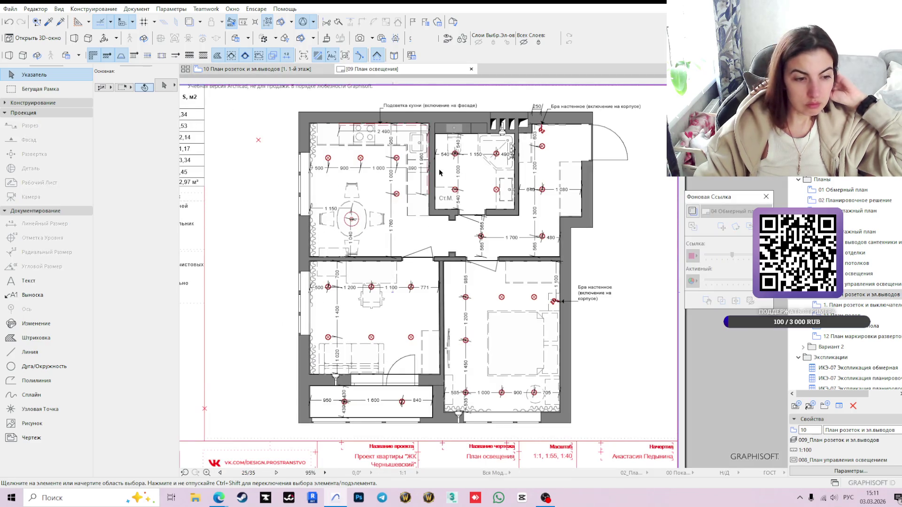
# Switch from the socket plan to the 08 first-floor lighting plan, then head to the Кухня 01 elevation.
pyautogui.click(256, 70)
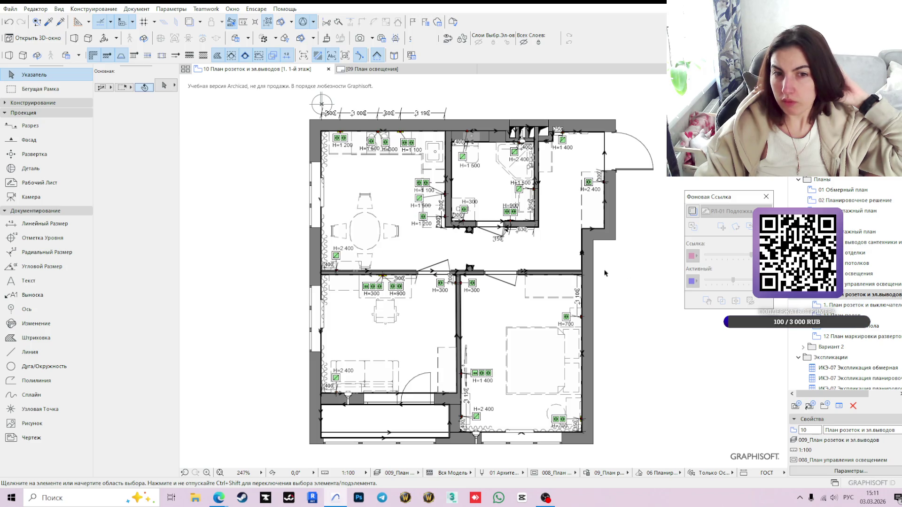
pyautogui.click(866, 278)
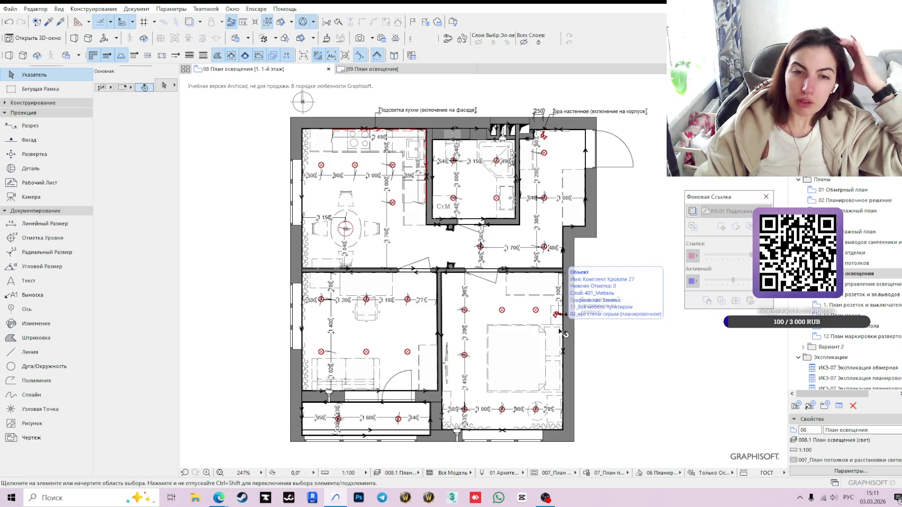
pyautogui.scroll(2, 619, 380)
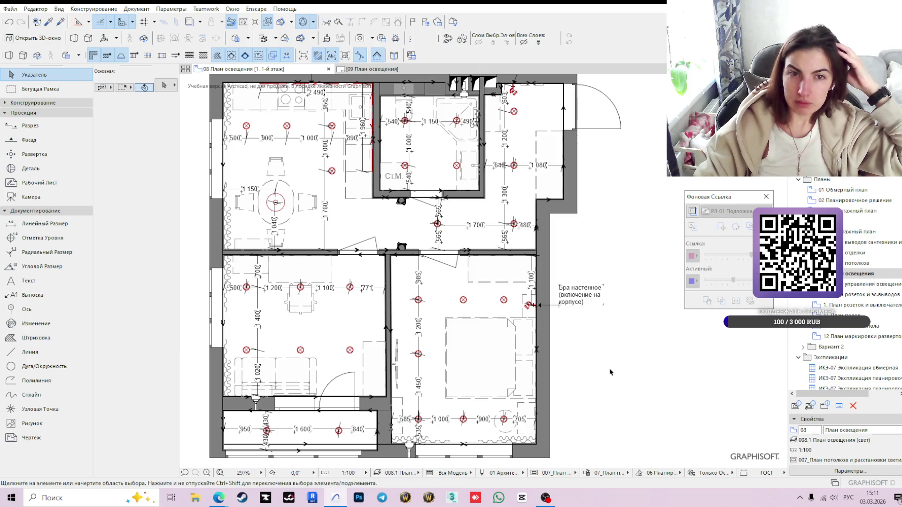
pyautogui.scroll(-2, 611, 372)
pyautogui.moveTo(611, 372)
pyautogui.mouseDown(button='middle')
pyautogui.moveTo(633, 351)
pyautogui.moveTo(648, 357)
pyautogui.mouseUp(button='middle')
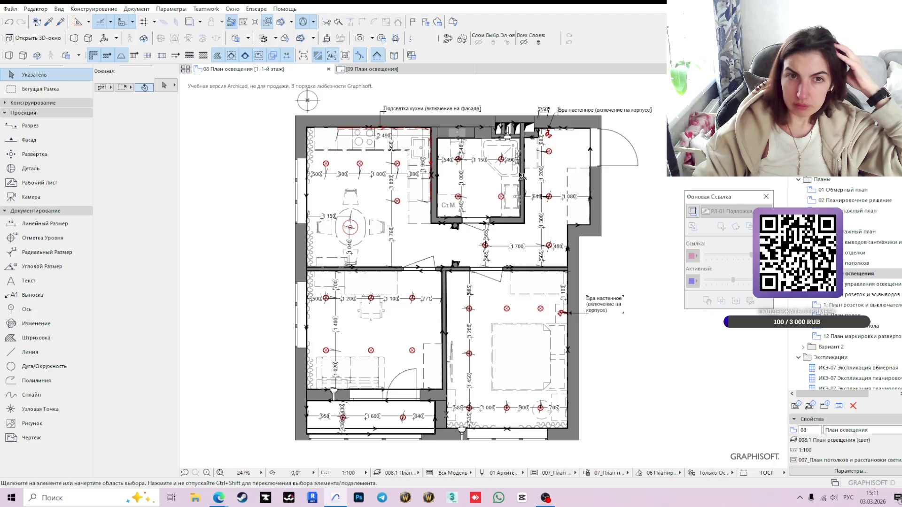
pyautogui.rightClick(312, 266)
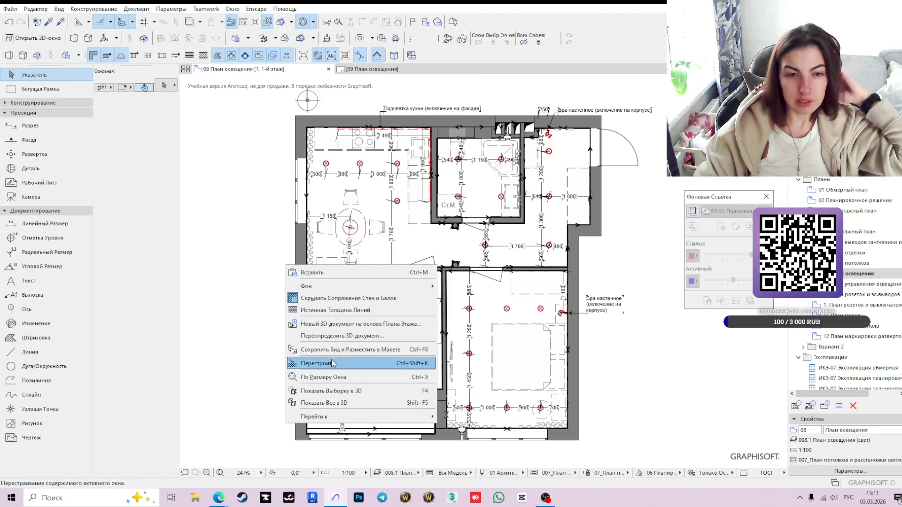
pyautogui.press('Escape')
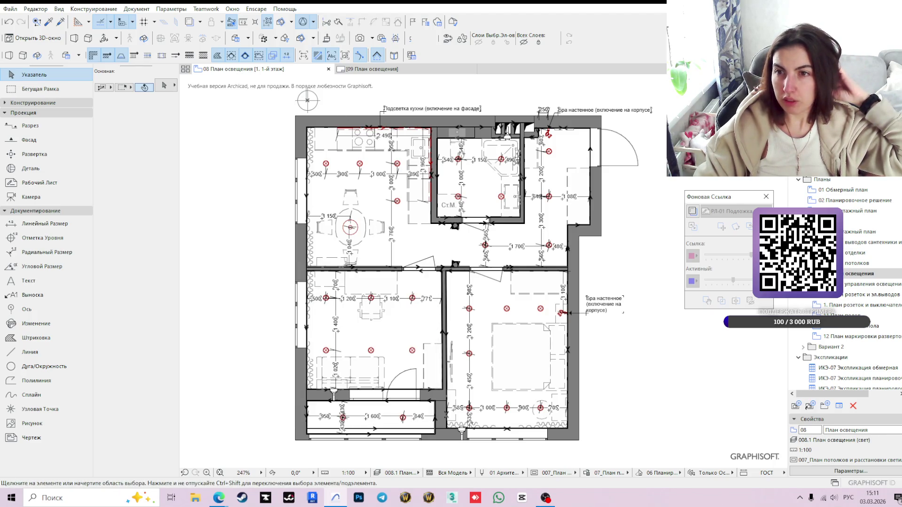
pyautogui.doubleClick(867, 220)
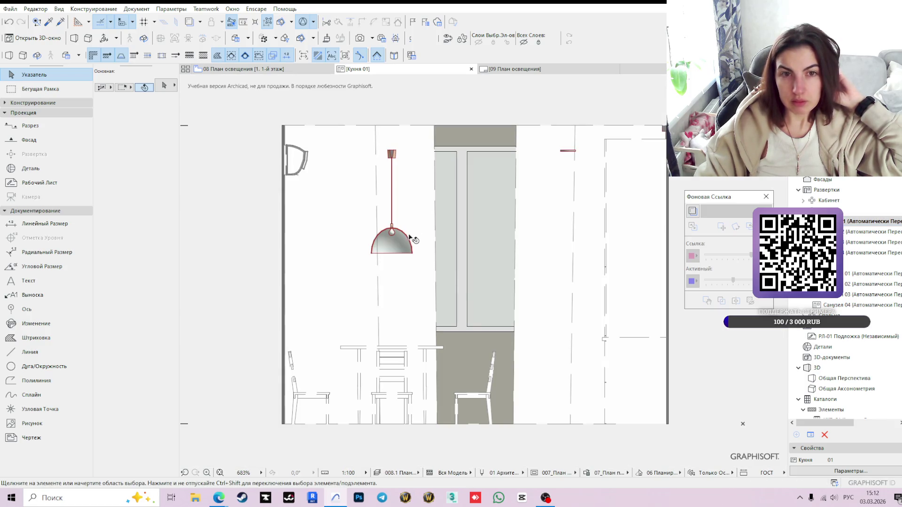
# Inspect the pendant lamp in the Кухня 01 elevation, then go to the 18 Развертки кухни layout in the Layout Book.
pyautogui.click(391, 156)
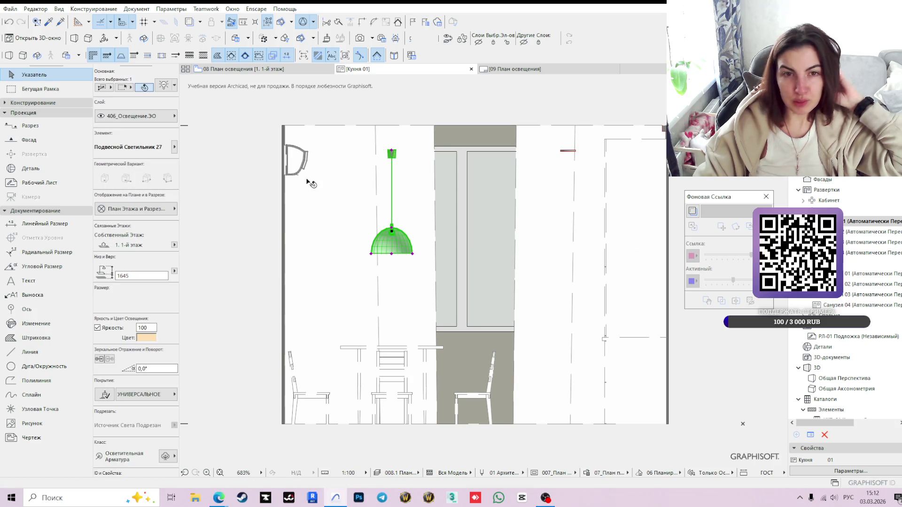
pyautogui.click(423, 268)
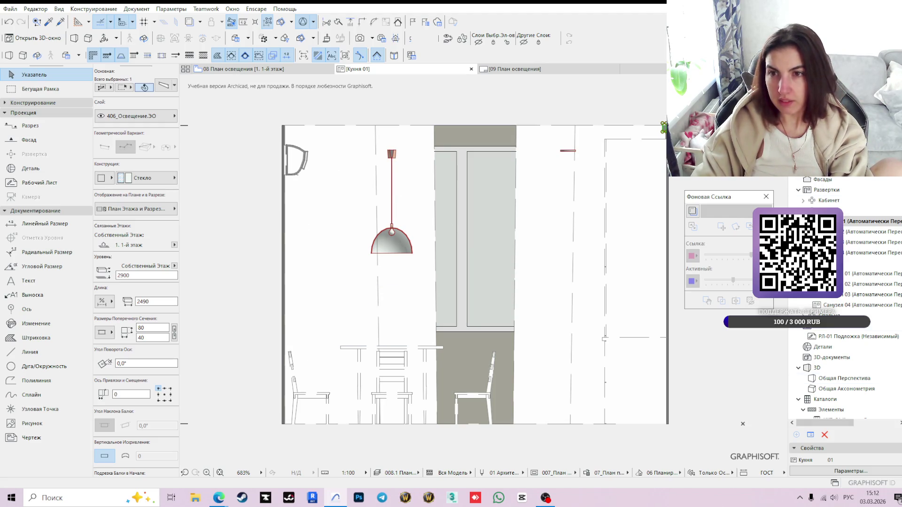
pyautogui.click(821, 166)
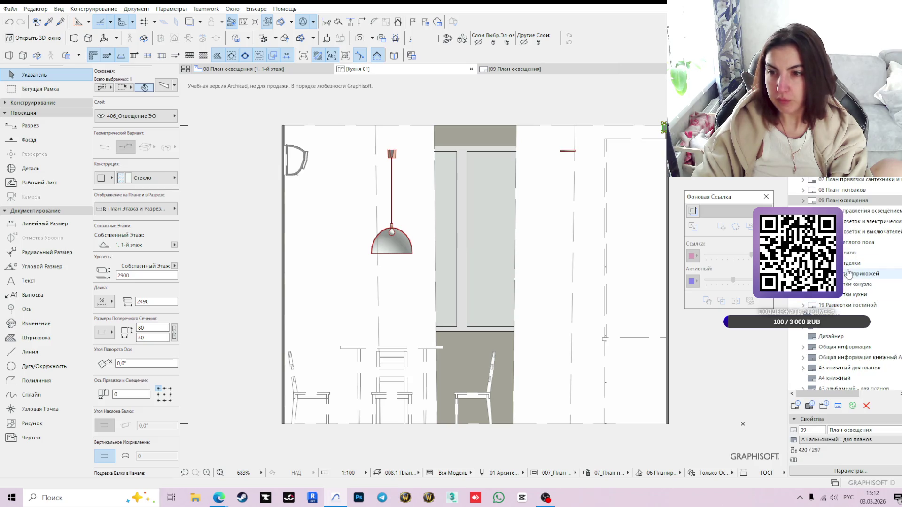
pyautogui.doubleClick(852, 294)
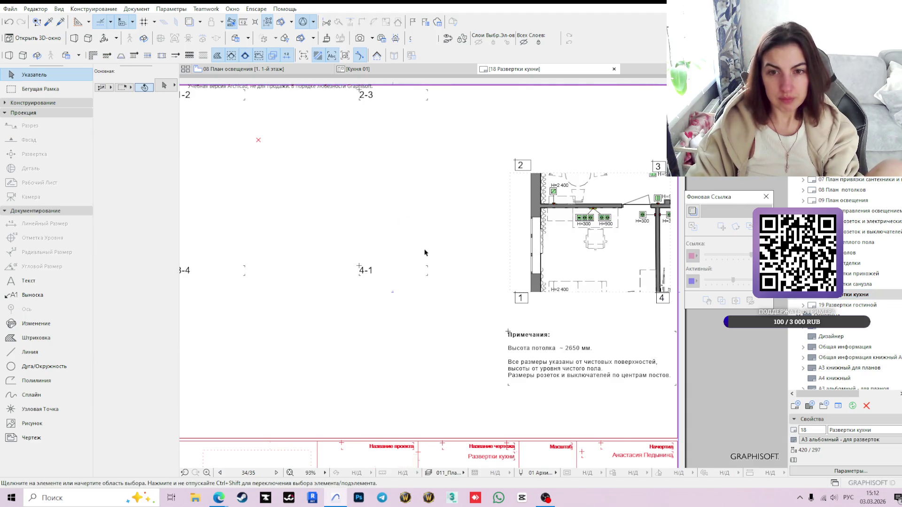
pyautogui.scroll(-2, 425, 244)
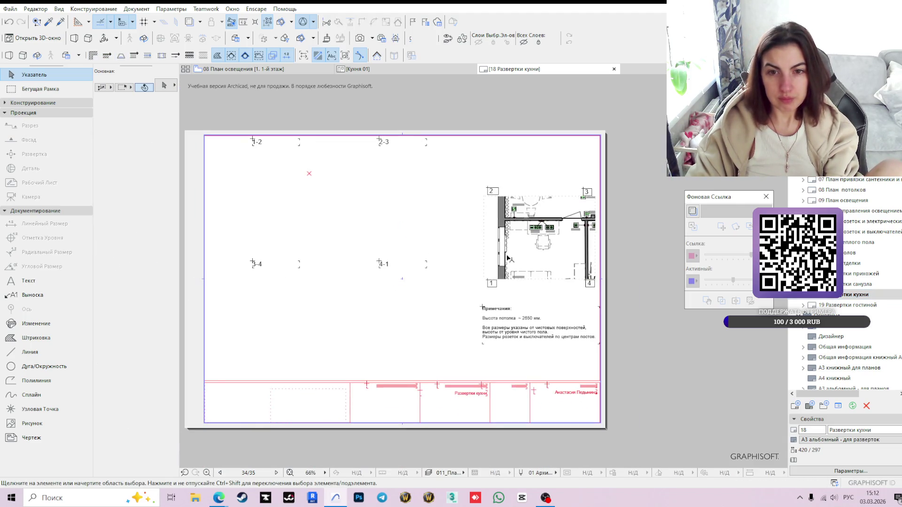
# Place the four Кухня wall elevations from the Project Map onto the 18 kitchen elevations sheet.
pyautogui.click(549, 237)
pyautogui.click(634, 294)
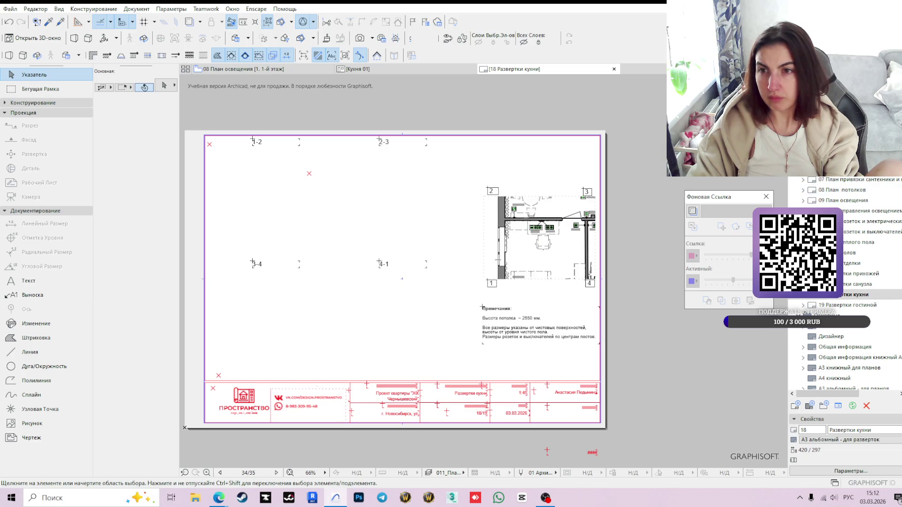
pyautogui.click(797, 163)
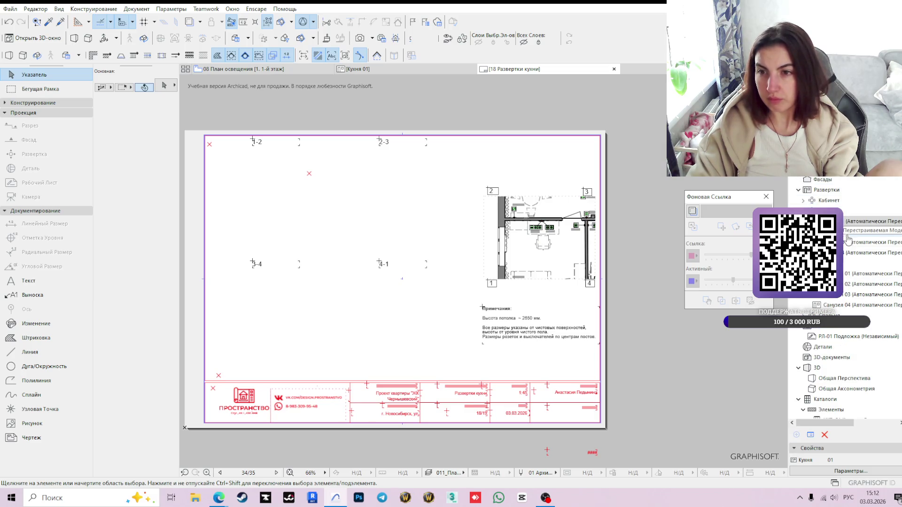
pyautogui.click(854, 228)
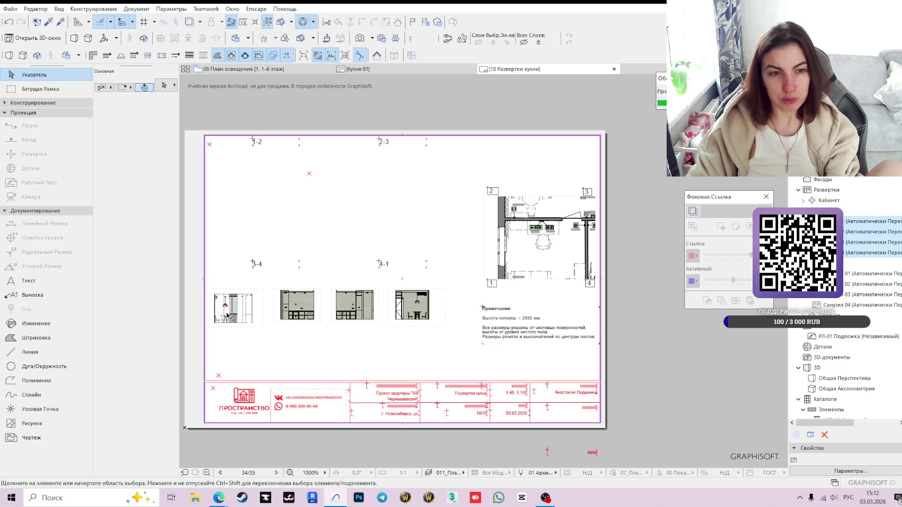
pyautogui.click(231, 316)
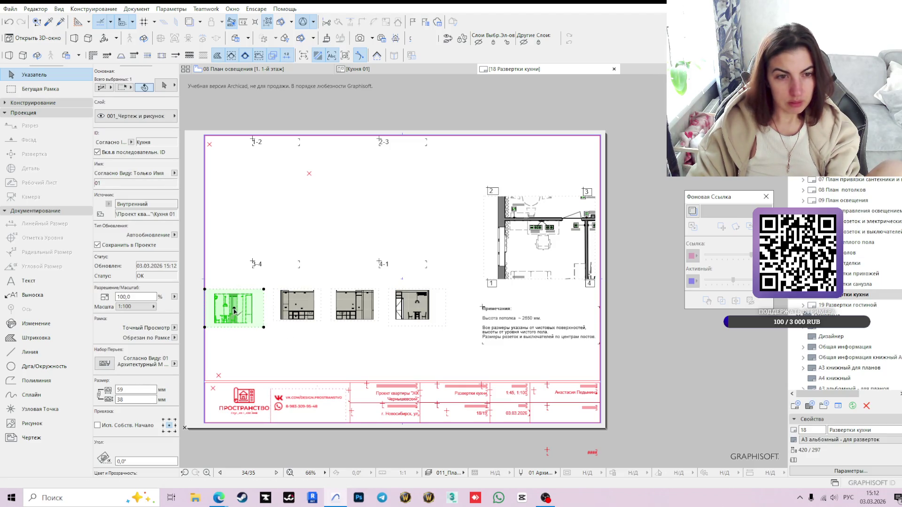
# Move the first two elevations to the upper row and the other two lower left.
pyautogui.keyDown('shift'); pyautogui.click(297, 305); pyautogui.keyUp('shift')
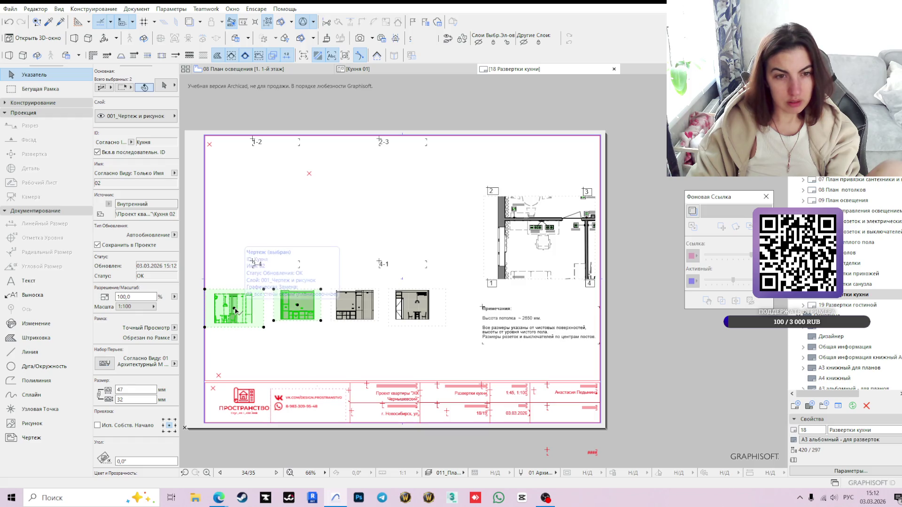
pyautogui.click(279, 198)
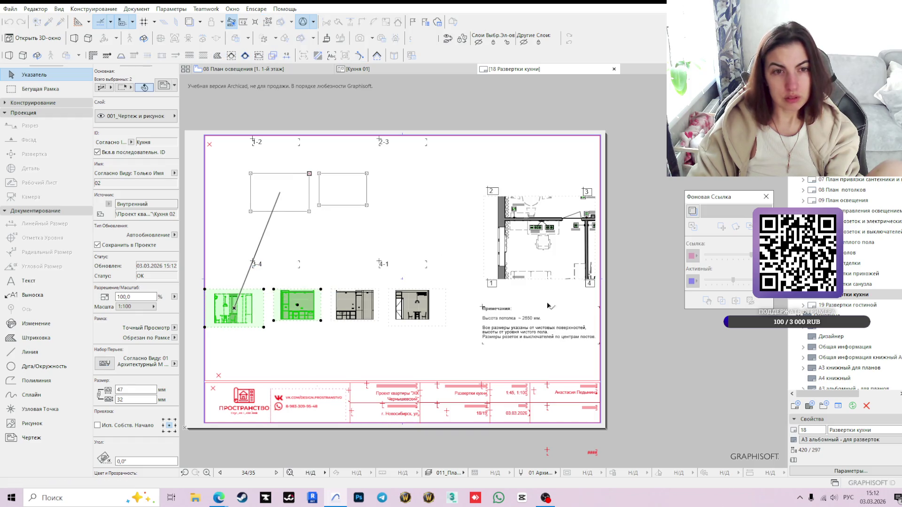
pyautogui.click(359, 306)
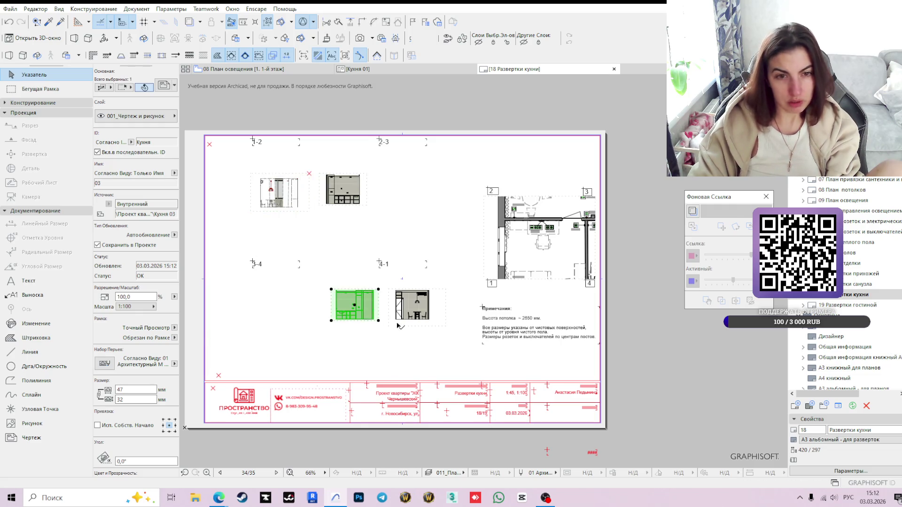
pyautogui.keyDown('shift'); pyautogui.click(412, 306); pyautogui.keyUp('shift')
pyautogui.click(368, 305)
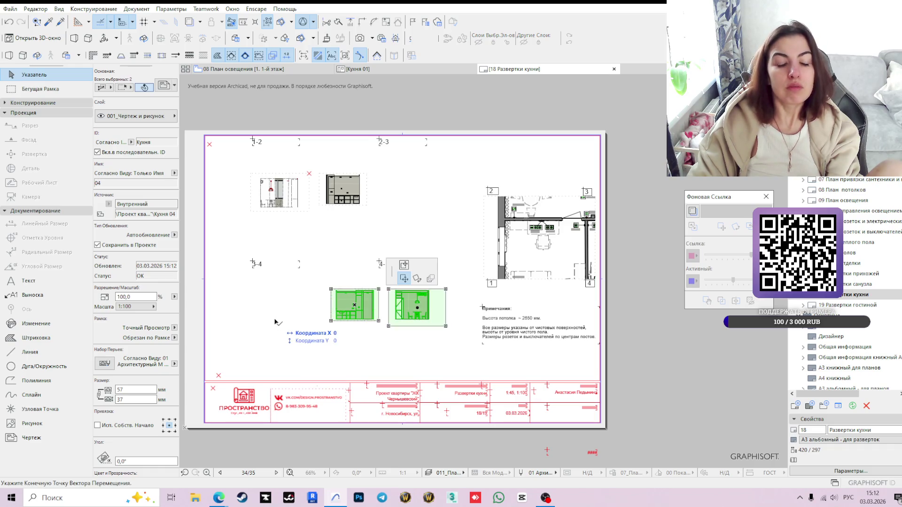
pyautogui.click(282, 323)
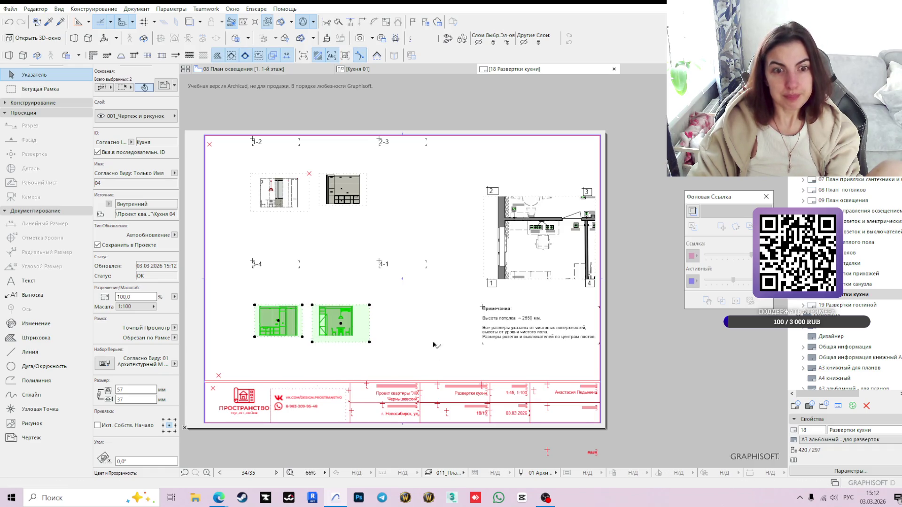
# Shift the two right-hand elevations further right, then select all four and bring up their drawing settings.
pyautogui.click(357, 219)
pyautogui.click(347, 192)
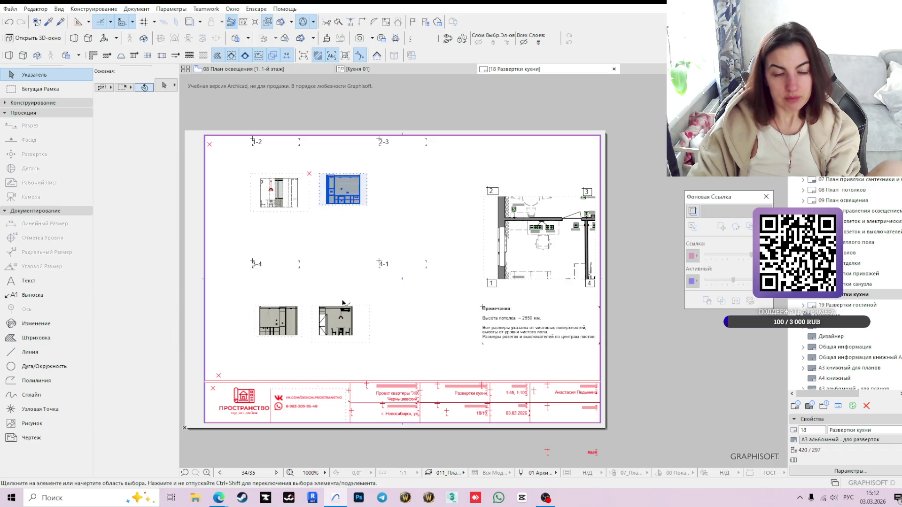
pyautogui.keyDown('shift'); pyautogui.click(337, 323); pyautogui.keyUp('shift')
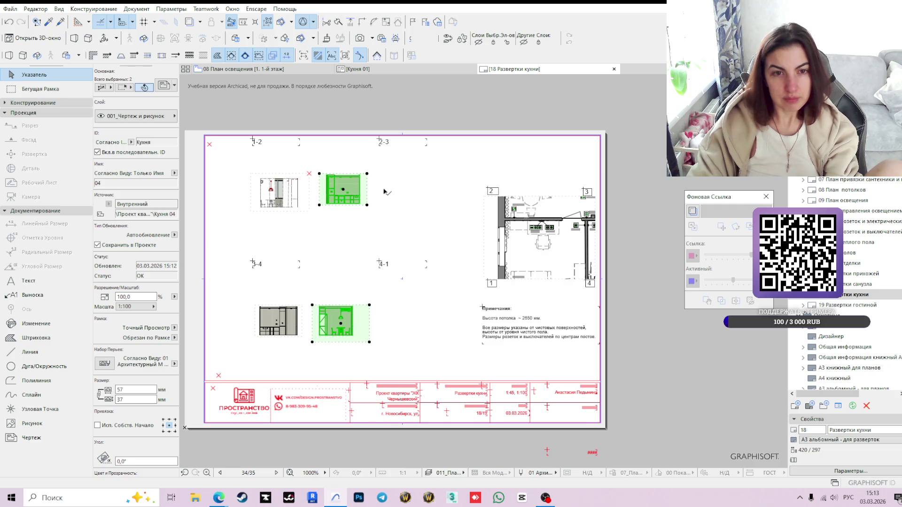
pyautogui.moveTo(342, 188); pyautogui.dragTo(383, 188)
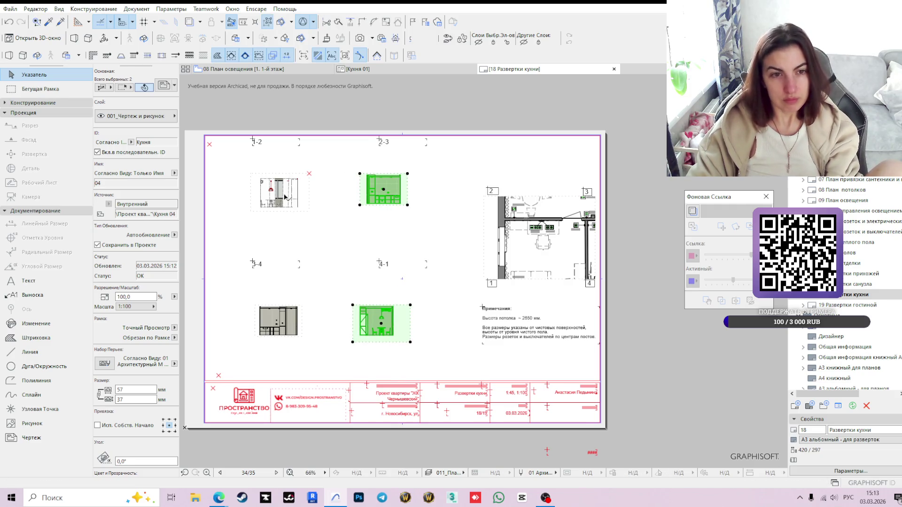
pyautogui.keyDown('shift'); pyautogui.click(290, 328); pyautogui.keyUp('shift')
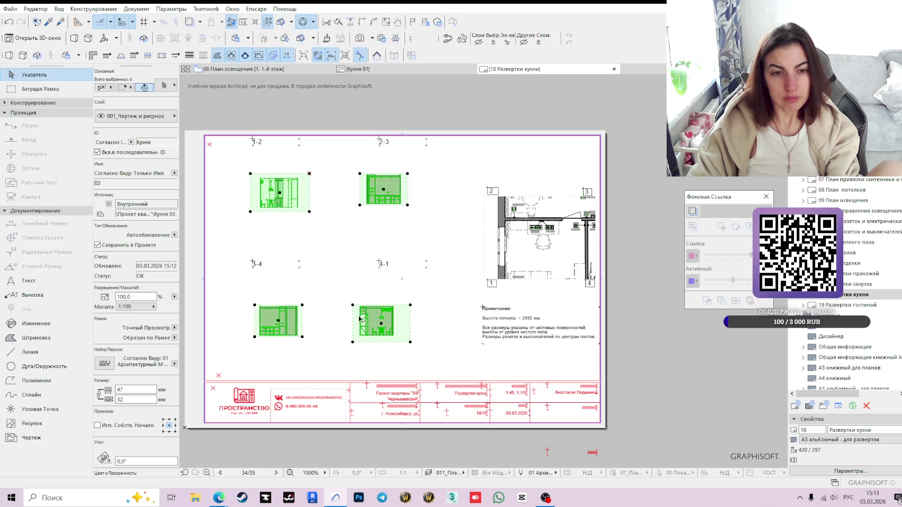
pyautogui.rightClick(428, 133)
pyautogui.click(438, 119)
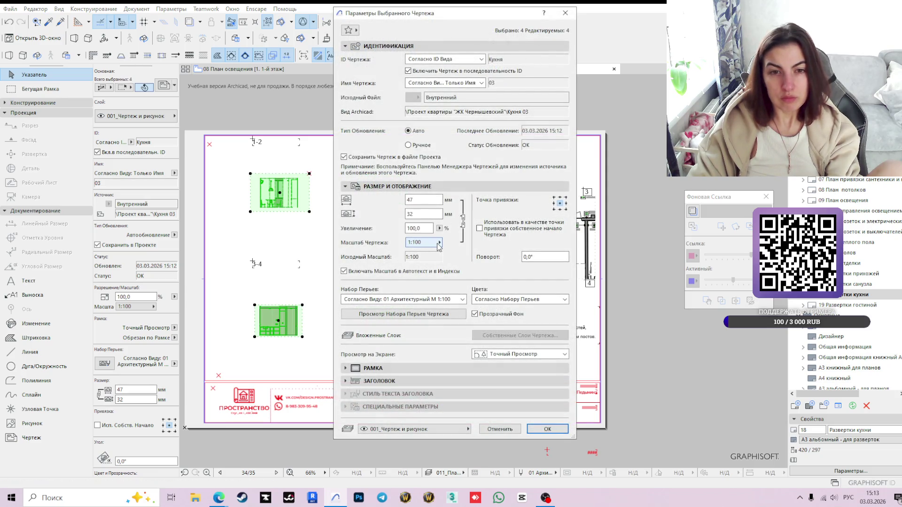
# Set a custom 1:45 drawing scale for the four selected elevations.
pyautogui.click(438, 244)
pyautogui.click(466, 241)
pyautogui.write('45')
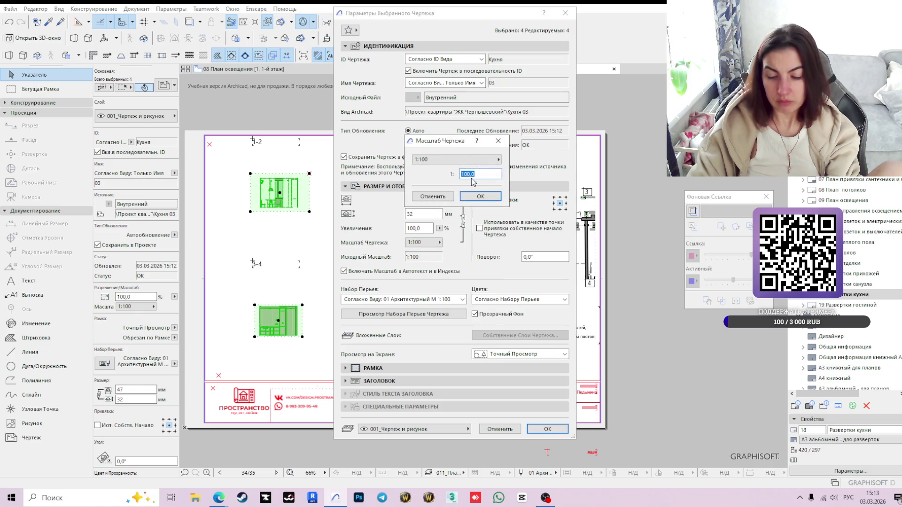
pyautogui.press('Return')
pyautogui.press('Return')
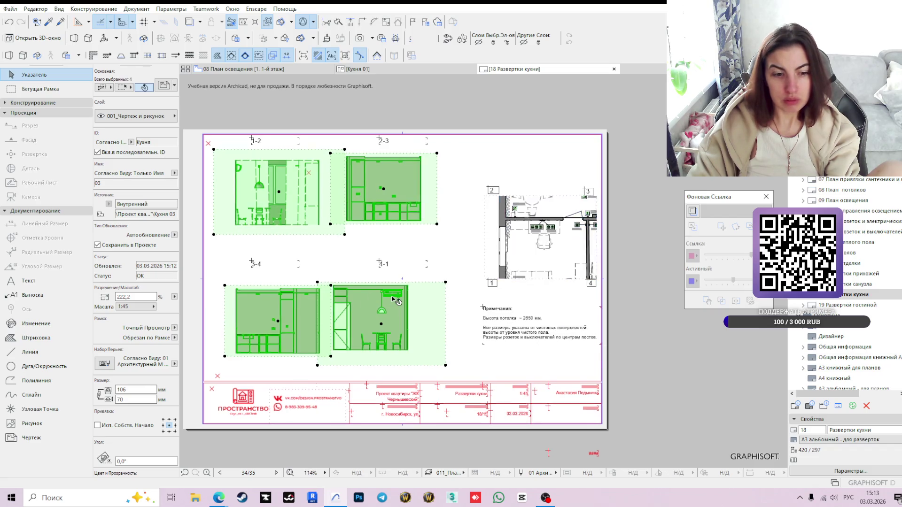
pyautogui.scroll(2, 395, 301)
pyautogui.scroll(-2, 392, 299)
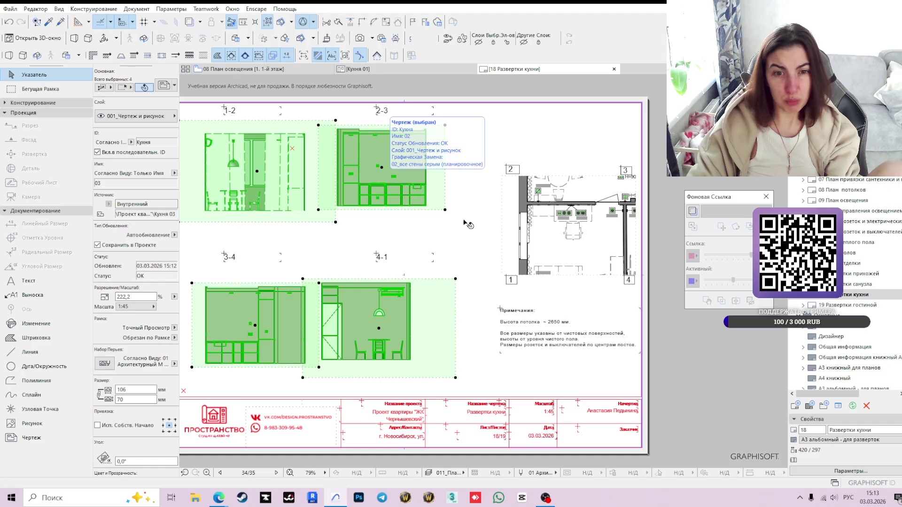
# Change the four elevations to a custom 1:40 scale via Selected Drawing Settings and deselect them.
pyautogui.rightClick(380, 179)
pyautogui.click(437, 186)
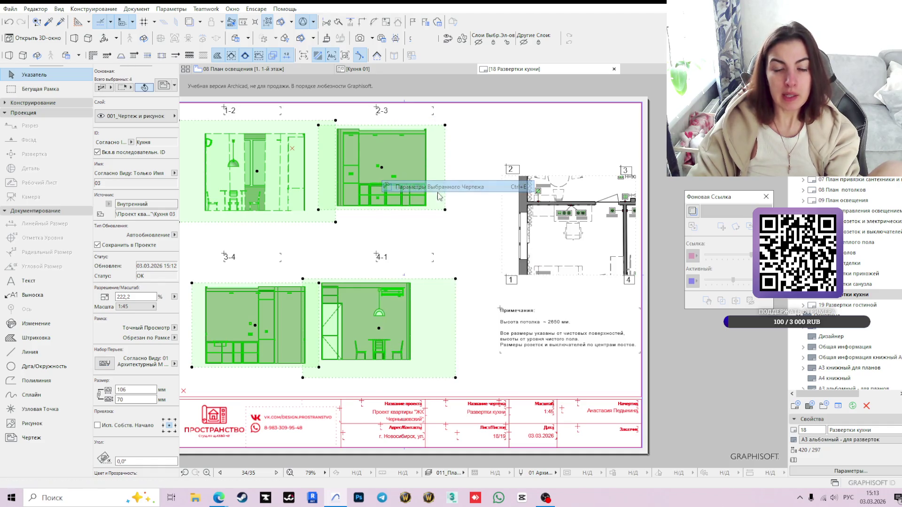
pyautogui.click(432, 245)
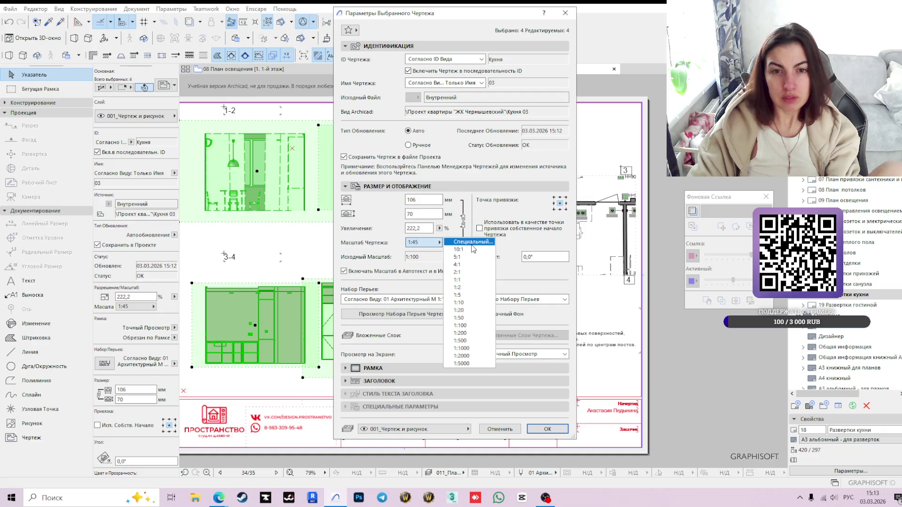
pyautogui.click(467, 242)
pyautogui.write('40')
pyautogui.press('Return')
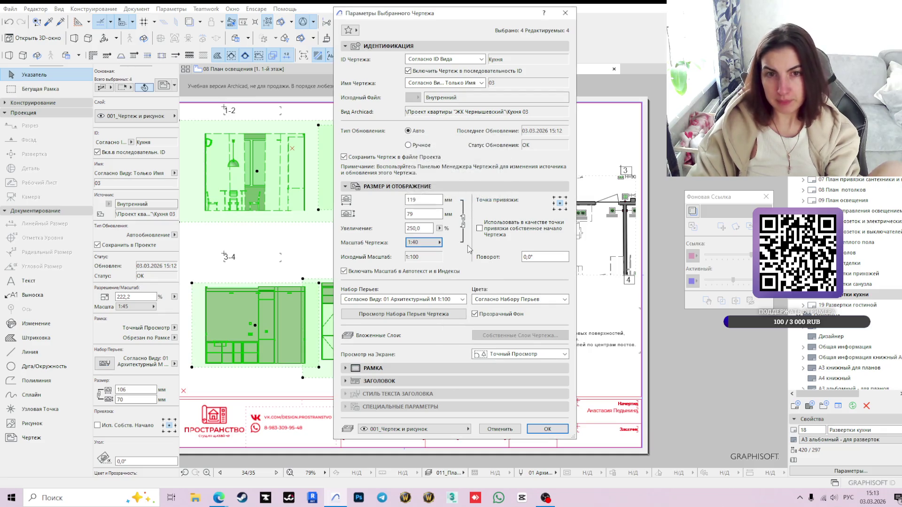
pyautogui.press('Return')
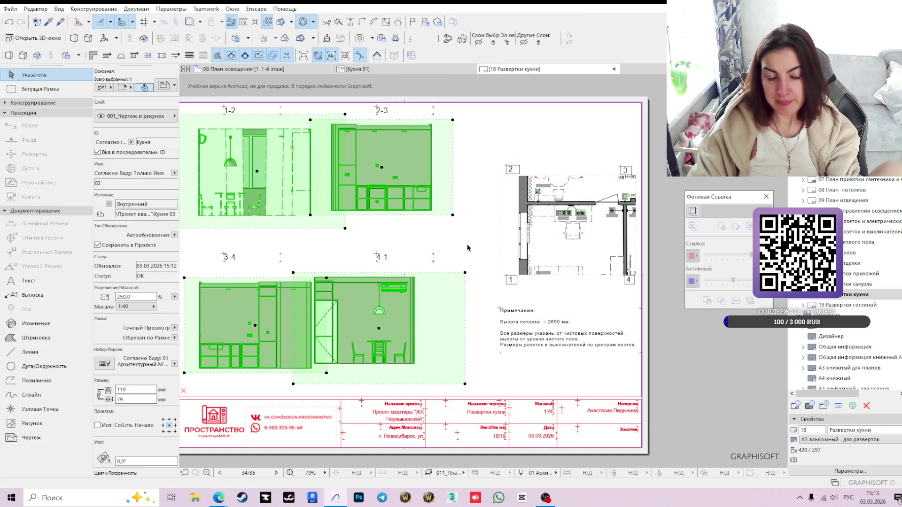
pyautogui.click(556, 373)
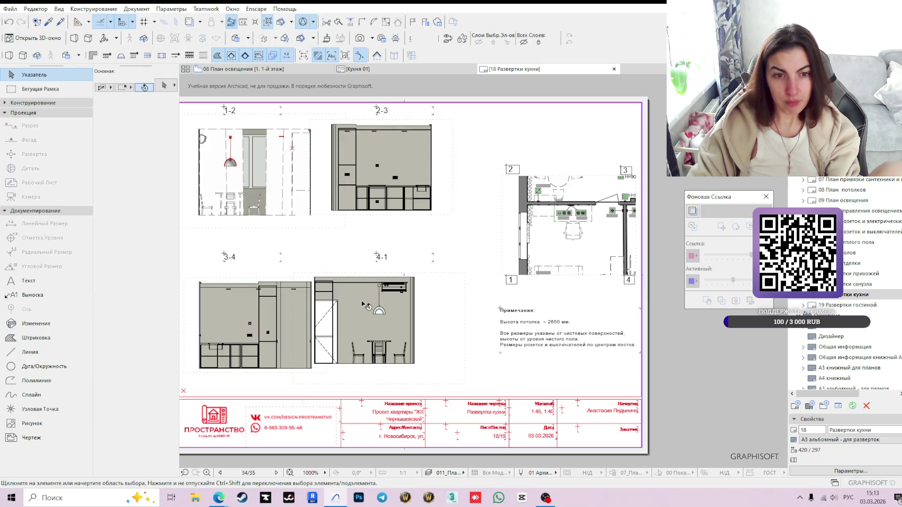
pyautogui.click(363, 335)
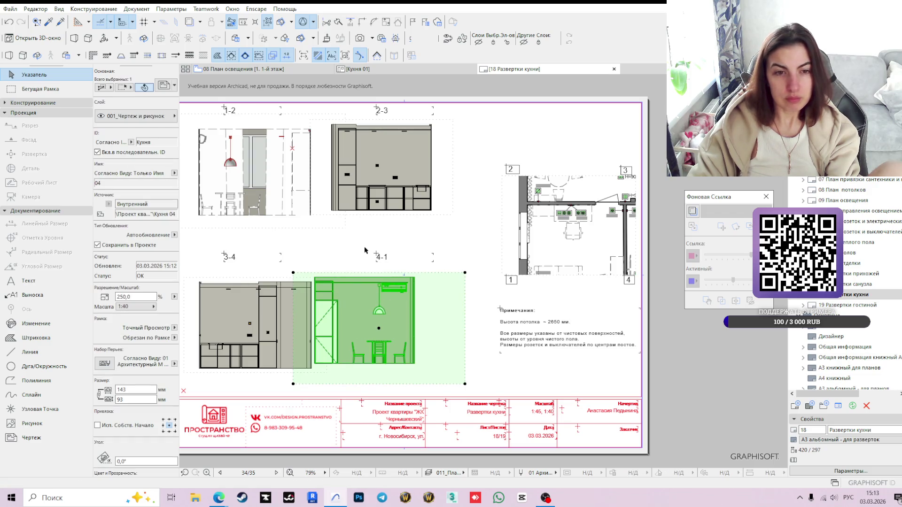
# Start resizing and moving the 4-1 drawing, cancelling both so it stays in place.
pyautogui.click(293, 385)
pyautogui.click(444, 278)
pyautogui.press('Escape')
pyautogui.click(403, 278)
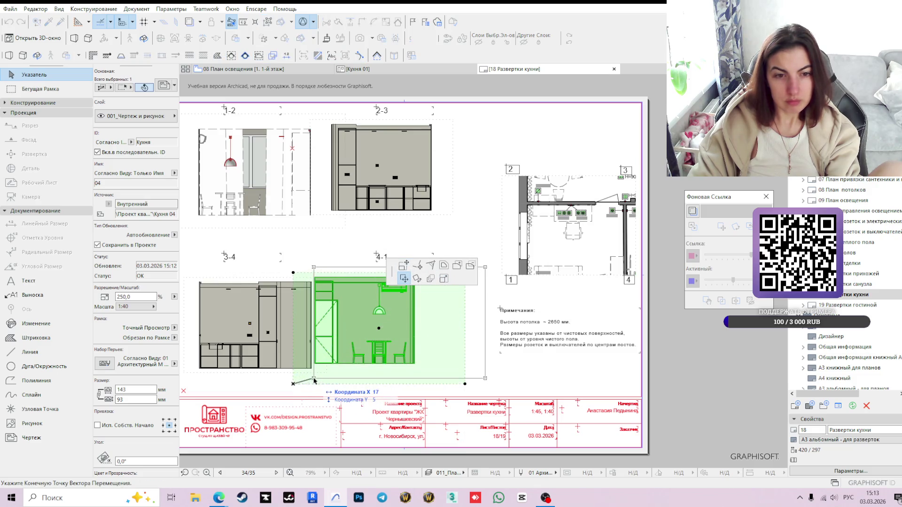
pyautogui.press('Escape')
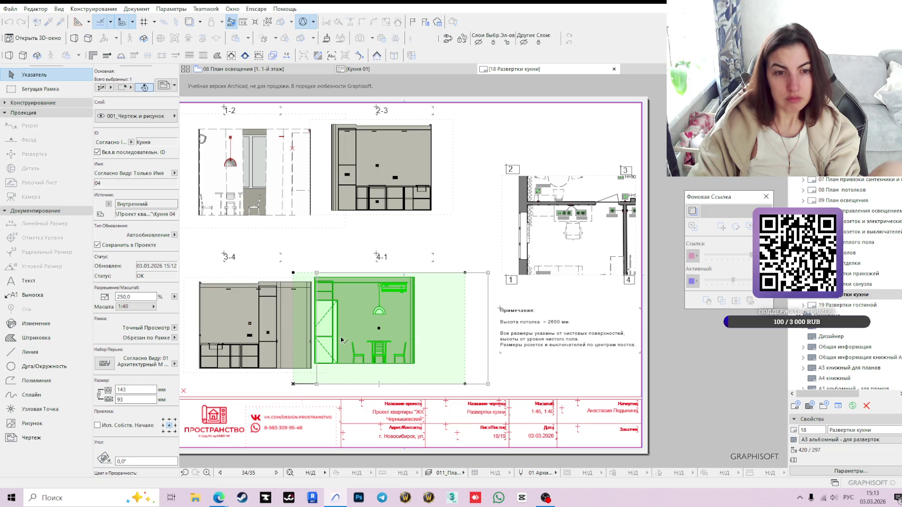
pyautogui.moveTo(318, 304); pyautogui.dragTo(412, 319, button='middle')
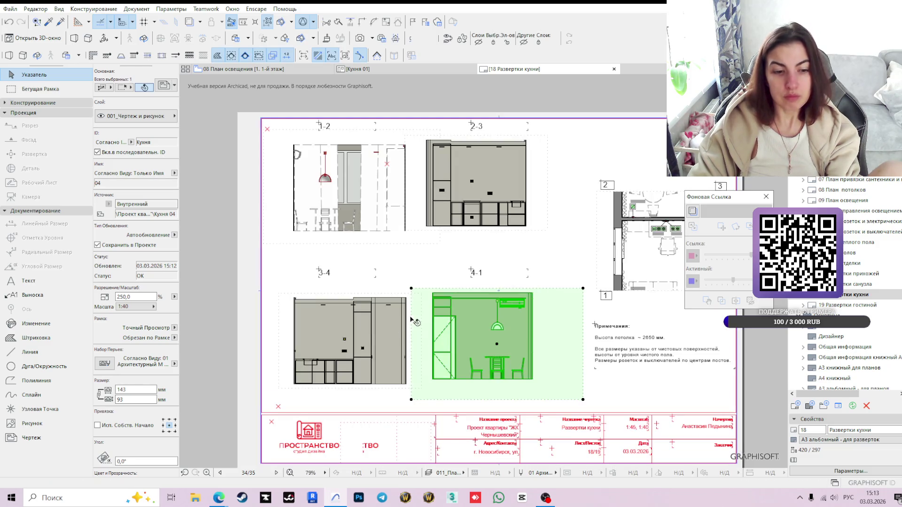
# Pull the 1-2 elevation frame's right edge inward to narrow it, then go to the Кухня 01 view.
pyautogui.press('Tab')
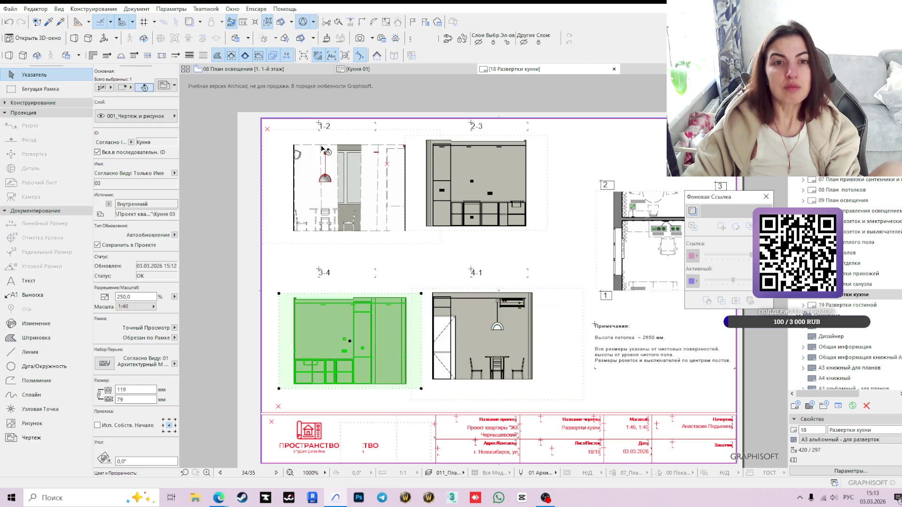
pyautogui.click(325, 160)
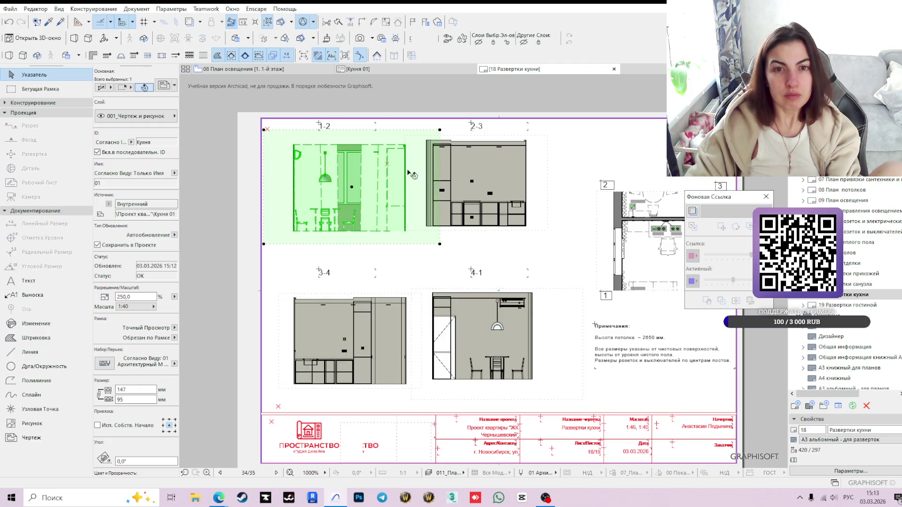
pyautogui.scroll(2, 446, 225)
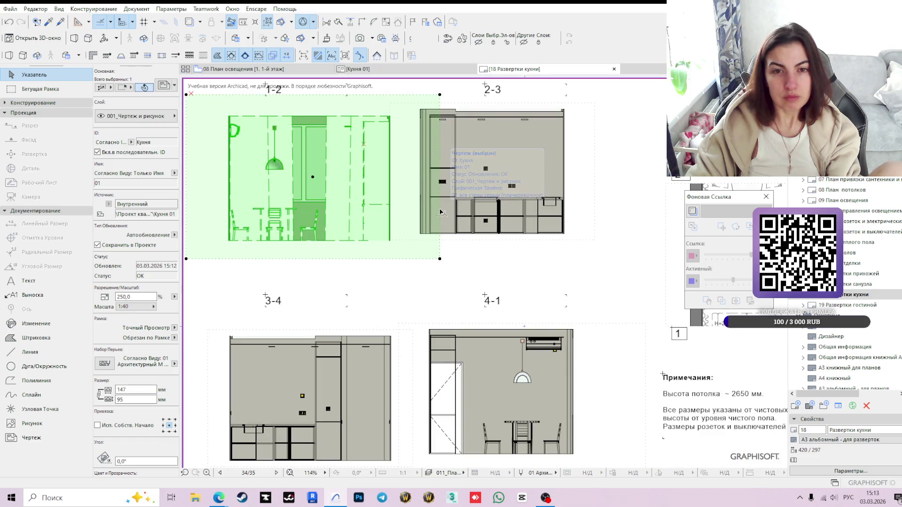
pyautogui.click(440, 211)
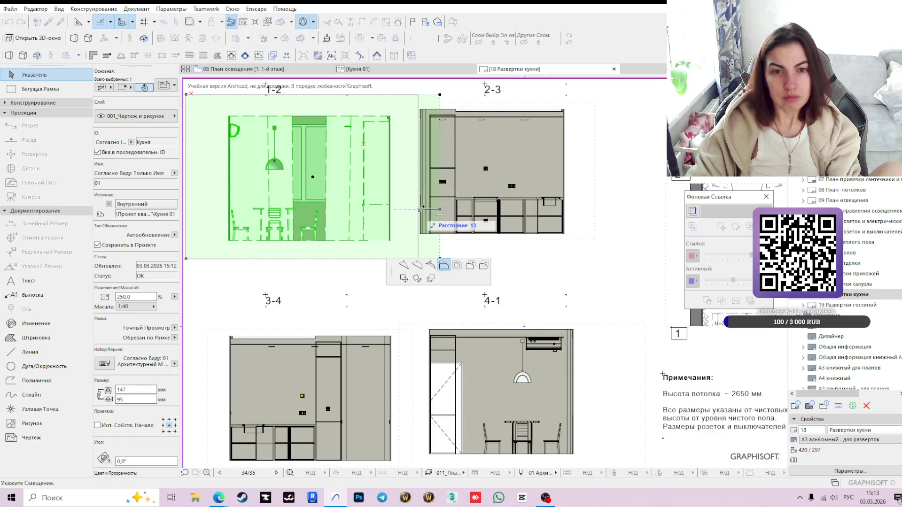
pyautogui.click(413, 209)
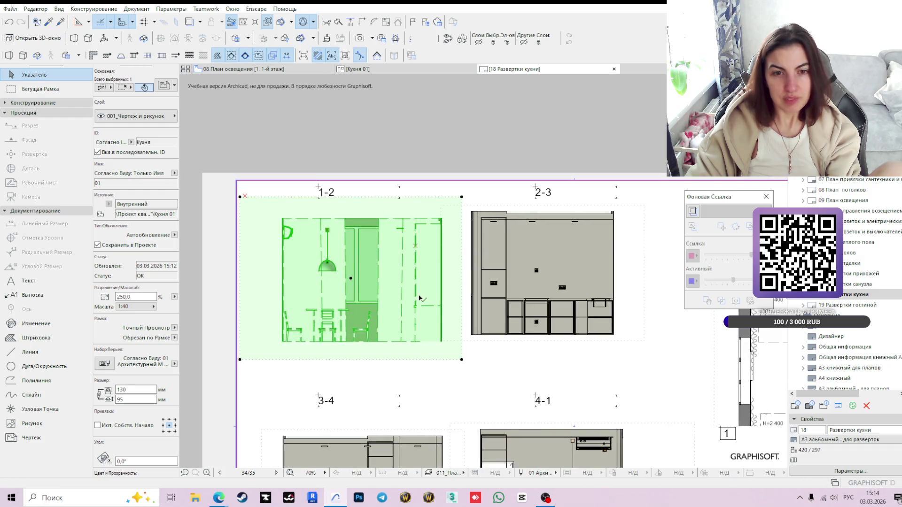
pyautogui.scroll(-2, 423, 299)
pyautogui.click(363, 69)
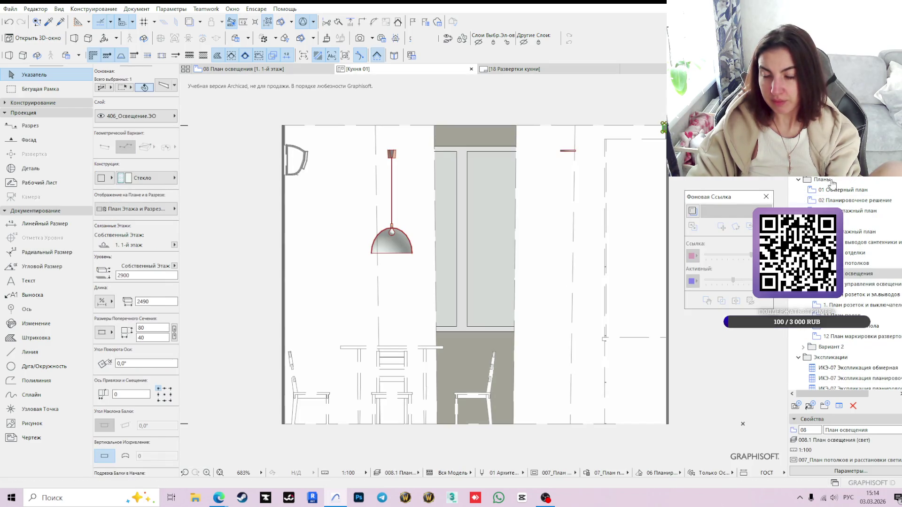
pyautogui.scroll(-3, 857, 329)
# Select Кухня 01 in the Navigator View Map and bring up its view settings.
pyautogui.click(831, 359)
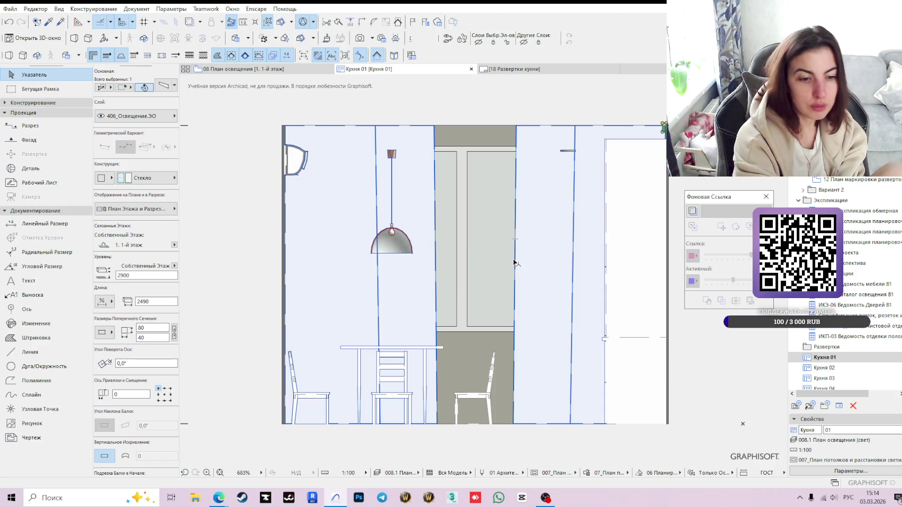
pyautogui.moveTo(517, 237)
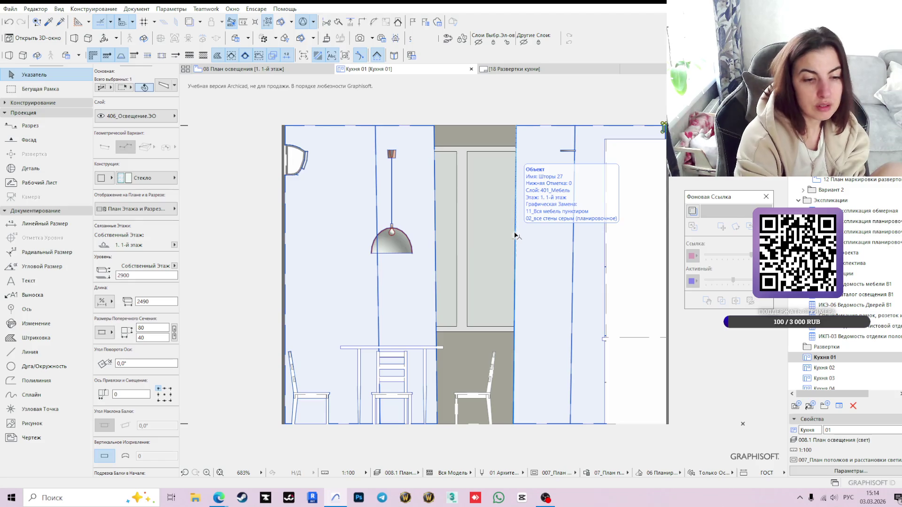
pyautogui.scroll(-2, 509, 263)
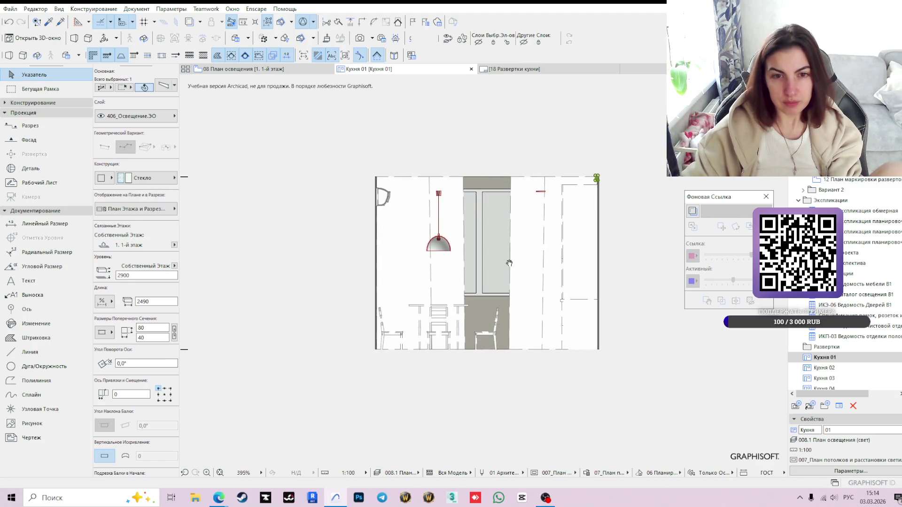
pyautogui.moveTo(509, 263); pyautogui.dragTo(468, 246, button='middle')
pyautogui.click(850, 471)
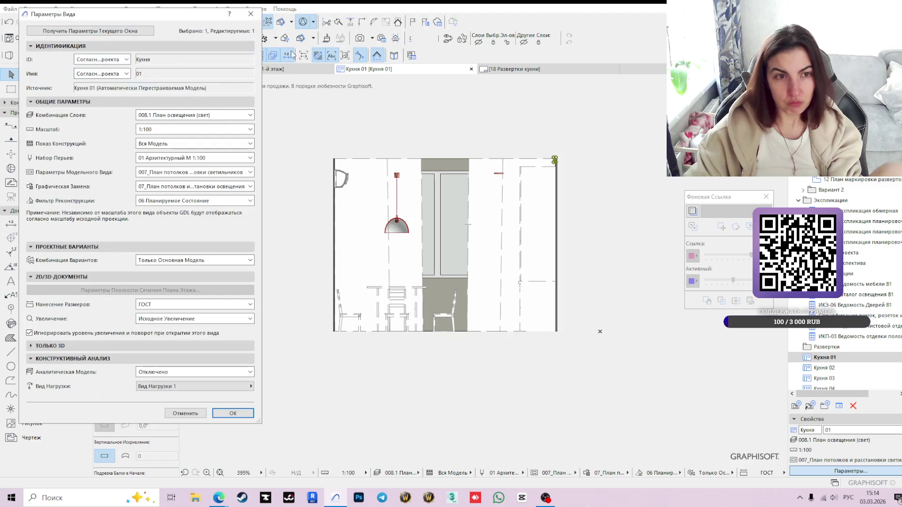
# Set the view's layer combination to 013_Развертки after first trying 002_Планировочное решение.
pyautogui.click(194, 115)
pyautogui.click(181, 142)
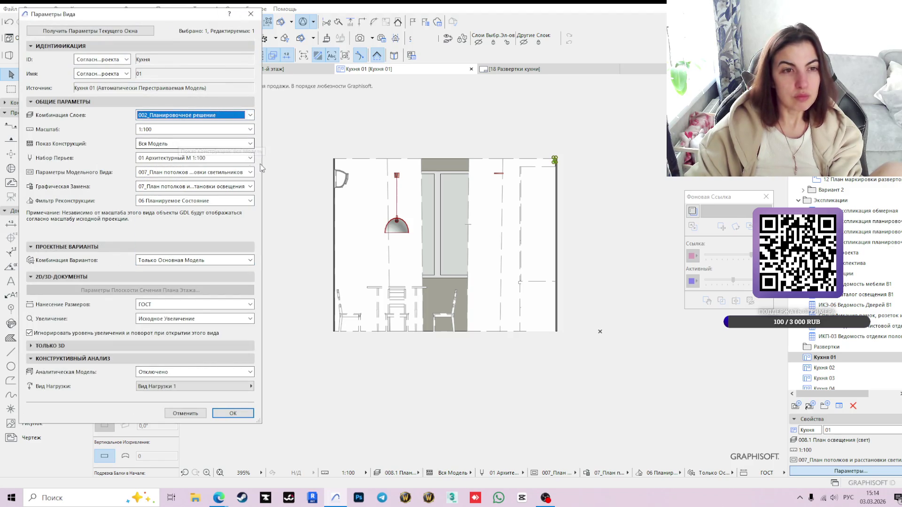
pyautogui.click(227, 172)
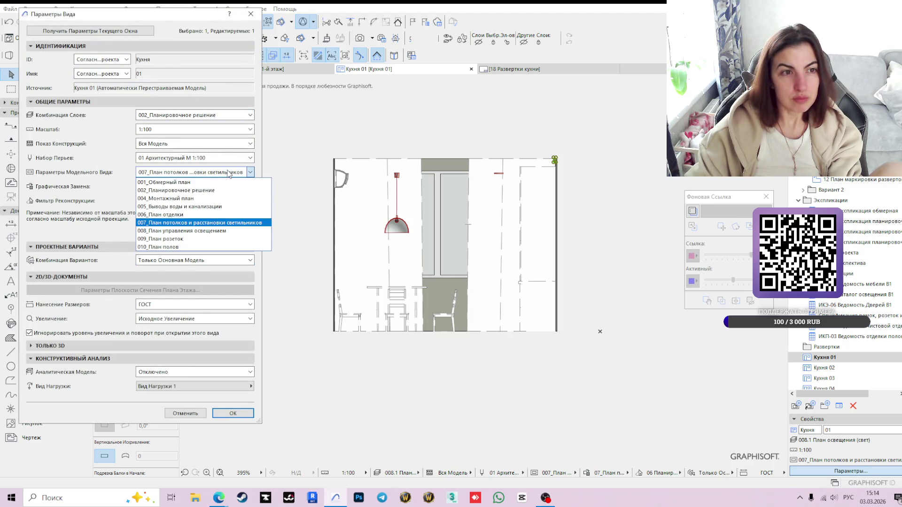
pyautogui.click(228, 173)
pyautogui.click(228, 173)
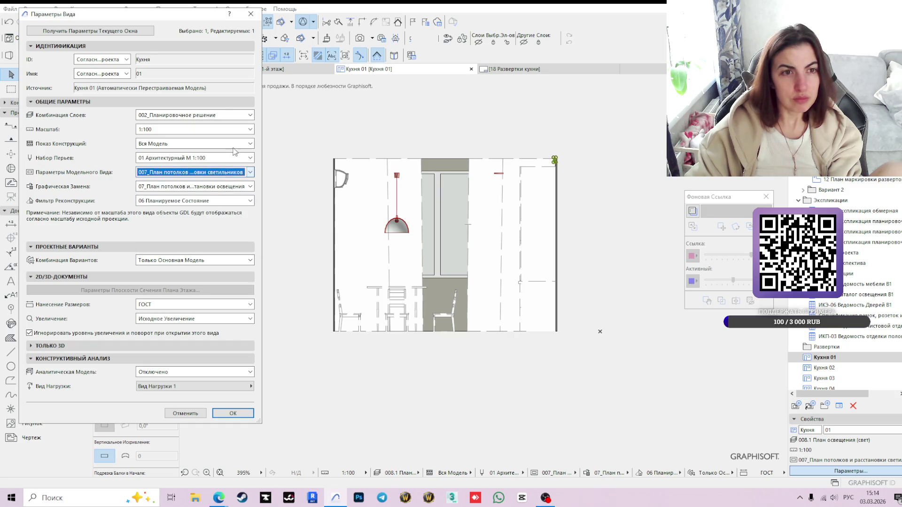
pyautogui.click(216, 102)
pyautogui.click(217, 114)
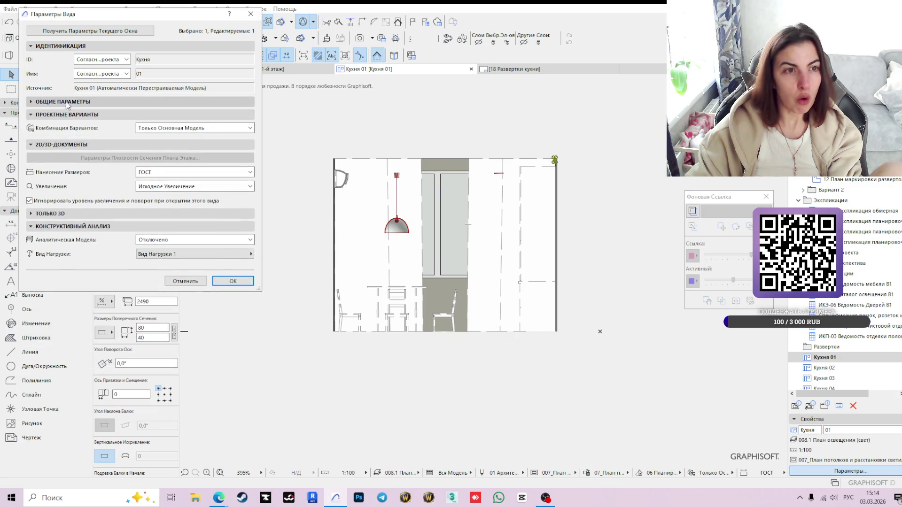
pyautogui.click(216, 102)
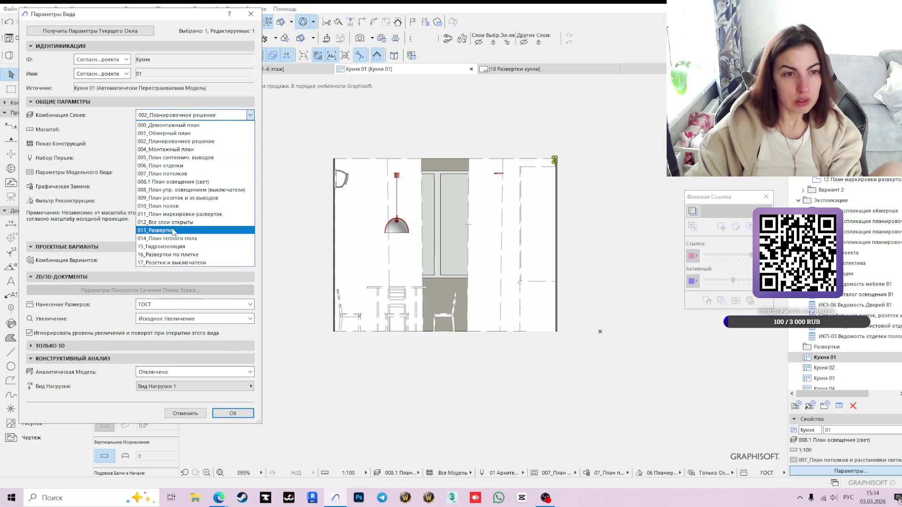
pyautogui.click(173, 231)
# Choose 002_Планировочное решение model view options and 02_Планировочное решение graphic override and apply.
pyautogui.click(186, 172)
pyautogui.click(188, 192)
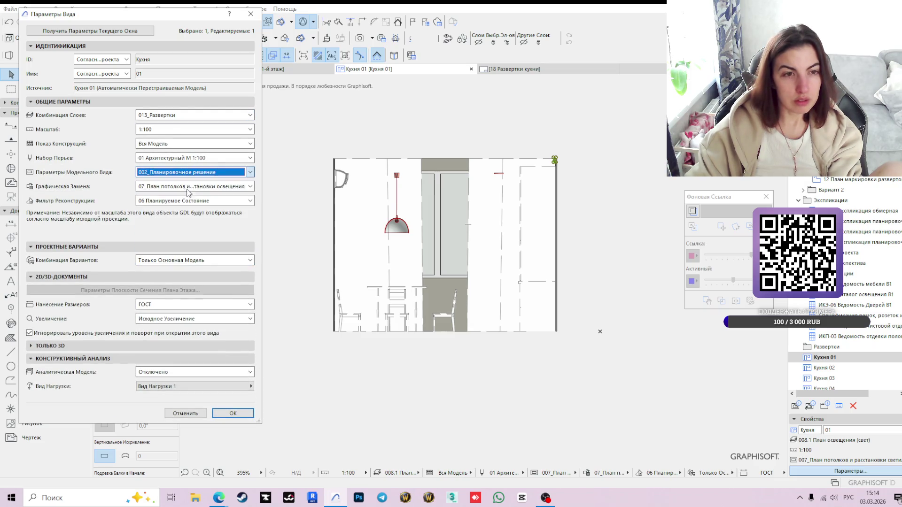
pyautogui.click(194, 223)
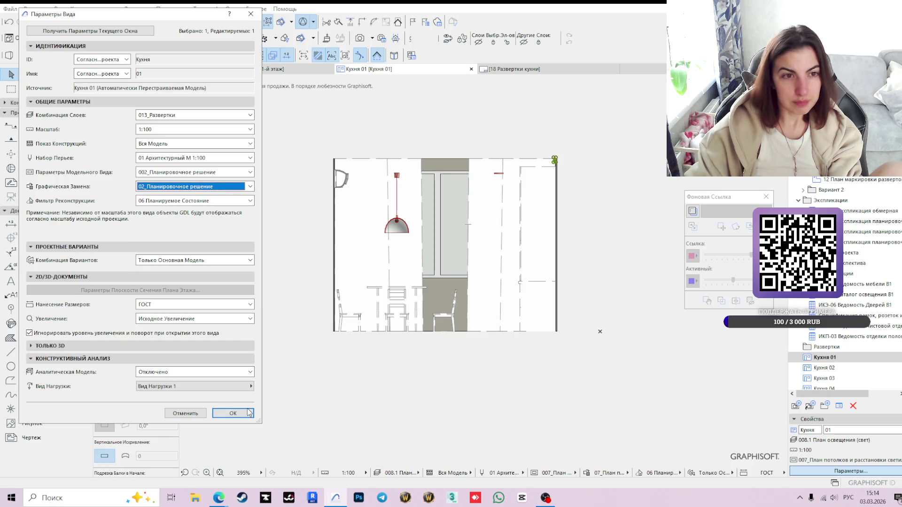
pyautogui.click(232, 413)
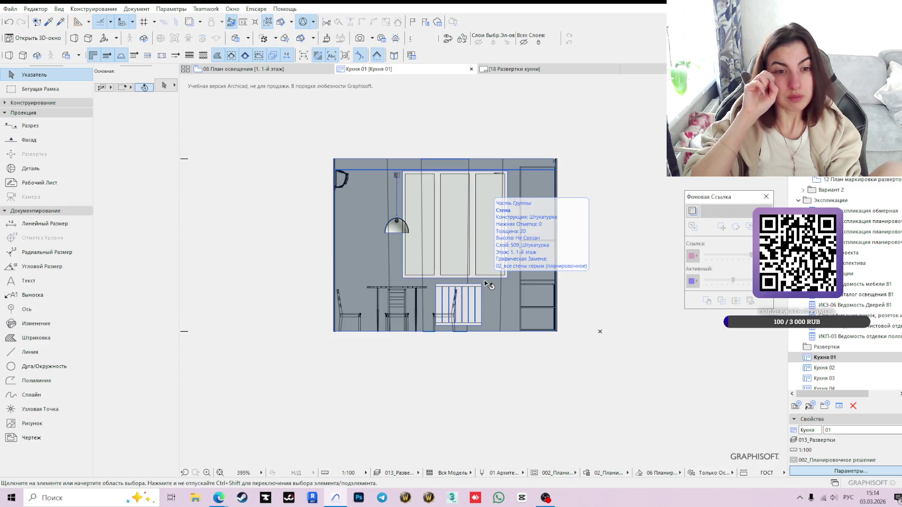
pyautogui.scroll(2, 412, 244)
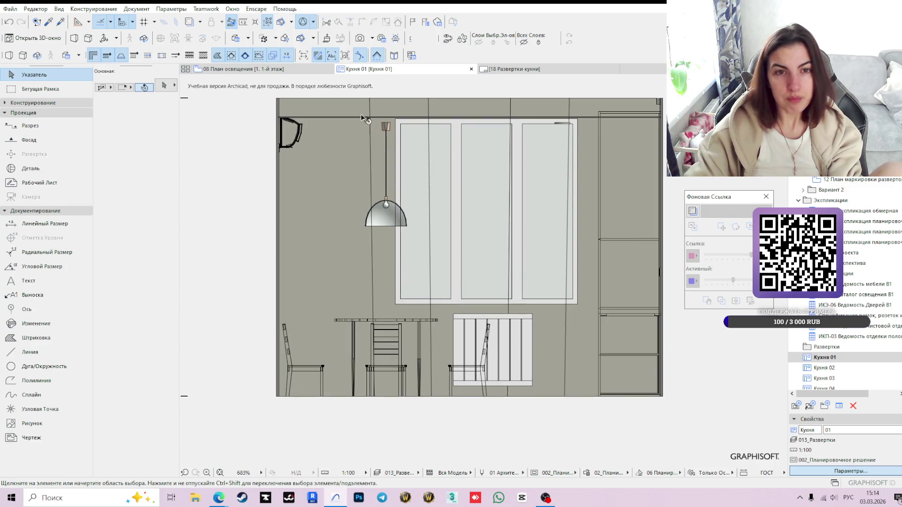
# Give the kitchen ceiling slab a 2800 top height.
pyautogui.click(338, 118)
pyautogui.write('2800')
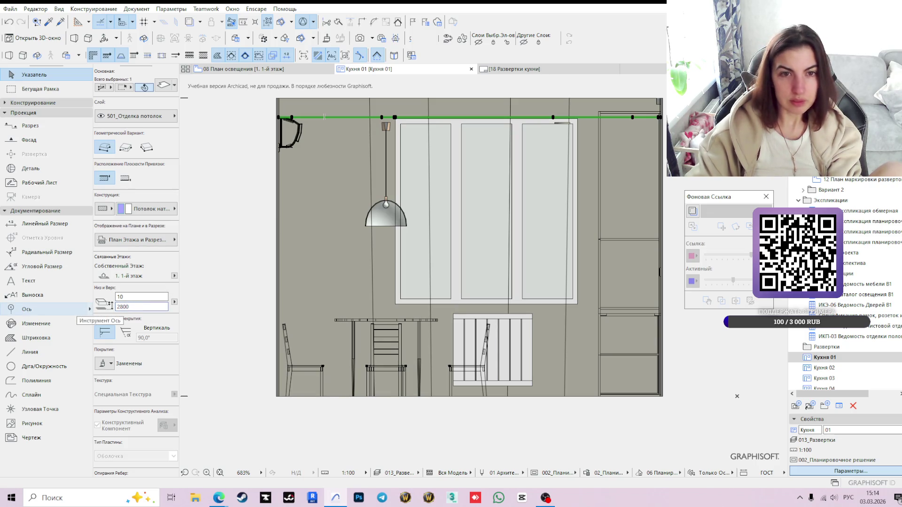
pyautogui.press('Return')
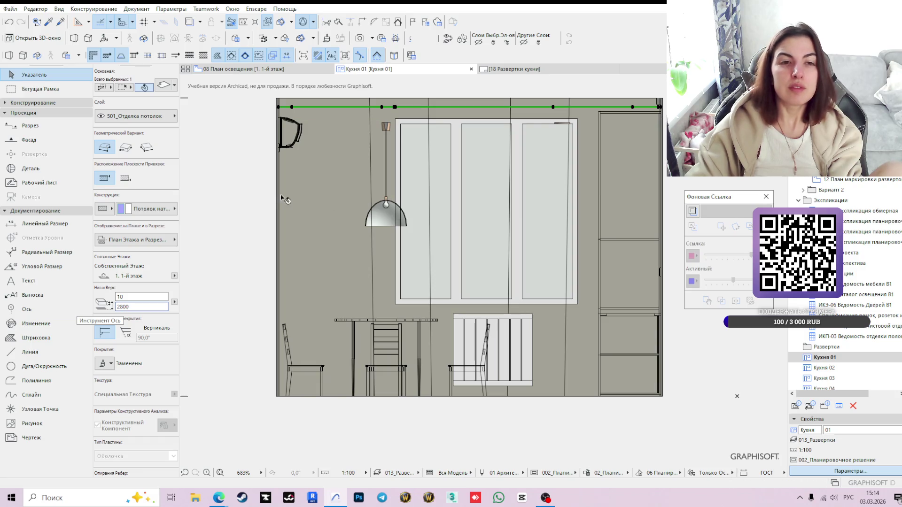
# Raise the elevation's upper range limit to include the slab, then select the pendant lamp.
pyautogui.click(232, 201)
pyautogui.click(280, 105)
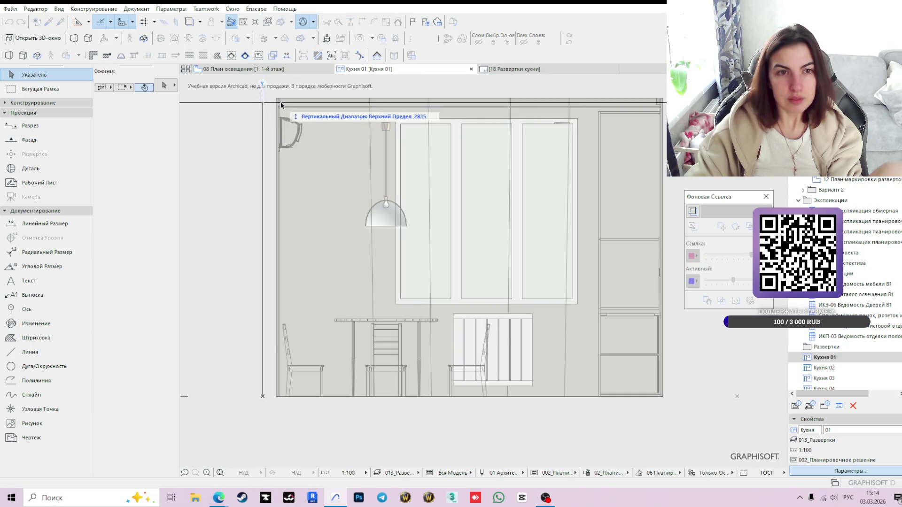
pyautogui.click(283, 106)
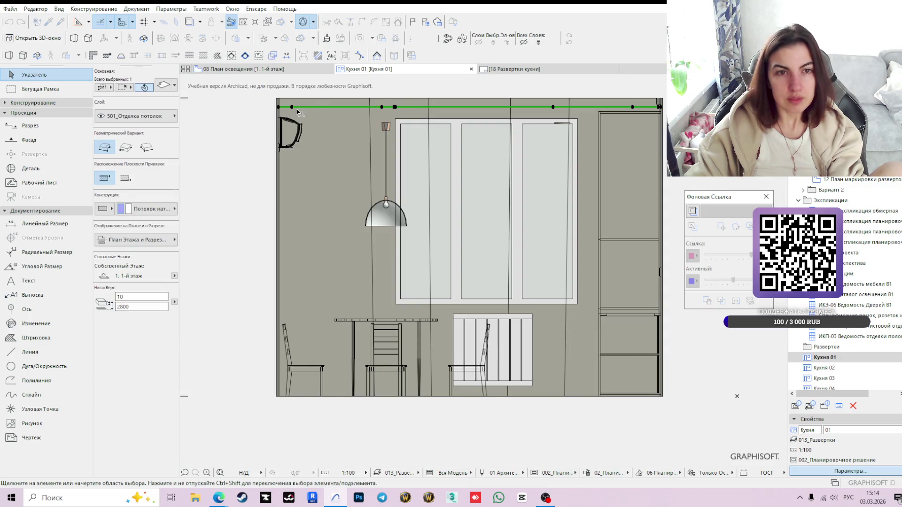
pyautogui.click(269, 100)
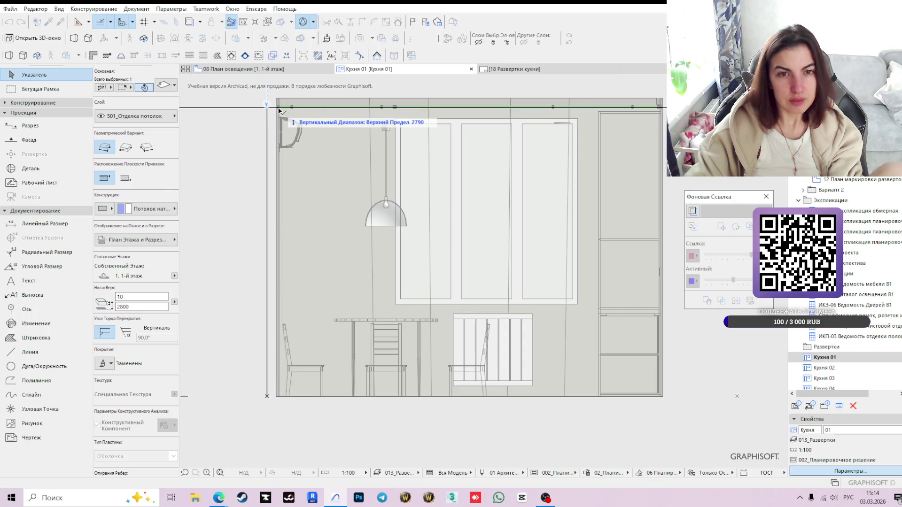
pyautogui.click(280, 111)
pyautogui.scroll(2, 271, 120)
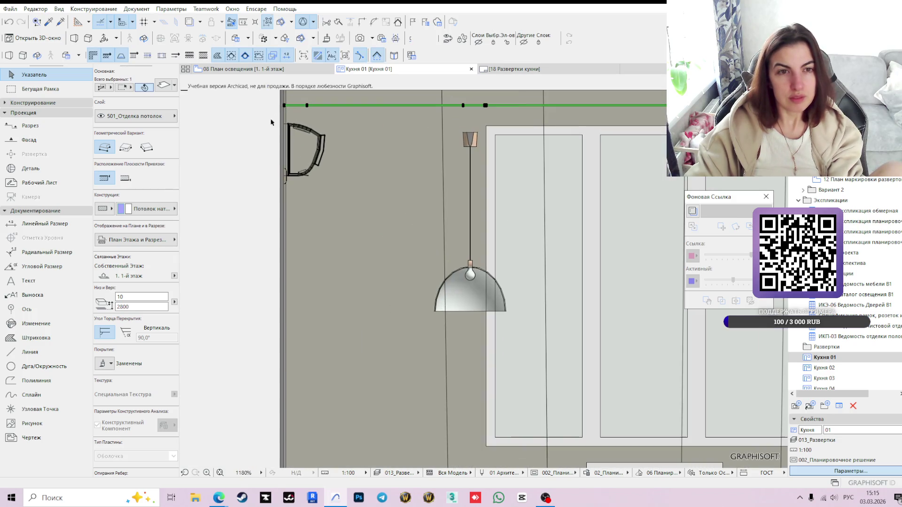
pyautogui.scroll(2, 258, 179)
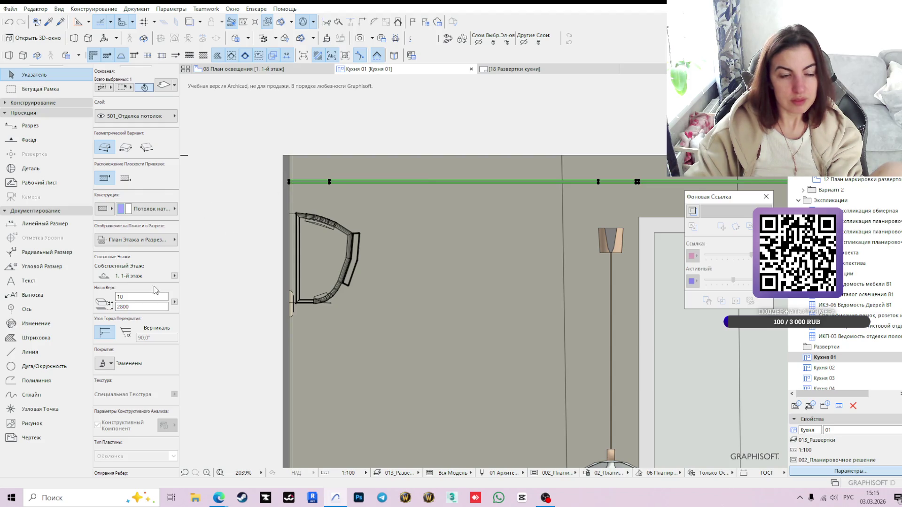
pyautogui.scroll(-2, 304, 251)
pyautogui.scroll(-2, 305, 251)
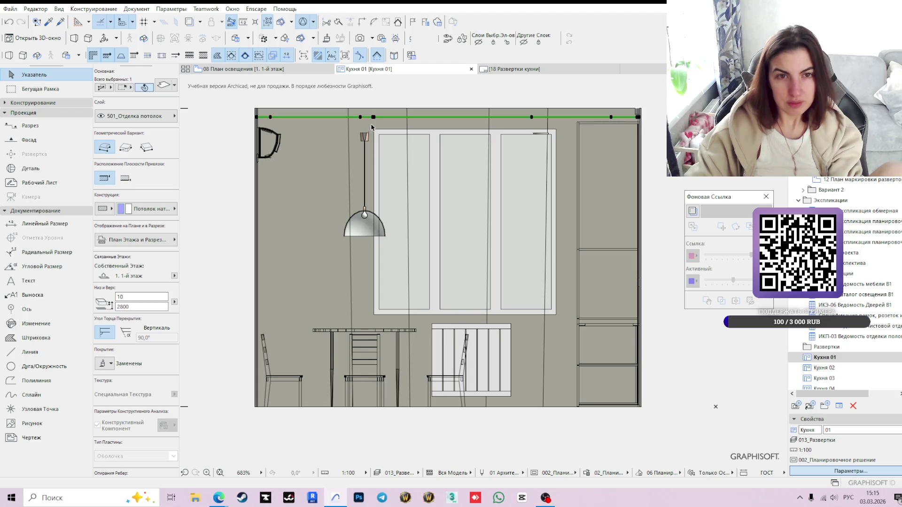
pyautogui.click(366, 137)
pyautogui.scroll(2, 369, 137)
pyautogui.scroll(1, 368, 137)
# Move the pendant lamp up to 1790 and return to the 08 lighting plan.
pyautogui.click(365, 110)
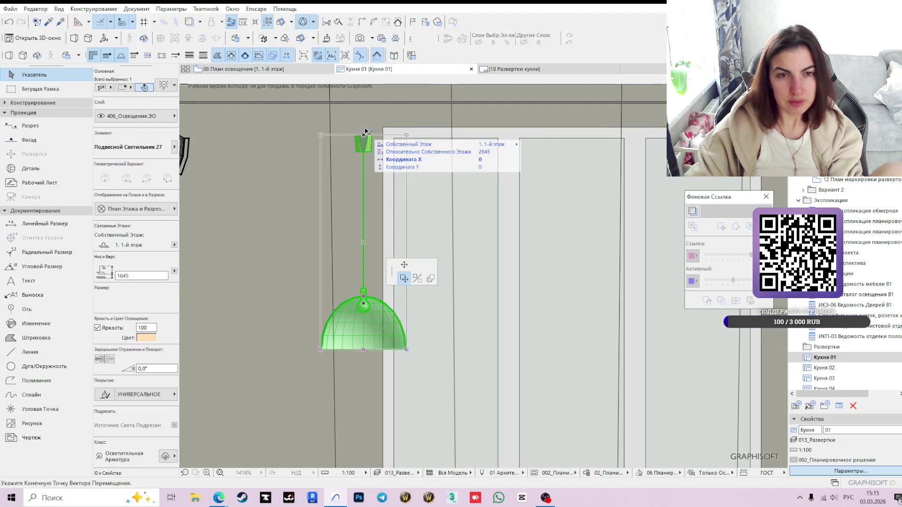
pyautogui.click(366, 106)
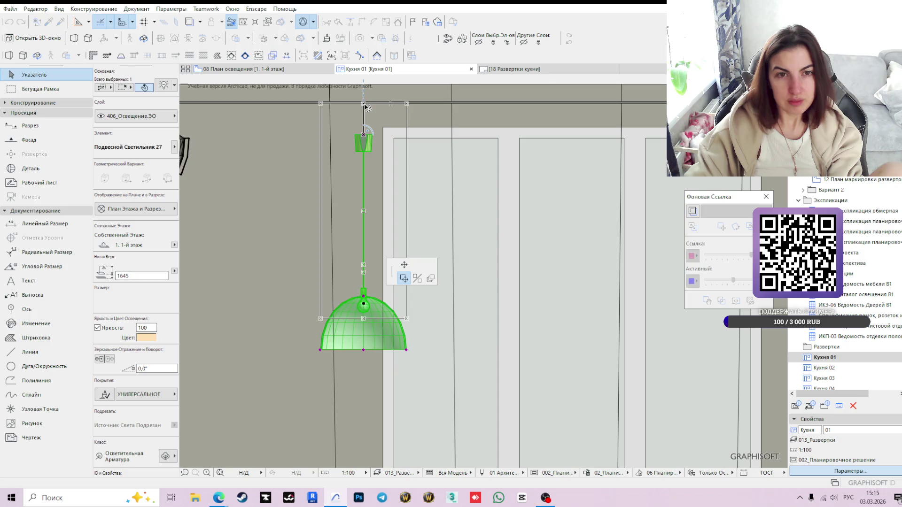
pyautogui.scroll(-3, 402, 171)
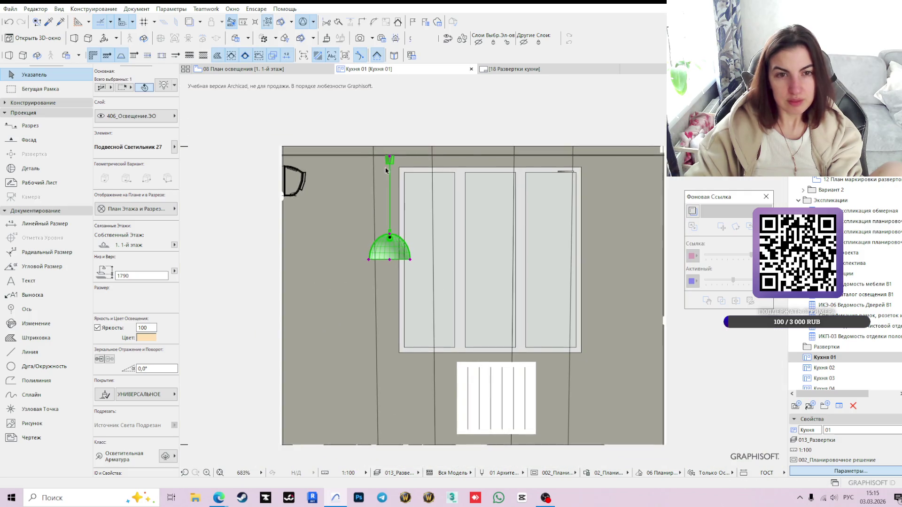
pyautogui.moveTo(496, 265); pyautogui.dragTo(460, 240, button='middle')
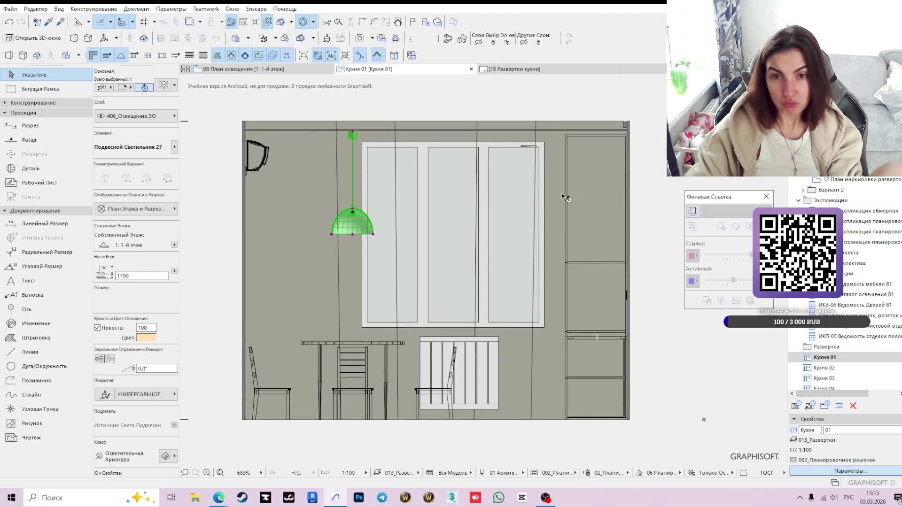
pyautogui.click(289, 69)
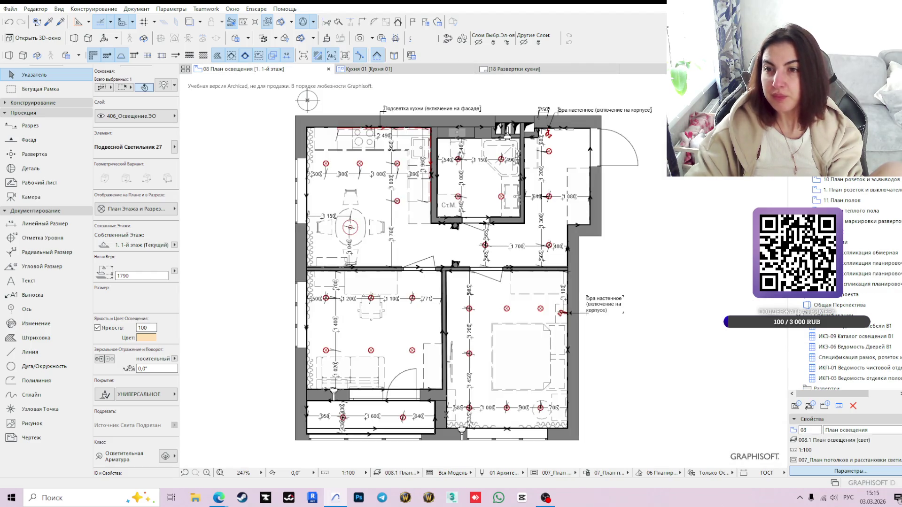
# On the 12 elevation marking plan, stretch the kitchen interior elevation line to the right.
pyautogui.doubleClick(871, 221)
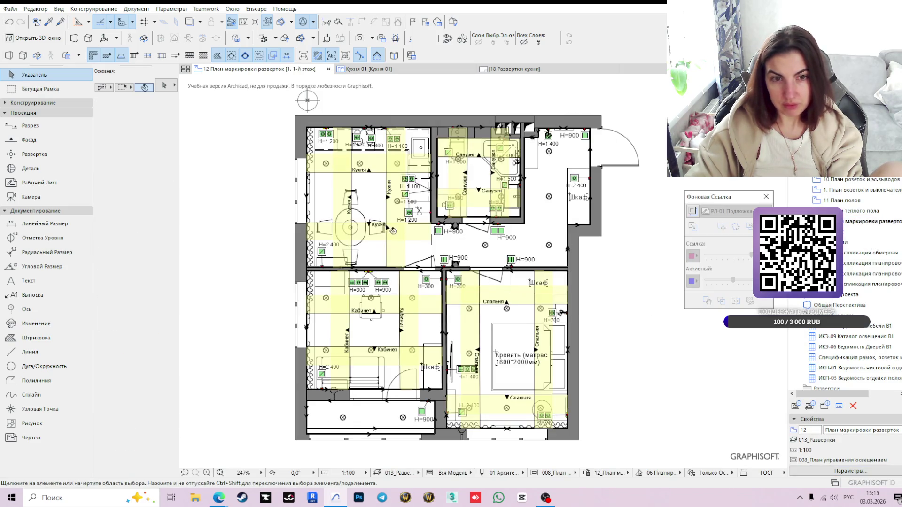
pyautogui.scroll(2, 400, 232)
pyautogui.click(358, 207)
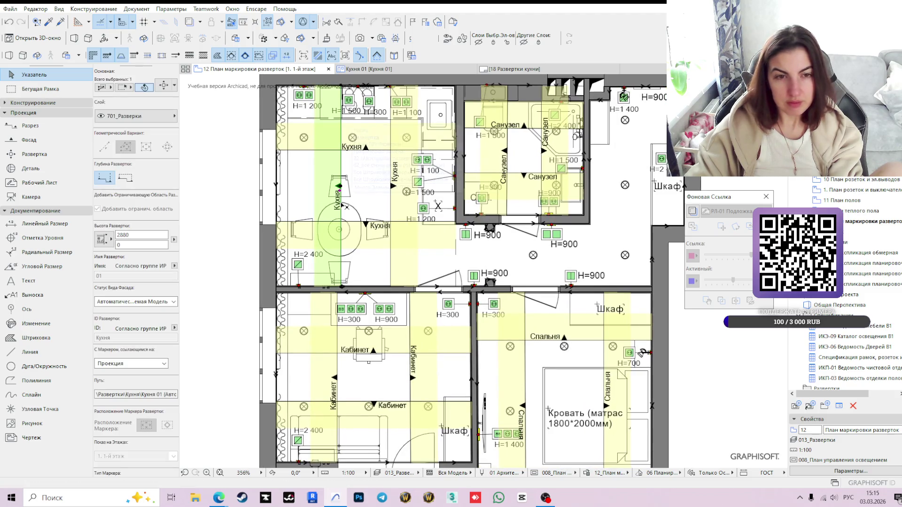
pyautogui.click(343, 173)
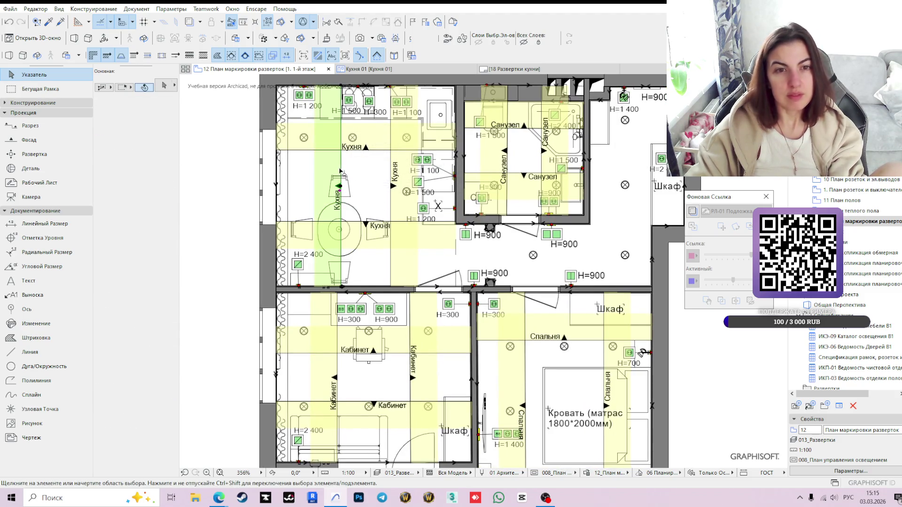
pyautogui.click(343, 172)
pyautogui.click(352, 169)
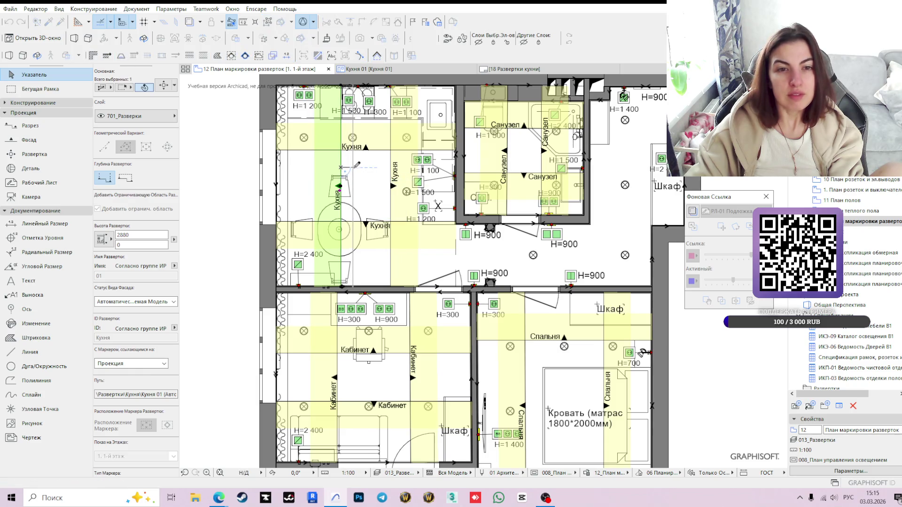
# Check Кухня 01, then go to the 18 Развертки кухни sheet so its drawings refresh.
pyautogui.click(368, 68)
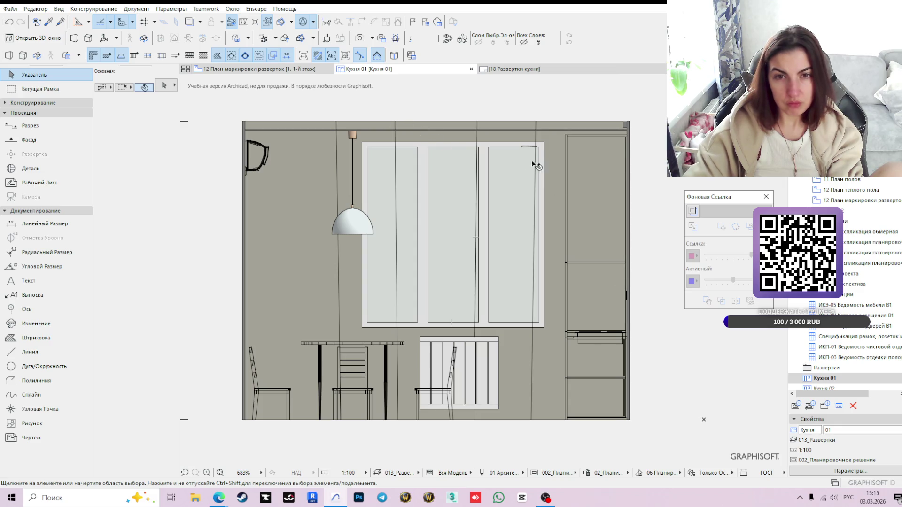
pyautogui.click(258, 69)
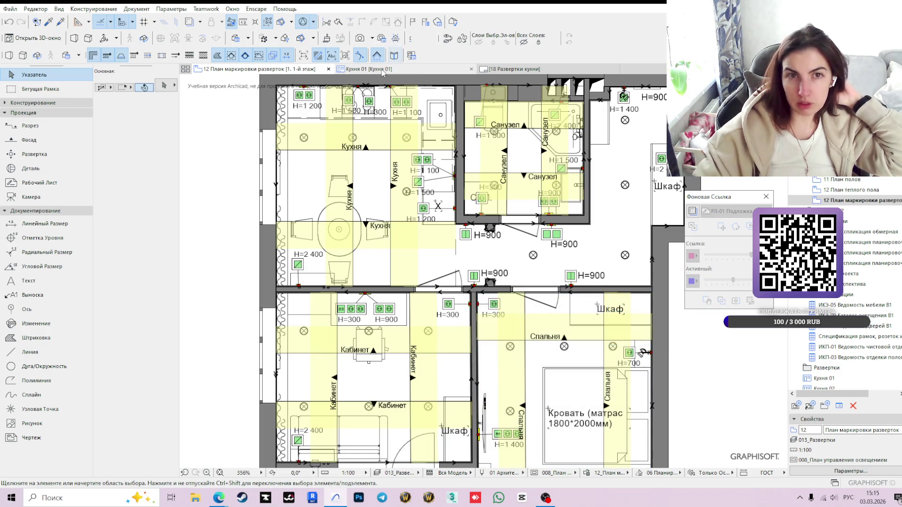
pyautogui.moveTo(513, 69)
pyautogui.click(571, 70)
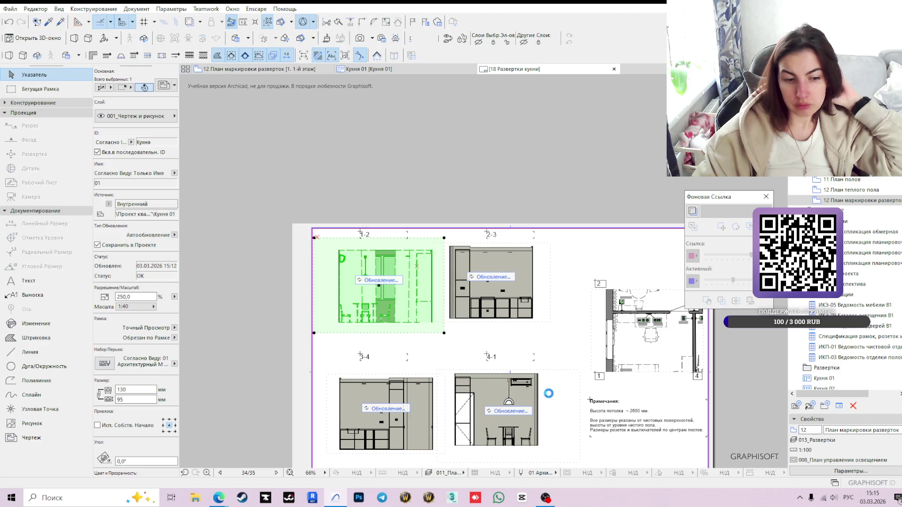
pyautogui.scroll(-1, 505, 390)
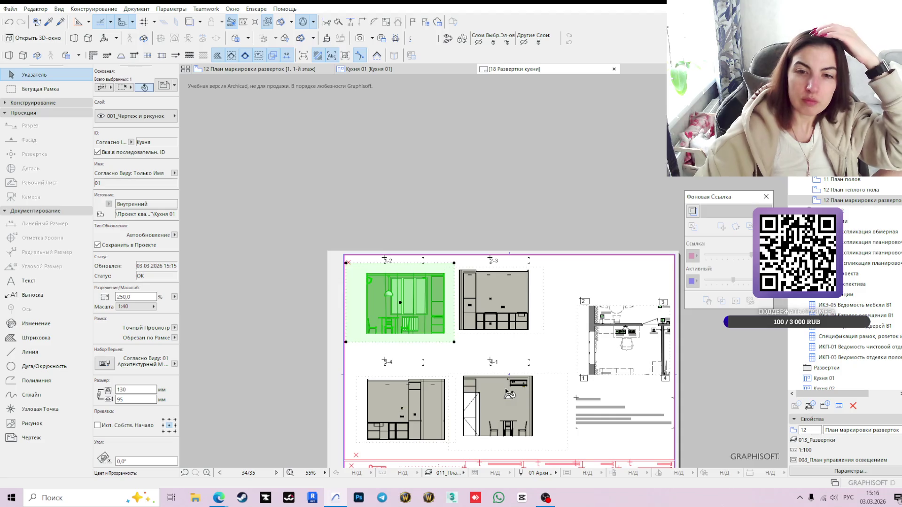
# Return to the 12 elevation marking plan after the sheet drawings update.
pyautogui.click(288, 72)
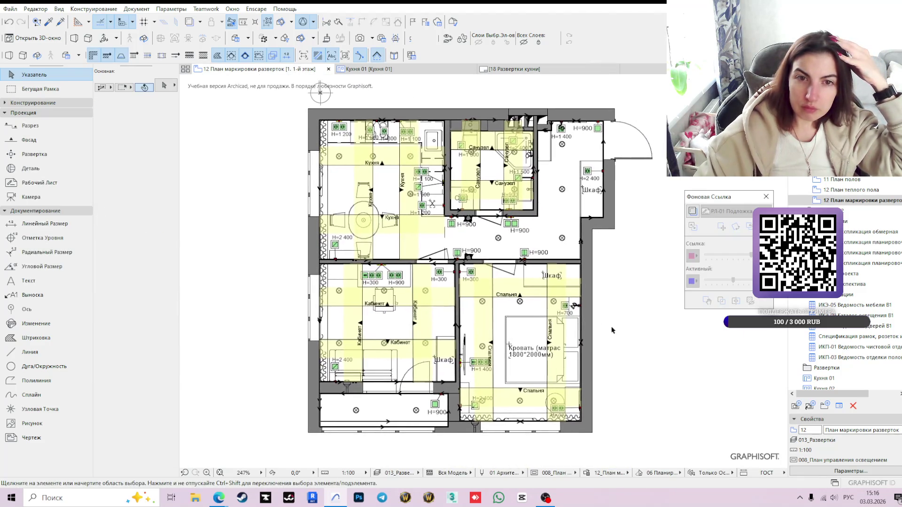
# Save the project with the updated elevations via File > Save.
pyautogui.moveTo(632, 327); pyautogui.dragTo(612, 335, button='middle')
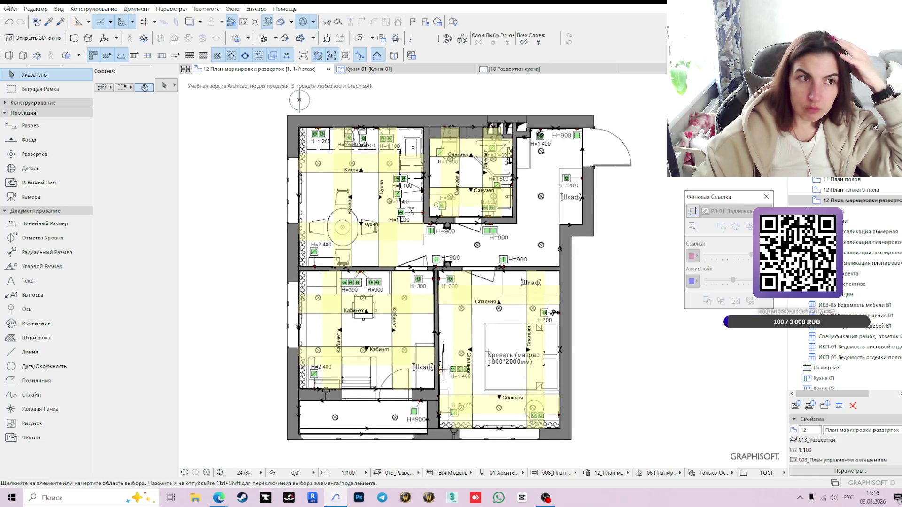
pyautogui.click(6, 9)
pyautogui.click(67, 72)
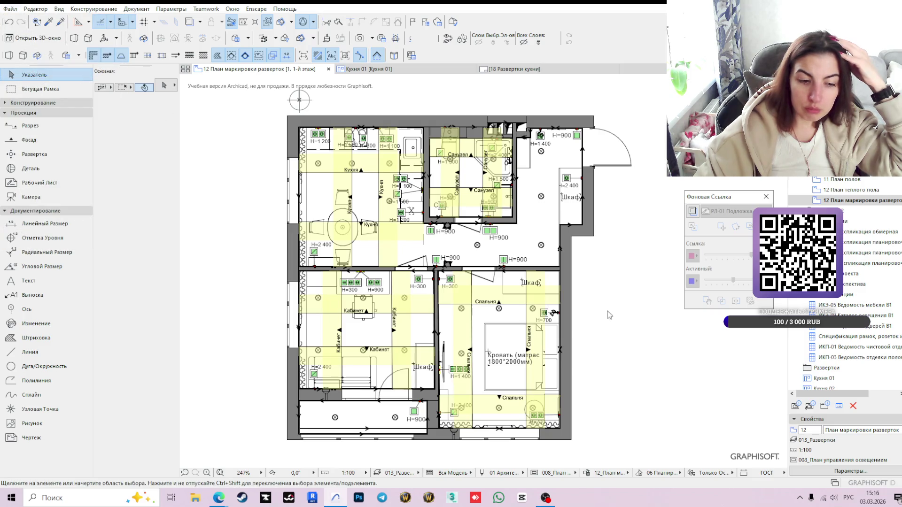